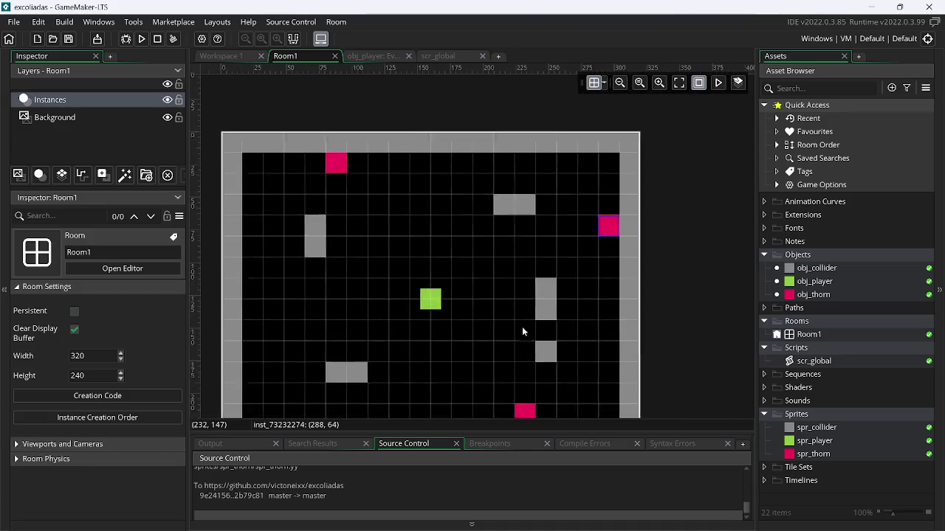
Create a new sprite in the Asset Browser and name it spr_et.
right_click(837, 448)
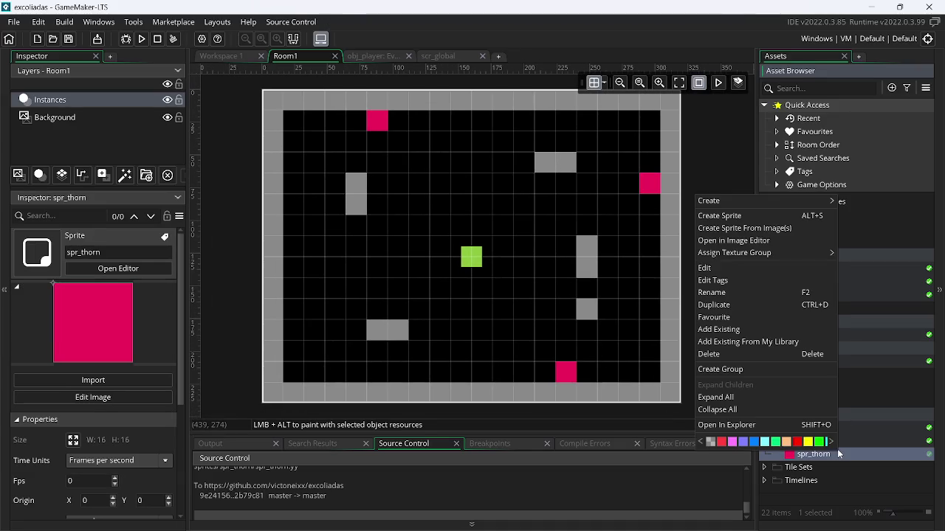
click(737, 214)
text(spr_)
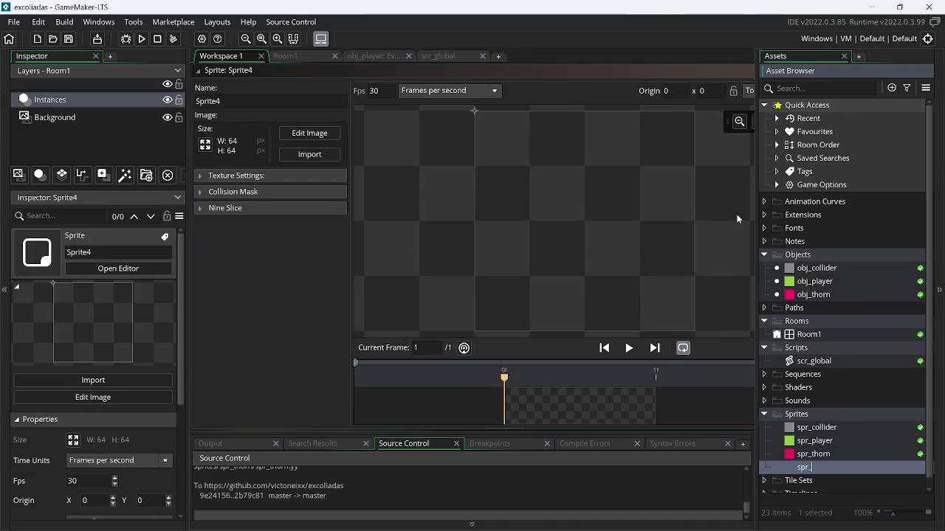
key(Return)
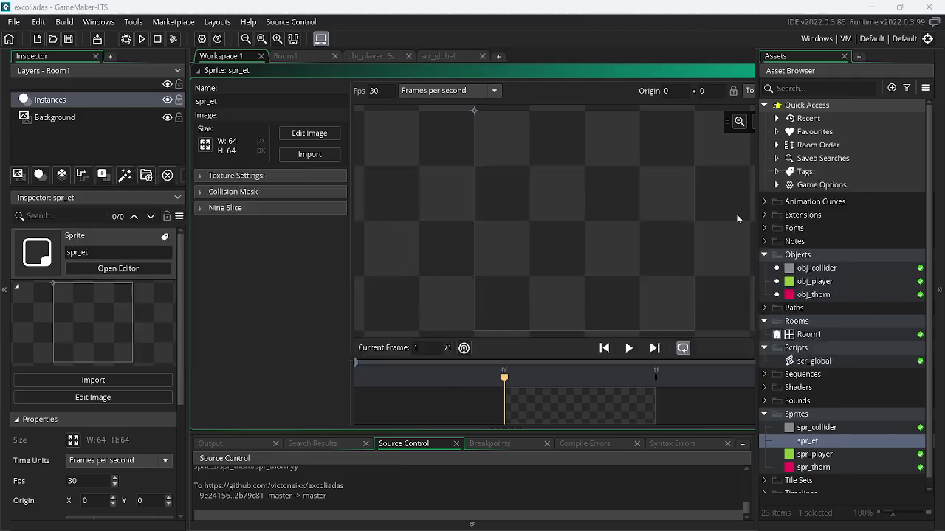
Hide the recording software window and bring the browser forward.
key(alt+Tab)
click(860, 12)
key(alt+Tab)
key(alt+Tab)
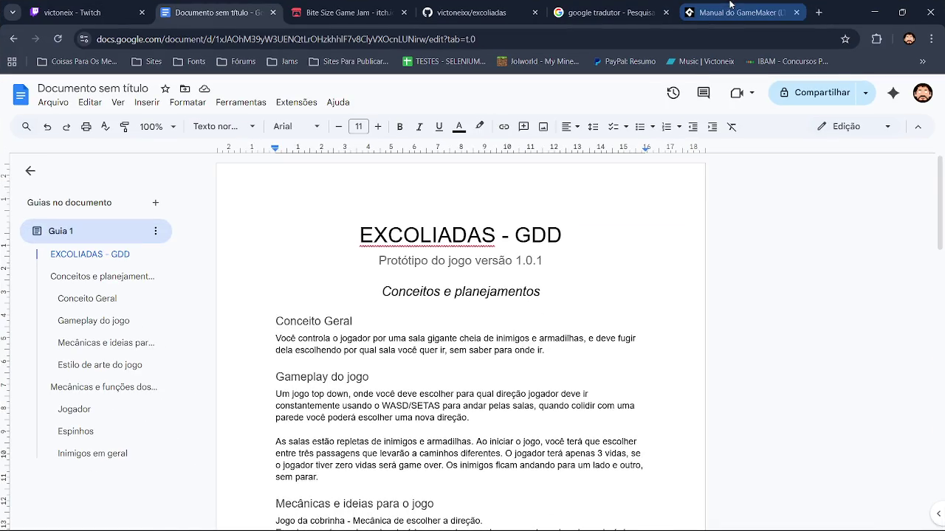
Translate the Portuguese 'entidade' to 'entity' in Google Translate and copy it.
click(729, 6)
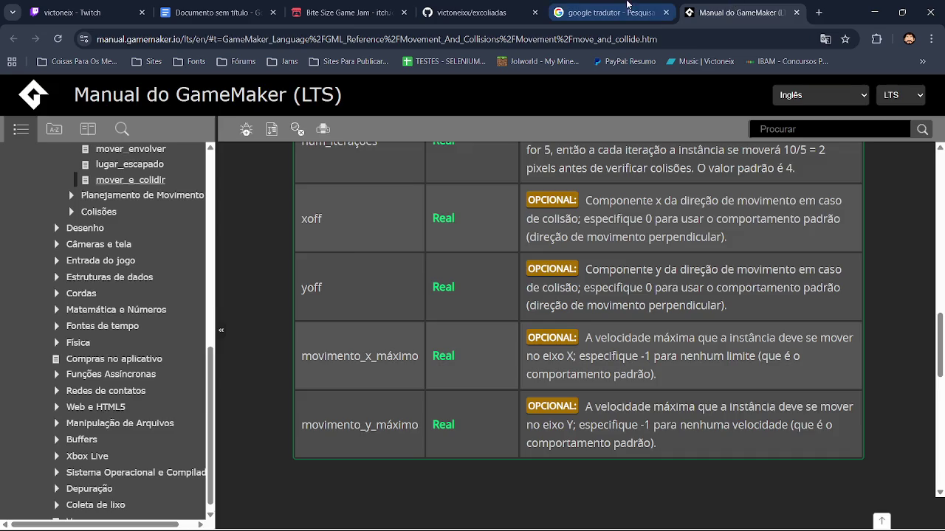
click(605, 12)
click(310, 224)
text(e)
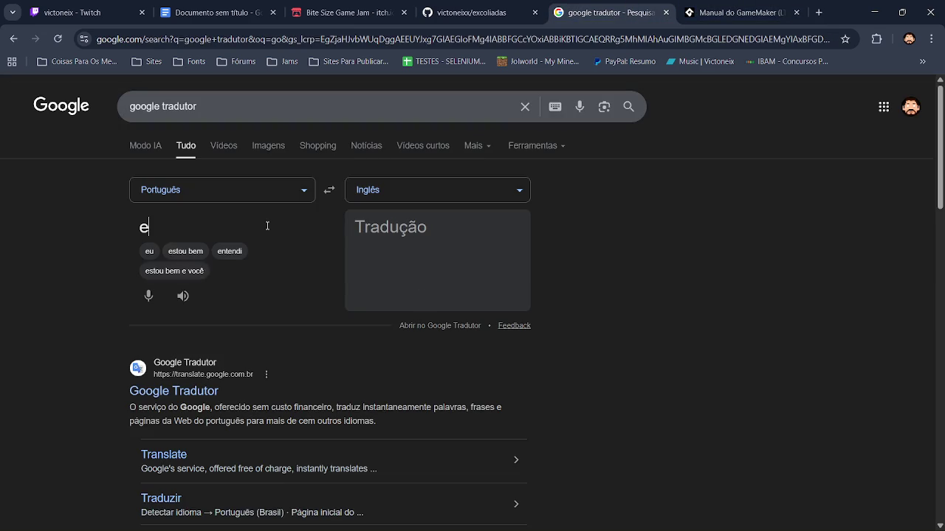
text(ntidades)
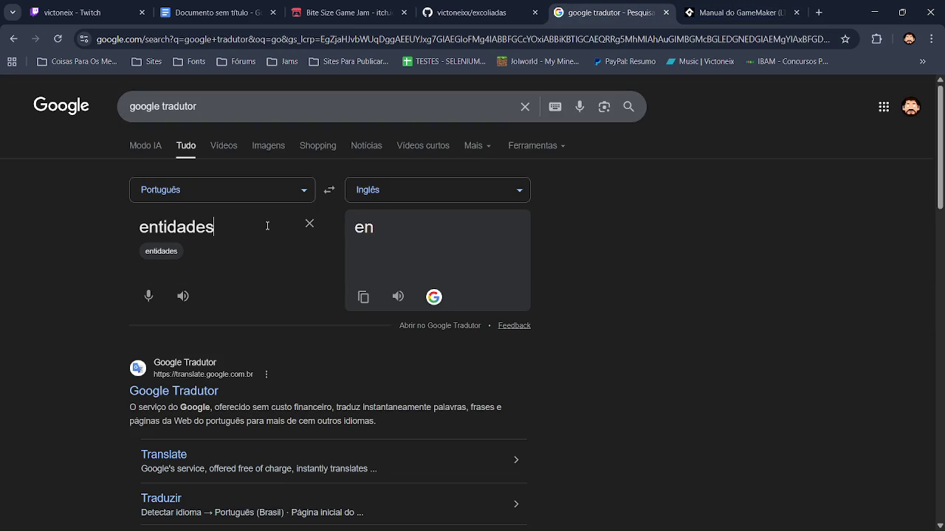
key(BackSpace)
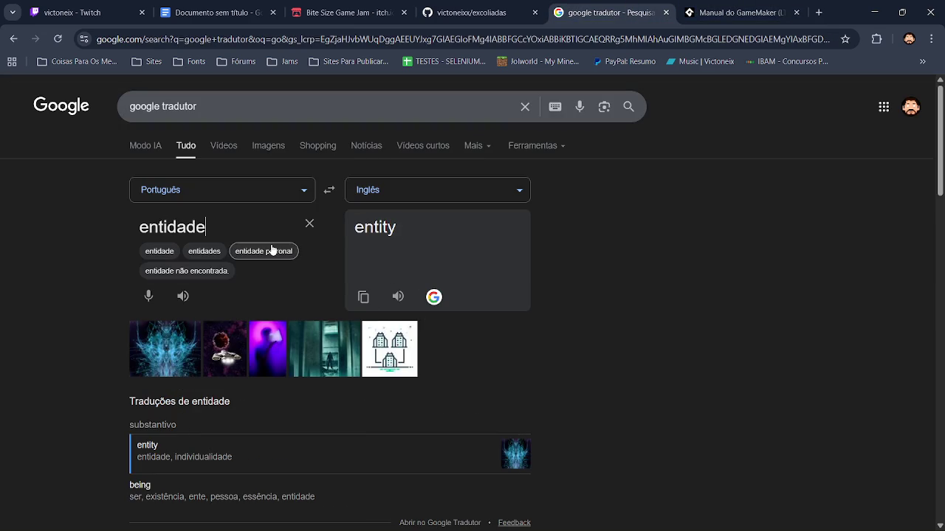
click(363, 299)
key(alt+Tab)
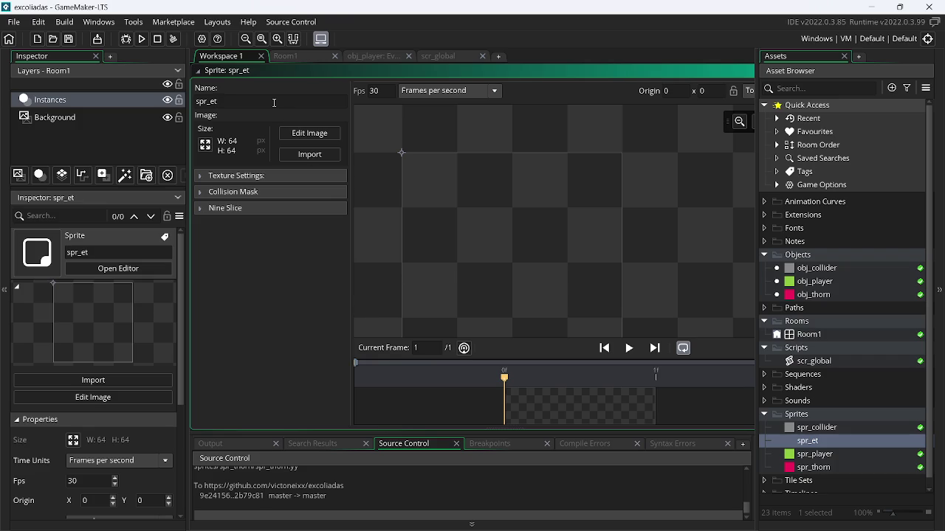
Rename the sprite to spr_entity using the copied word and set its speed to 0 fps.
double_click(215, 101)
key(ctrl+v)
key(Return)
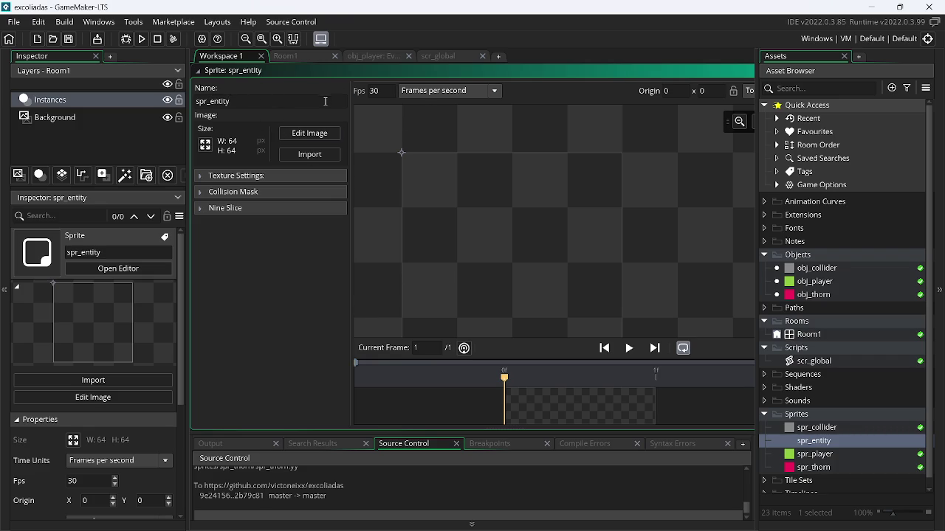
double_click(374, 91)
text(0)
Centre the origin at 8,8, resize the sprite to 16×16, and open its image for painting.
click(752, 90)
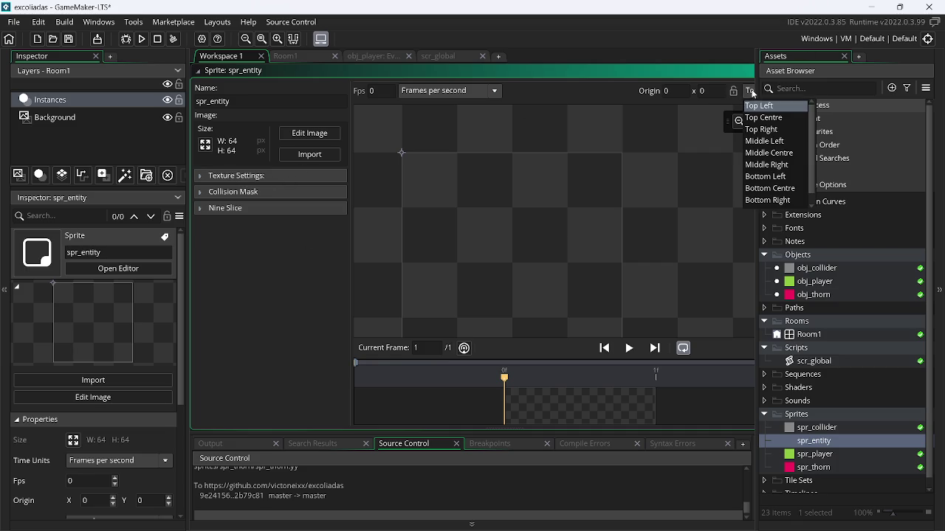
click(769, 152)
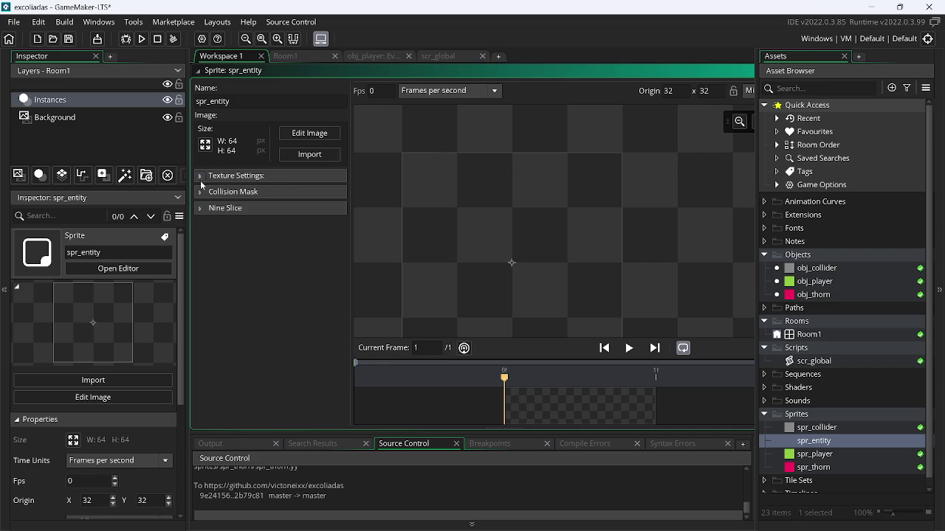
click(205, 144)
drag(134, 158, 68, 168)
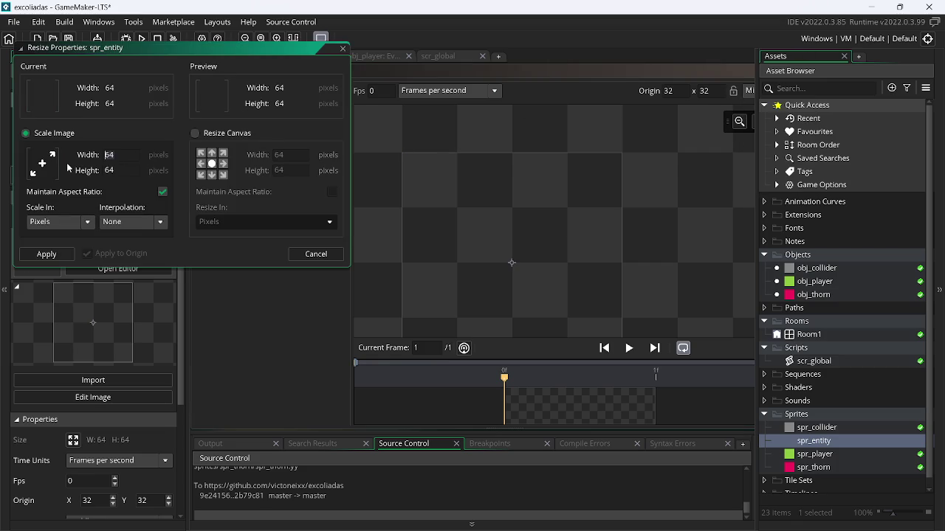
text(6)
click(46, 254)
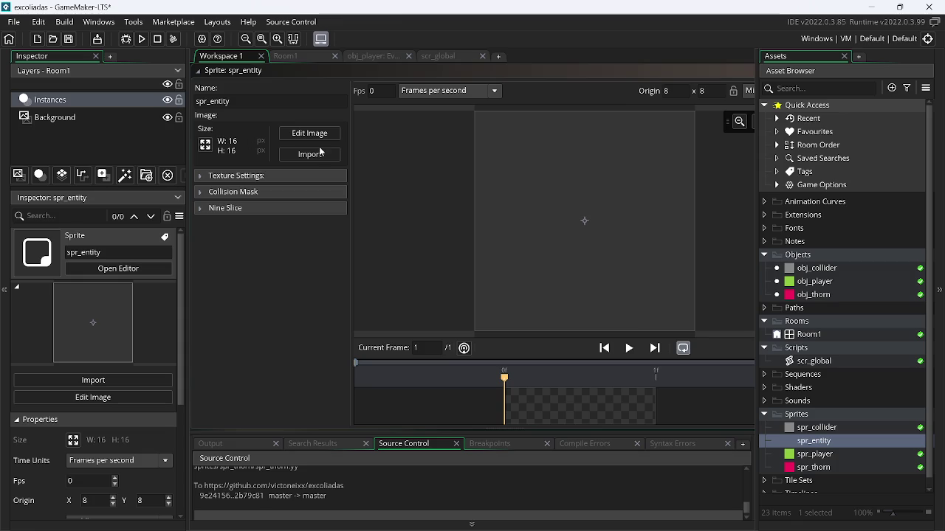
click(307, 131)
click(611, 334)
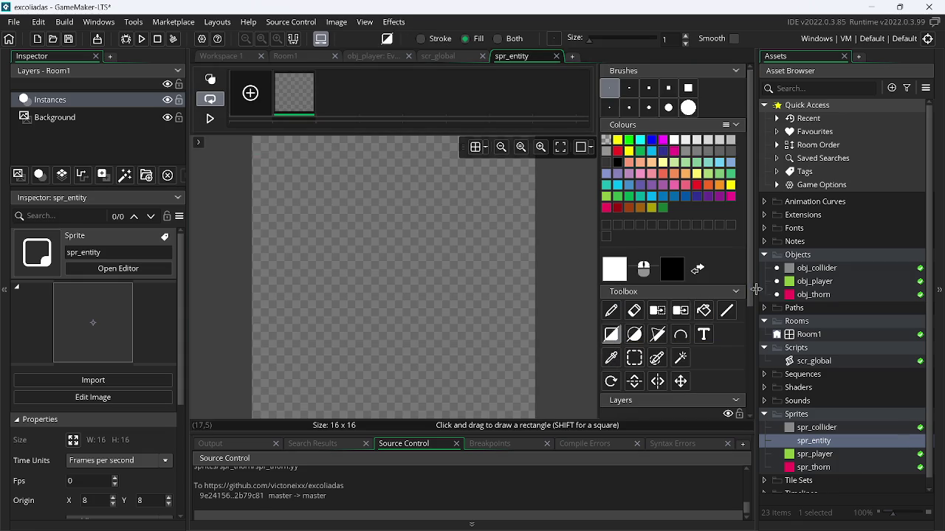
Fill the whole 16×16 spr_entity canvas with a solid dark orange rectangle.
click(663, 175)
mouse_move(260, 142)
mouse_down()
mouse_move(509, 375)
mouse_move(527, 410)
mouse_up()
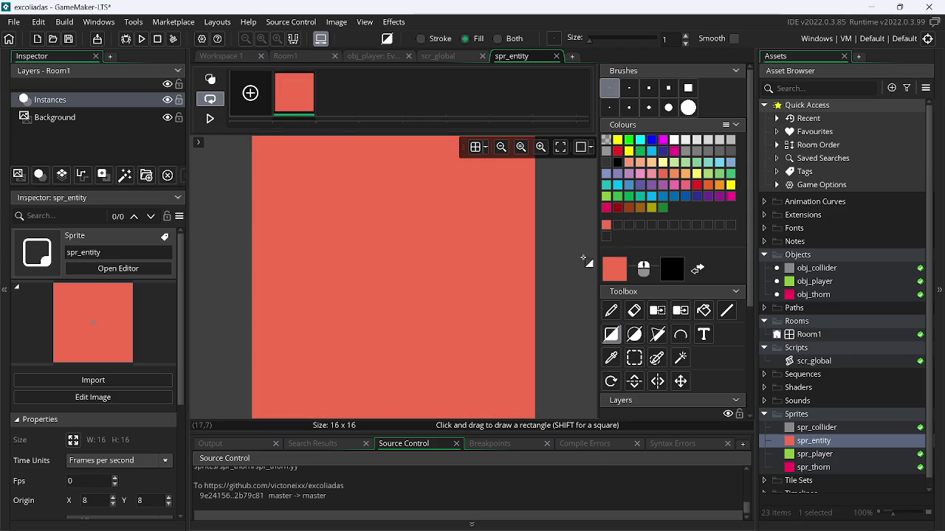
click(674, 176)
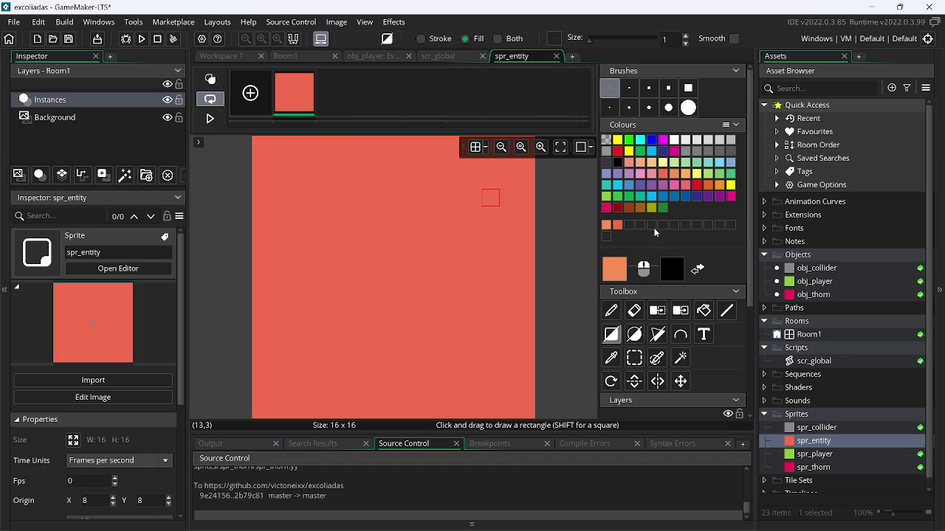
click(634, 213)
drag(261, 145, 562, 466)
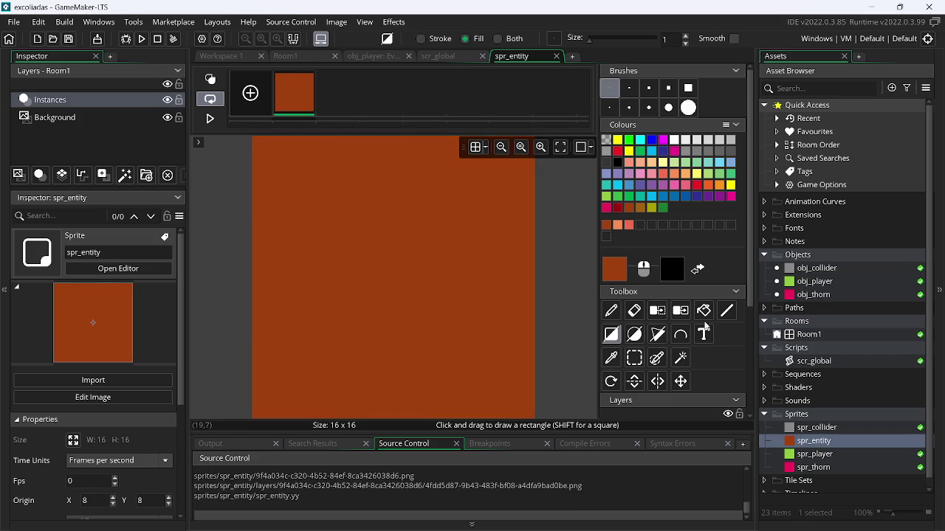
click(812, 295)
Create a new object under Objects and name it obj_entity.
right_click(812, 295)
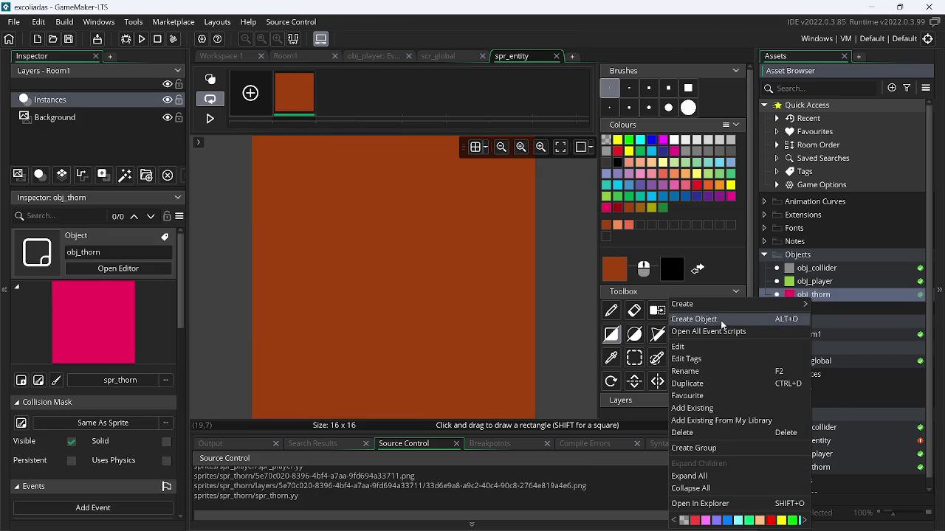
click(722, 319)
text(obj)
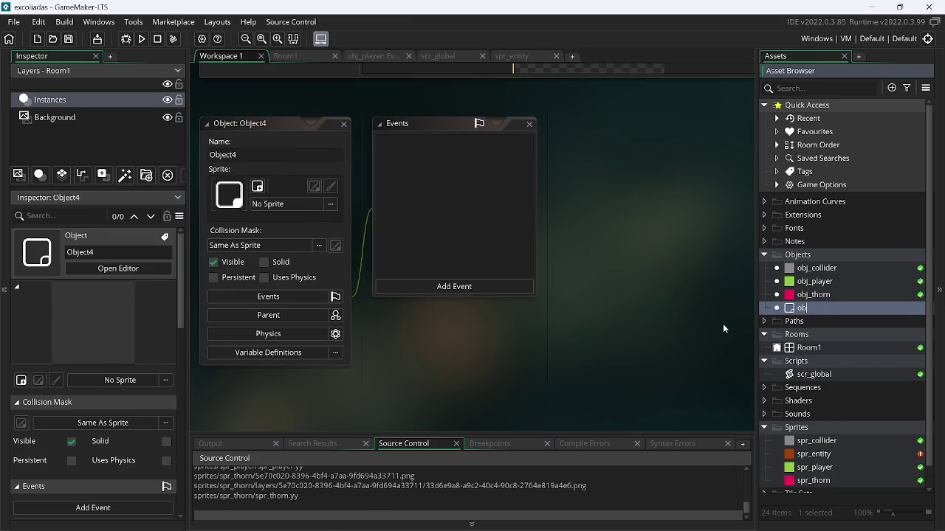
text(_an)
text(ti)
key(BackSpace)
key(BackSpace)
key(BackSpace)
text(ent)
text(ity)
key(Return)
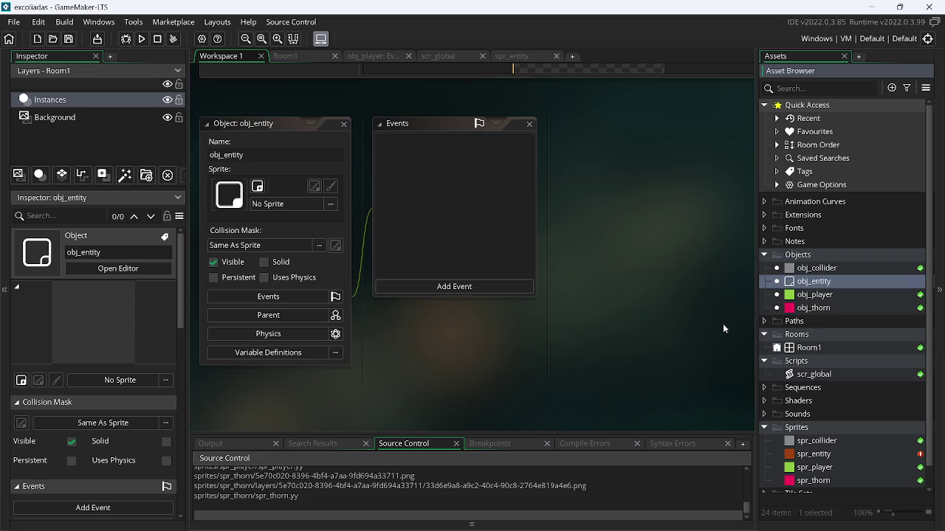
Assign spr_entity as obj_entity's sprite, close all editor windows, and reopen obj_entity.
drag(808, 454, 322, 214)
scroll(458, 229, up, 5)
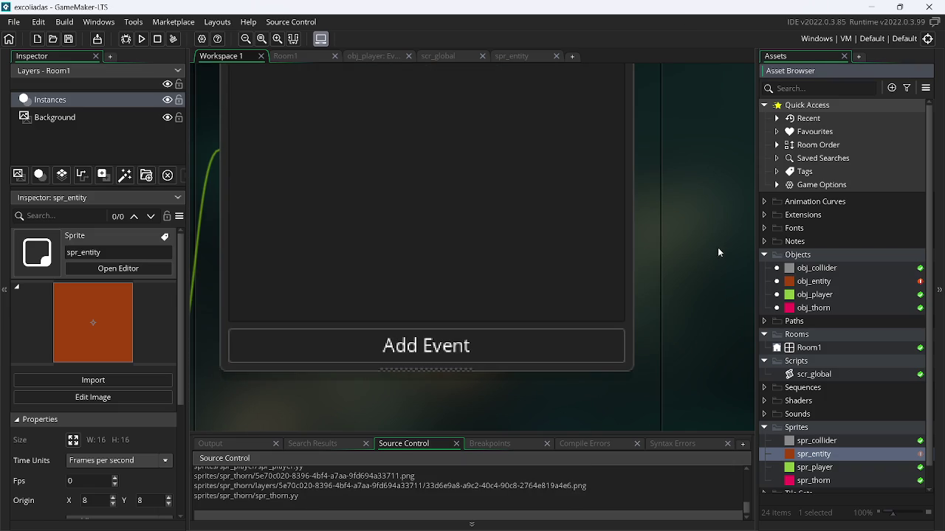
right_click(709, 143)
mouse_move(727, 164)
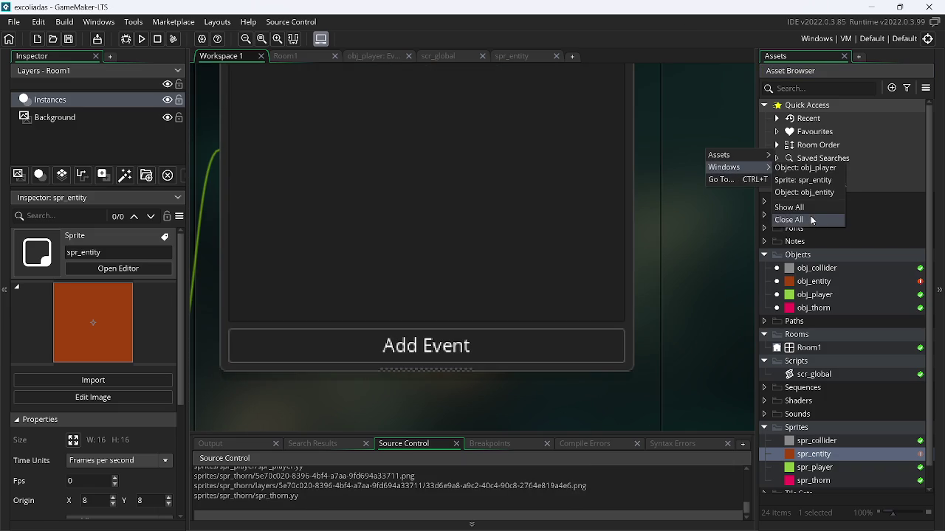
click(776, 221)
double_click(812, 282)
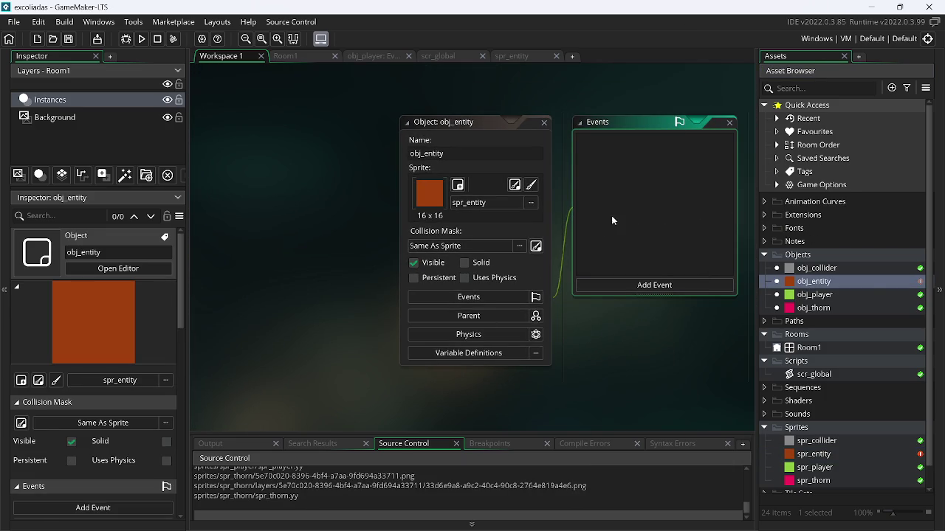
Create another new sprite under Sprites and start naming it spr_path_index.
right_click(819, 446)
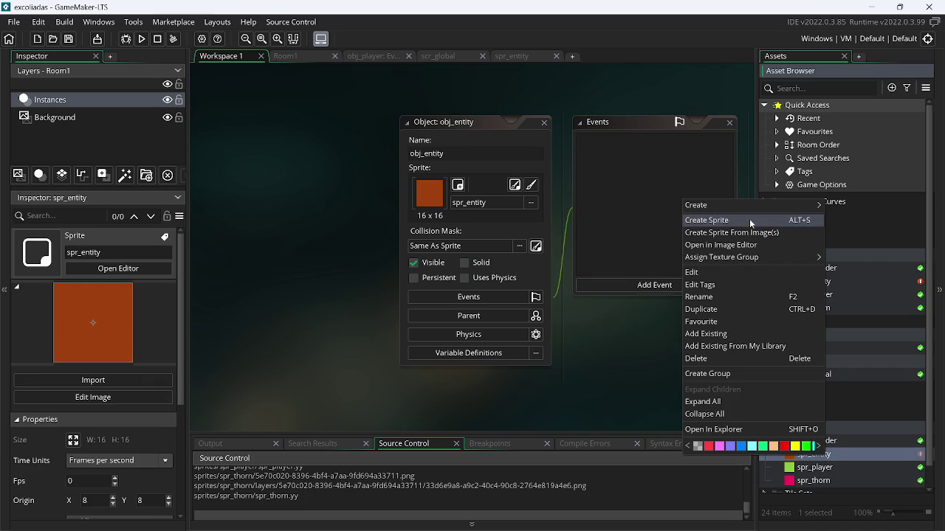
click(750, 221)
text(spr_path_)
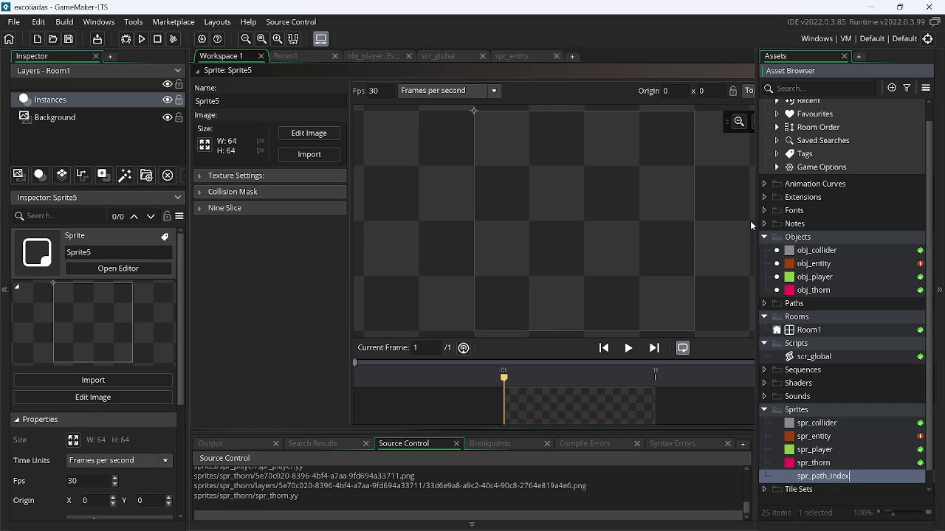
key(alt+Tab)
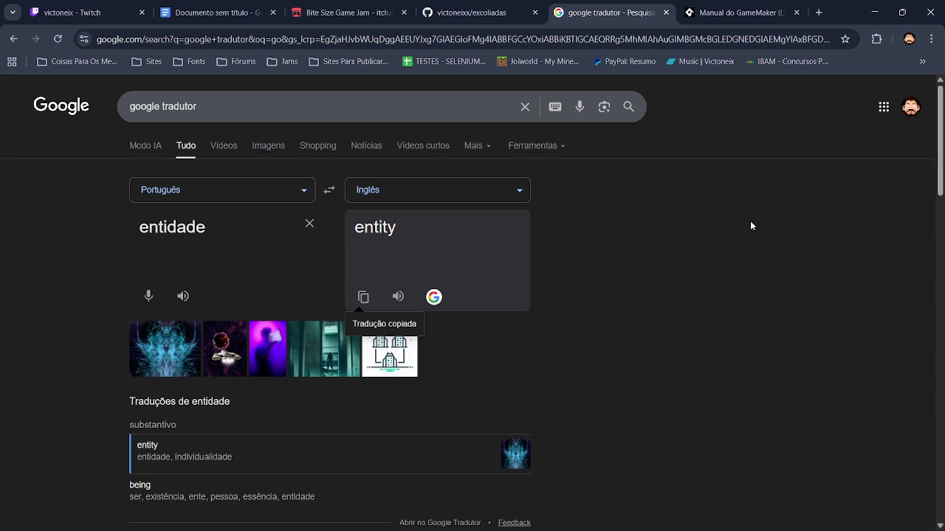
Translate 'indicador' to 'indicator' in Google Translate and copy the result.
click(309, 224)
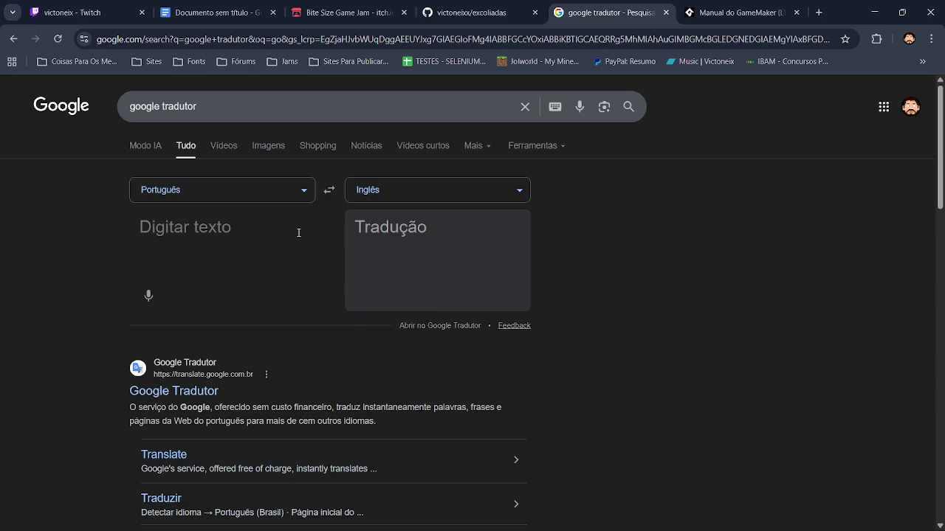
text(indicado)
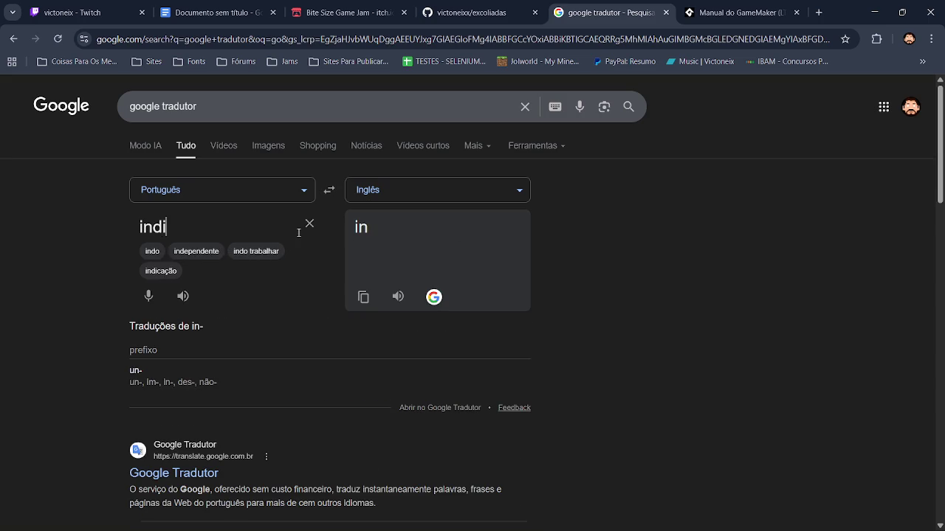
text(r)
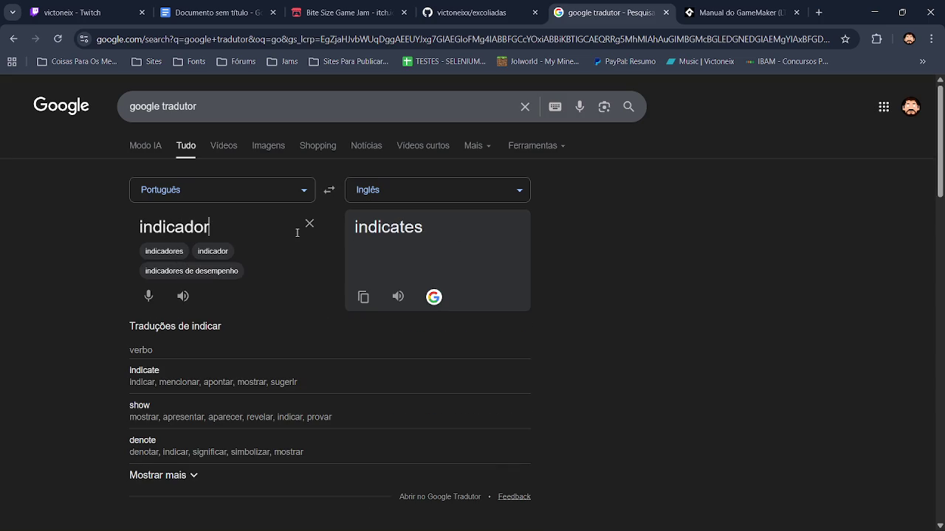
click(363, 298)
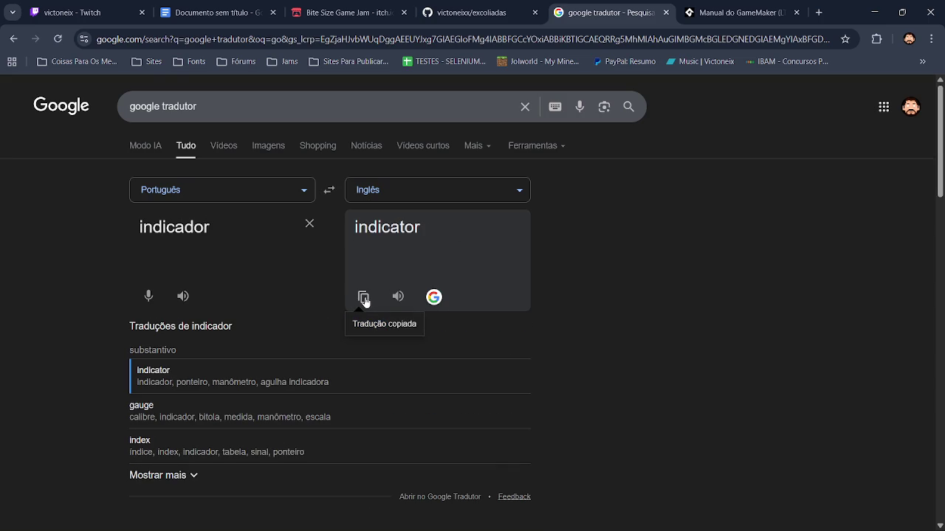
key(alt+Tab)
right_click(280, 102)
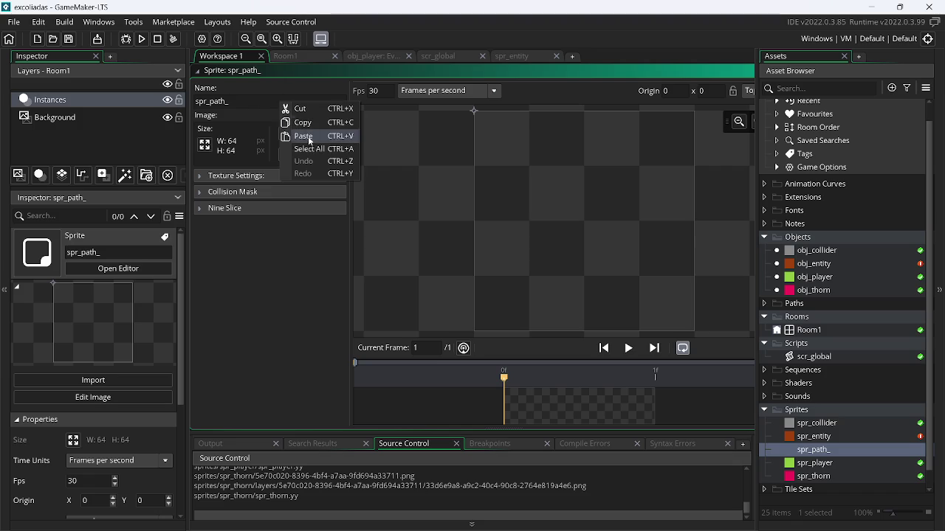
Rename the sprite to spr_path_indicator and set its speed to 0 fps.
click(313, 135)
key(Return)
click(369, 92)
key(Delete)
key(Delete)
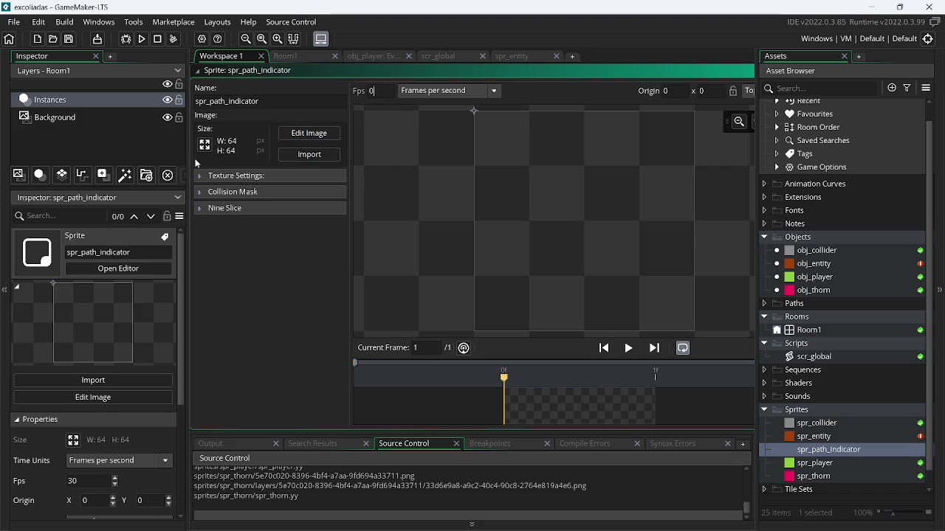
Resize spr_path_indicator to 16×16 pixels and open its image for painting.
click(205, 144)
click(83, 161)
text(16)
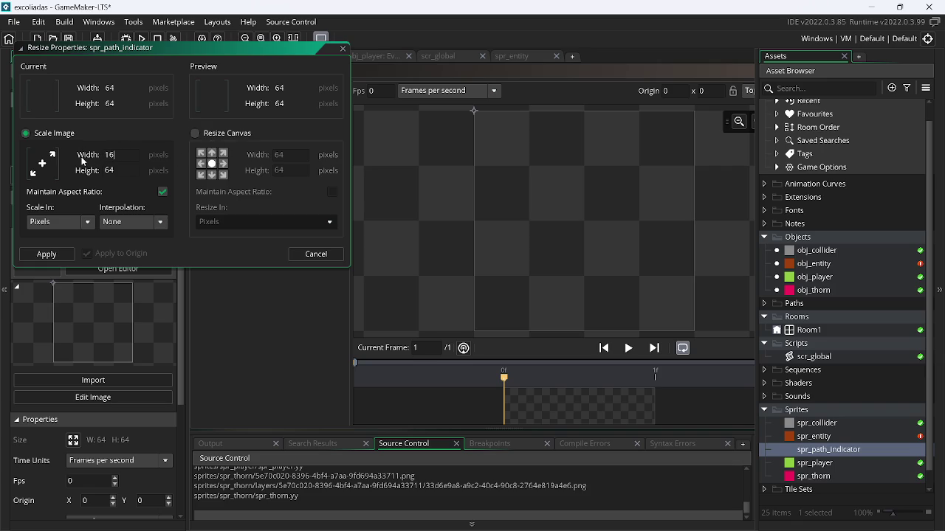
key(Return)
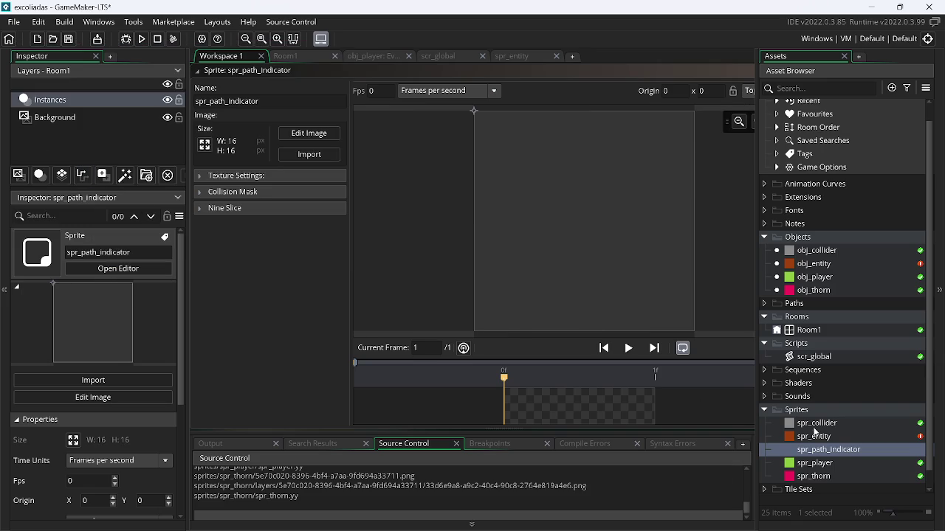
click(309, 134)
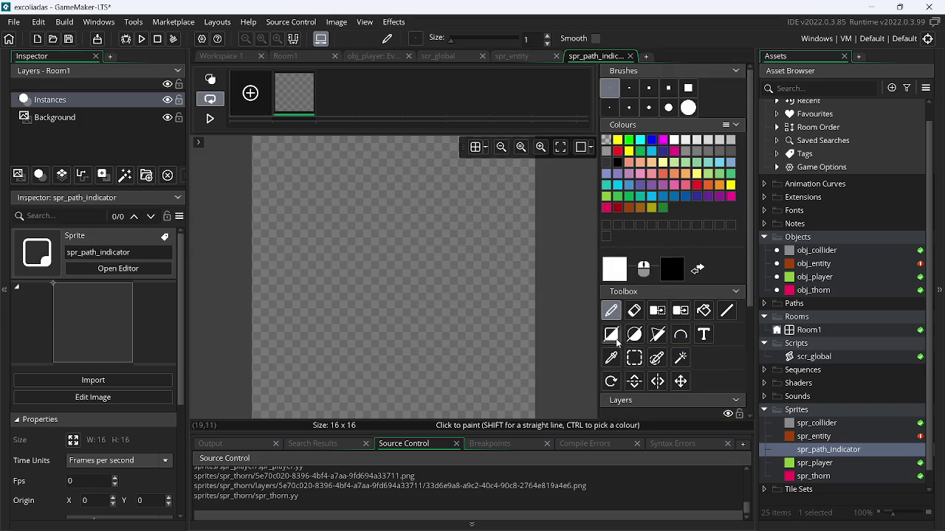
Fill the entire 16×16 spr_path_indicator canvas with light yellow rectangles.
click(619, 339)
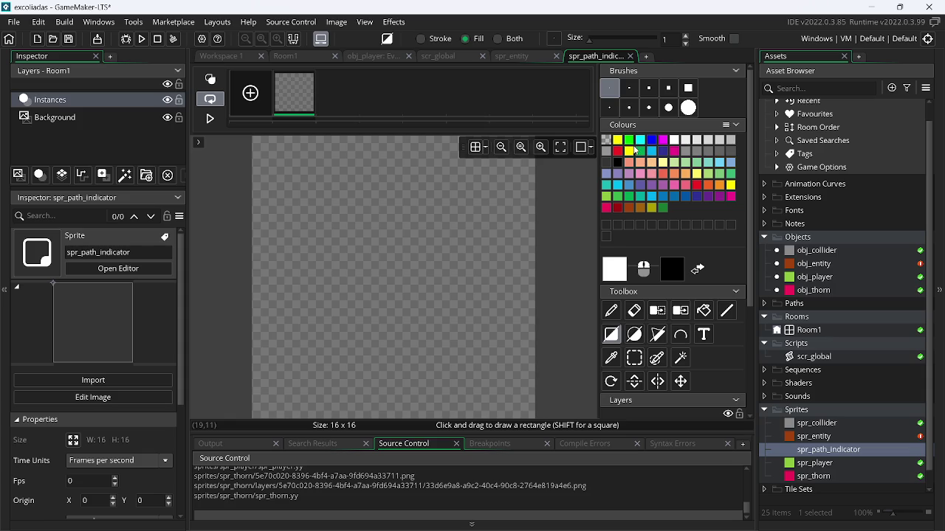
click(630, 151)
drag(259, 143, 739, 527)
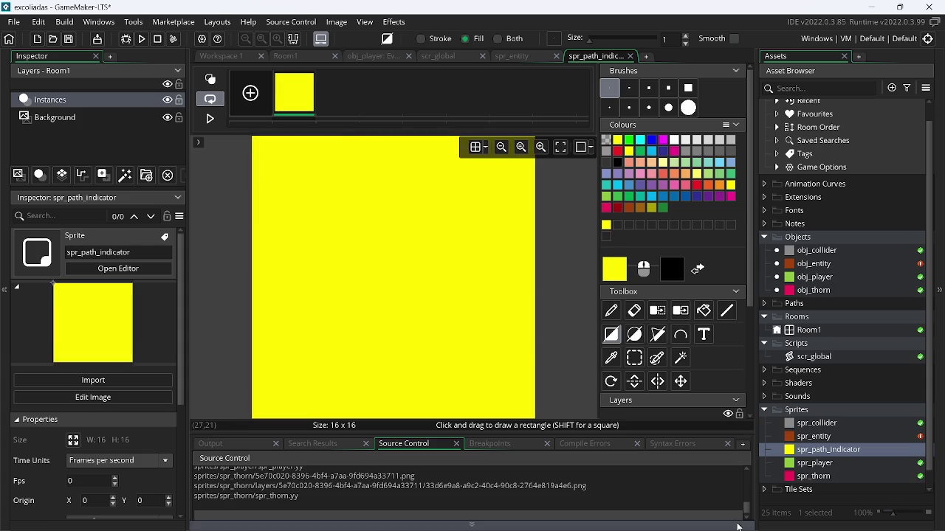
click(699, 176)
drag(258, 142, 384, 250)
drag(473, 352, 543, 425)
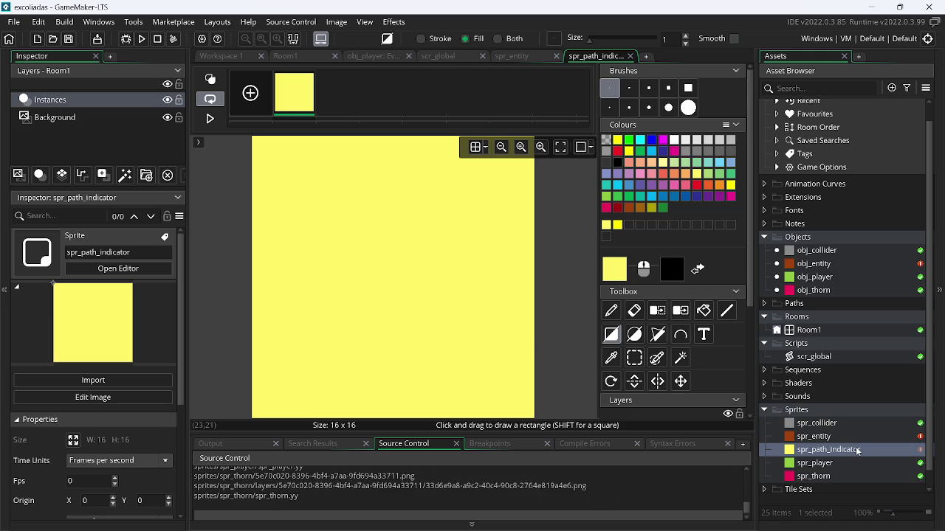
double_click(852, 449)
scroll(517, 75, up, 3)
Close the spr_entity and spr_path_indicator sprite and image editors.
right_click(502, 125)
mouse_move(542, 143)
click(595, 176)
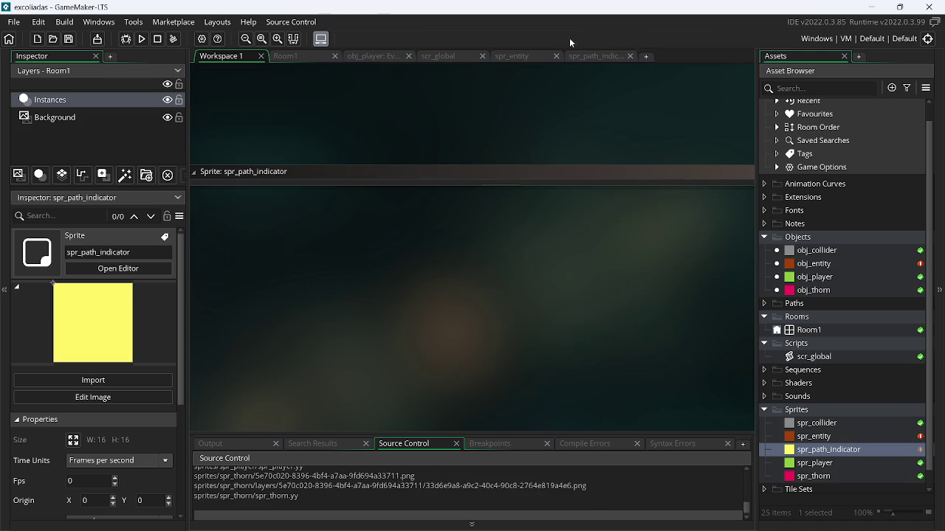
click(557, 56)
click(557, 56)
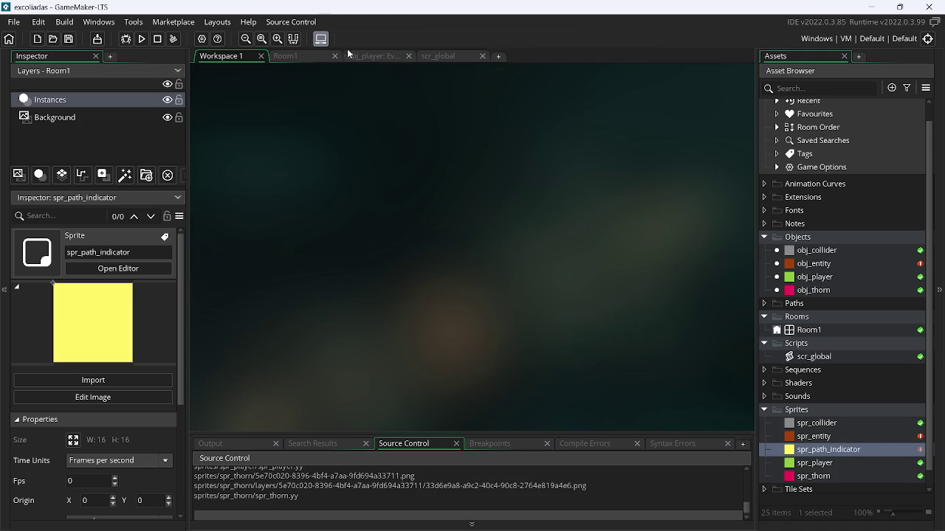
In Room1, add a new asset layer named Assets above the Background layer.
click(319, 57)
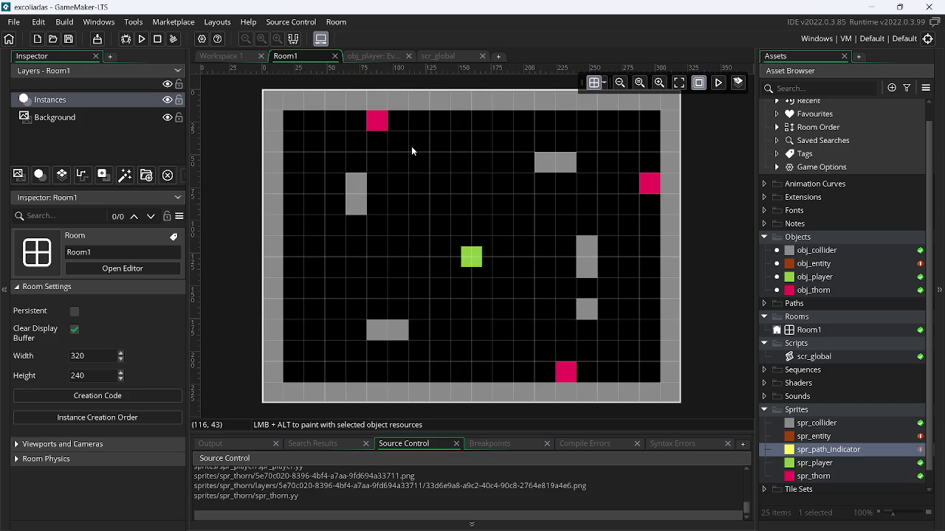
click(73, 122)
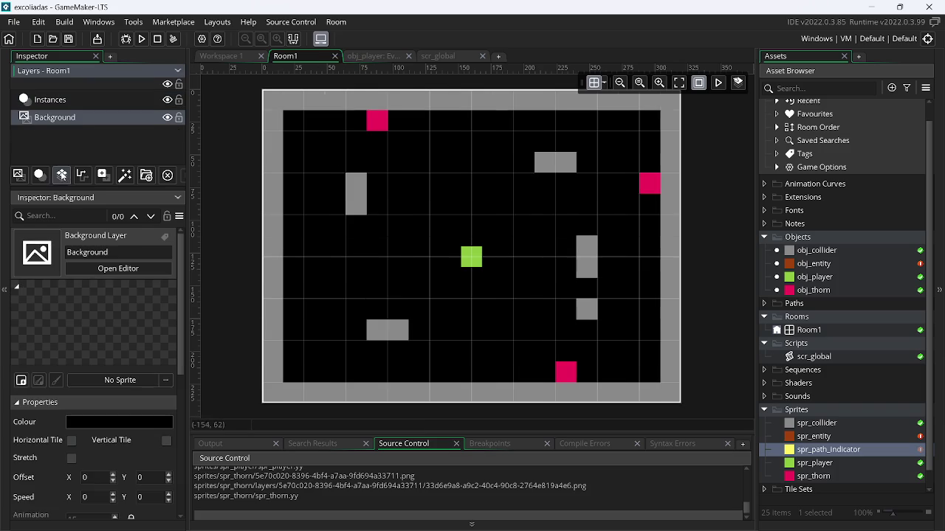
click(102, 175)
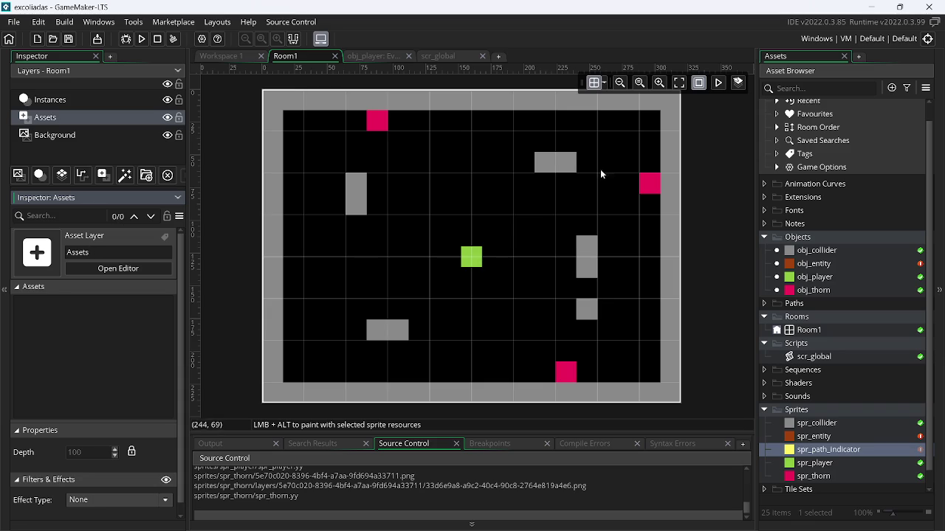
click(595, 83)
Set Room1's grid spacing to 8 by 8.
double_click(636, 142)
text(82)
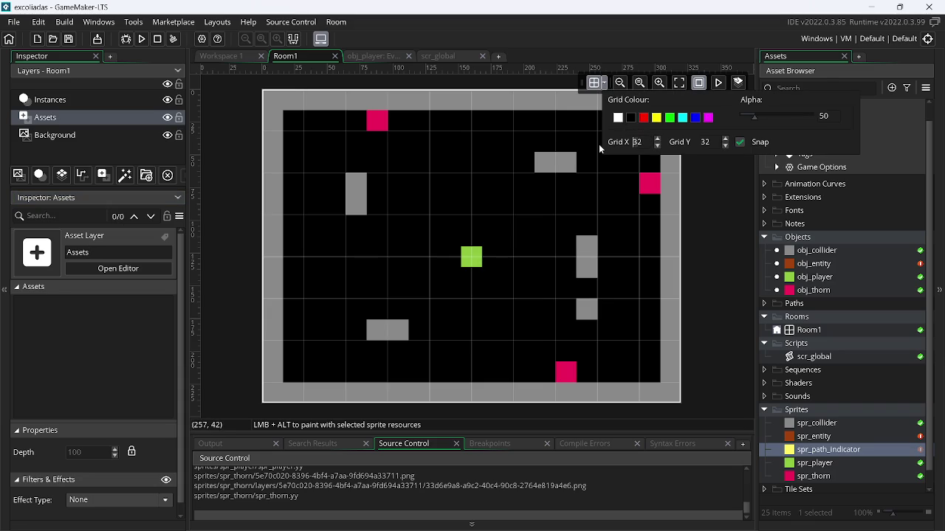
key(BackSpace)
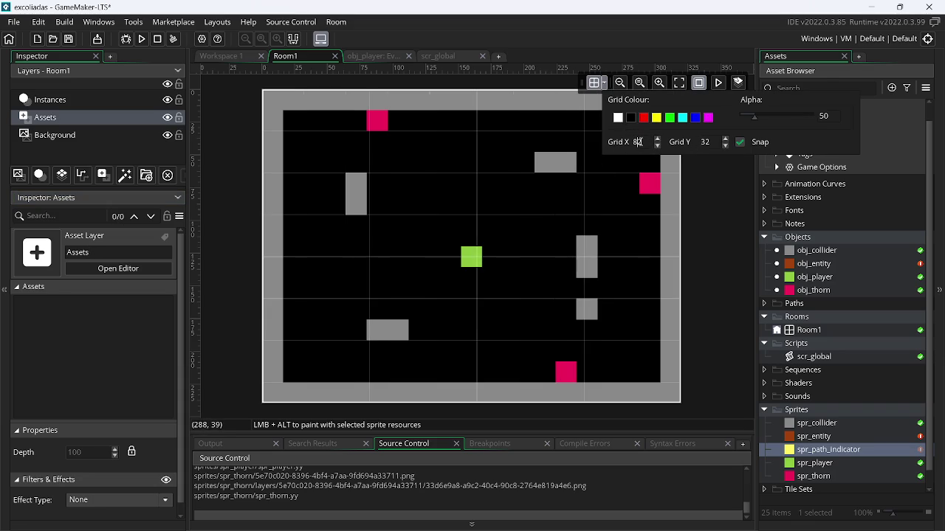
double_click(705, 141)
text(8)
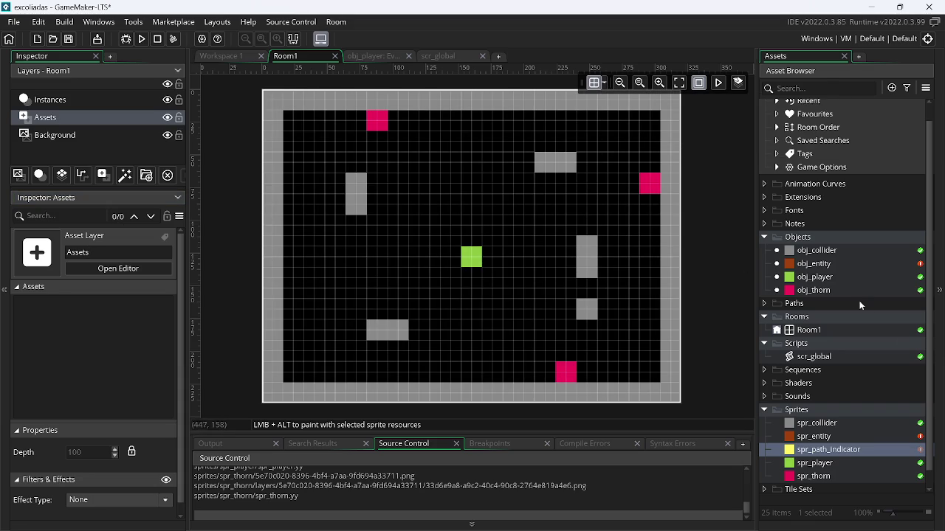
Stretch a yellow spr_path_indicator bar across Room1's top and add a Path layer.
click(816, 454)
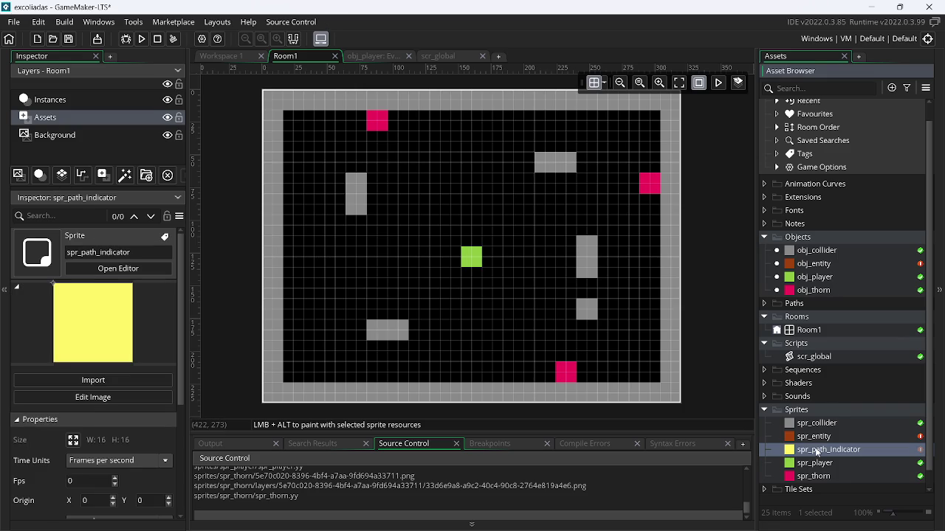
mouse_move(817, 454)
mouse_down()
mouse_move(547, 185)
mouse_move(600, 186)
mouse_move(346, 151)
mouse_move(369, 181)
mouse_move(292, 141)
mouse_move(666, 147)
mouse_up()
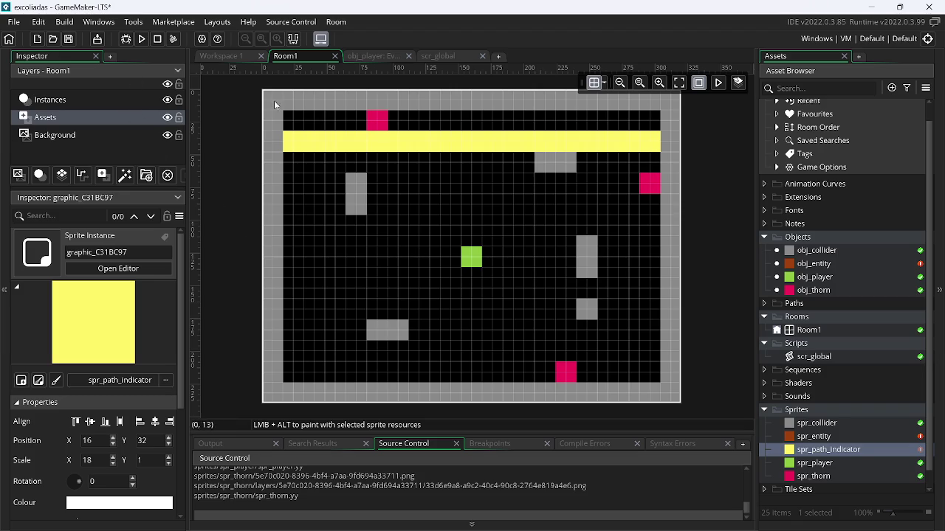
click(82, 177)
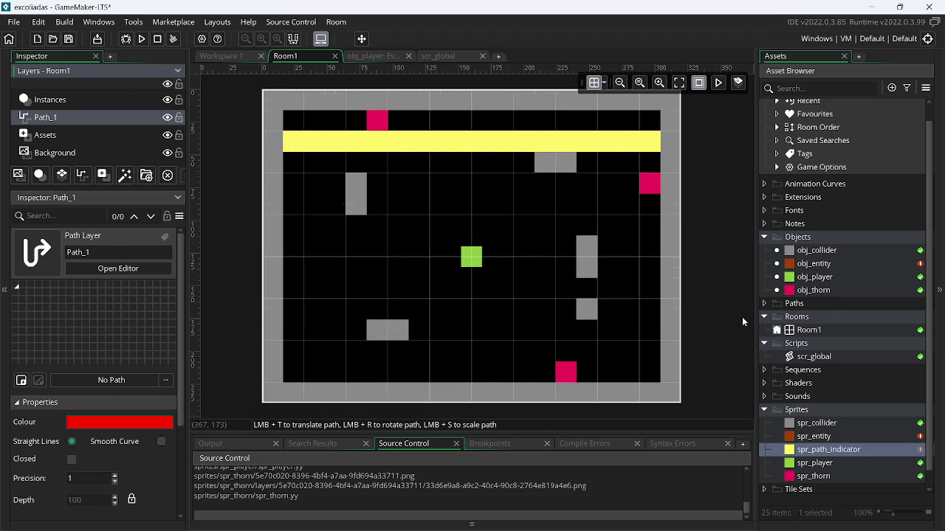
key(alt+Tab)
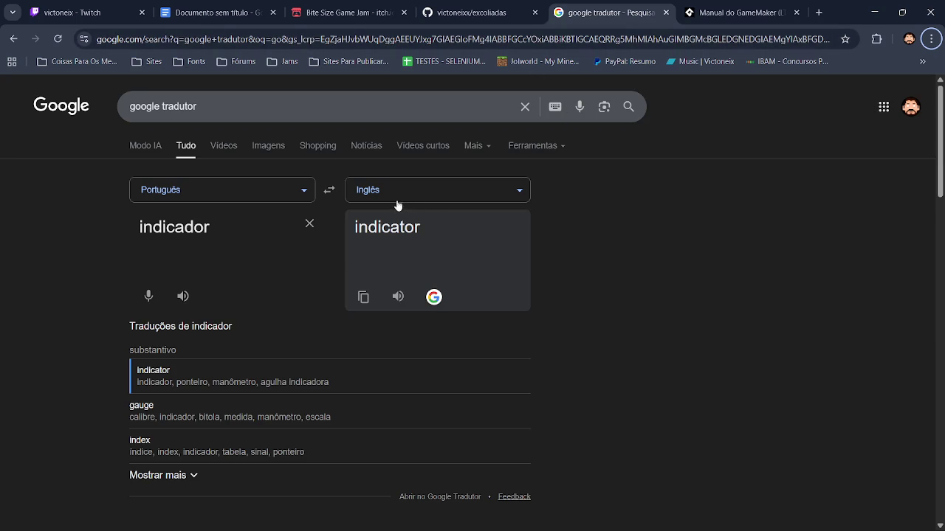
Translate 'direção' in Google Translate, which gives 'direction', then return to GameMaker.
click(309, 224)
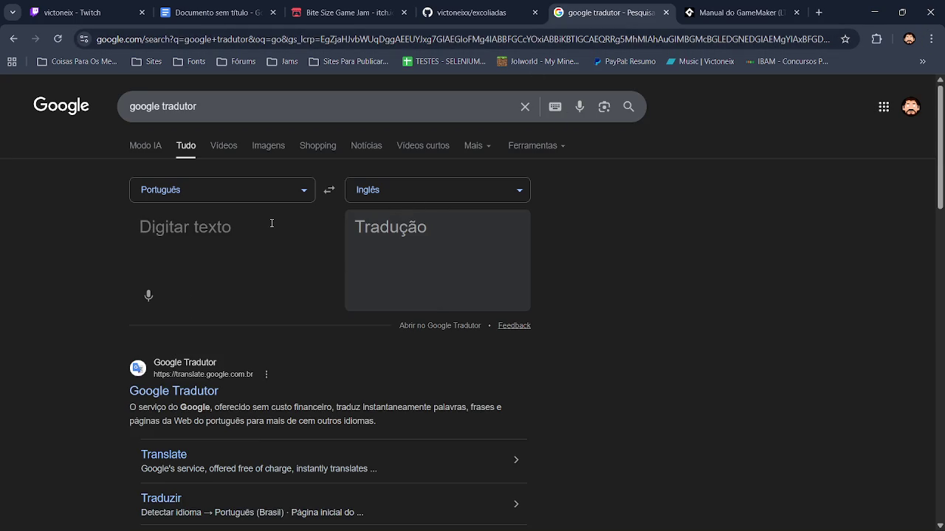
text(direção)
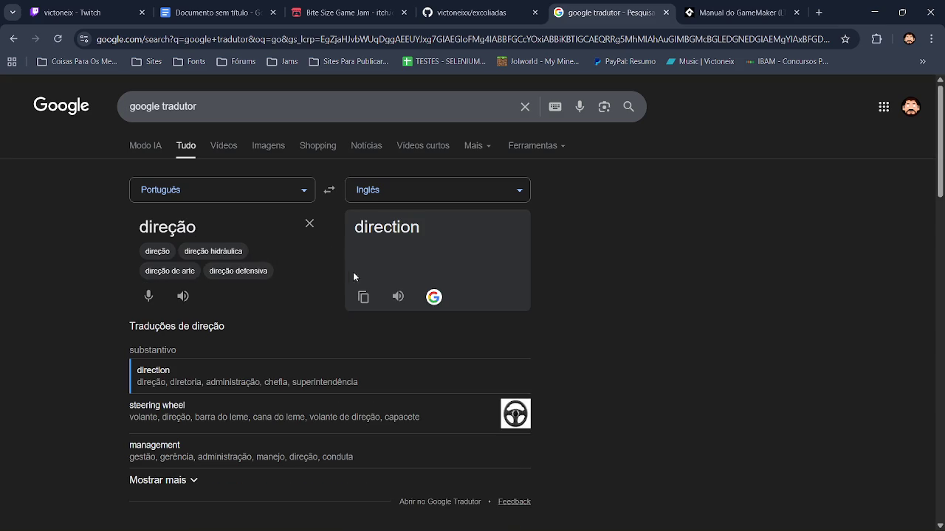
key(alt+Tab)
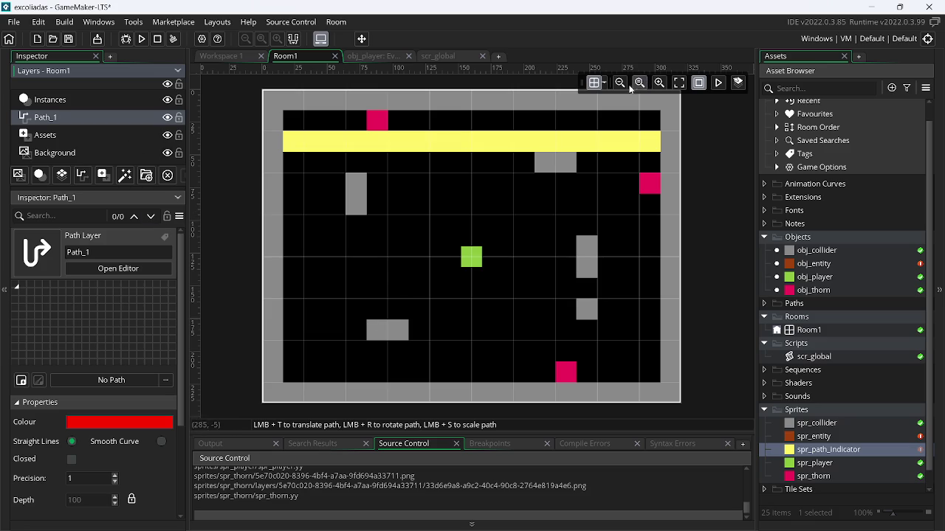
Set the room grid's horizontal and vertical spacing to 8.
click(605, 82)
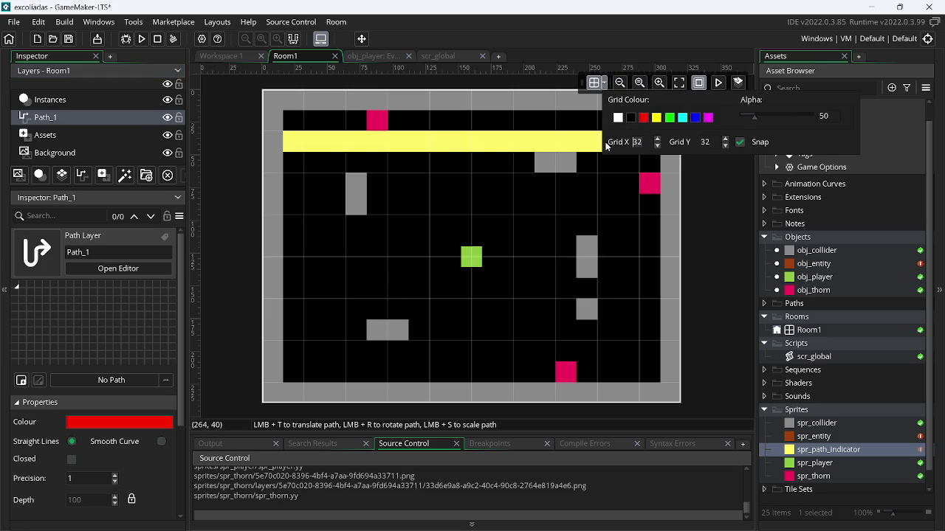
click(657, 145)
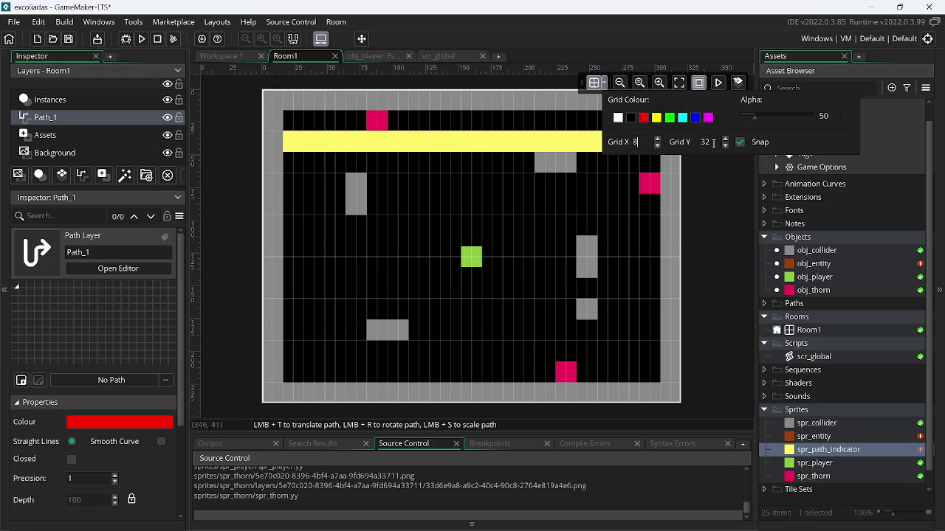
click(724, 145)
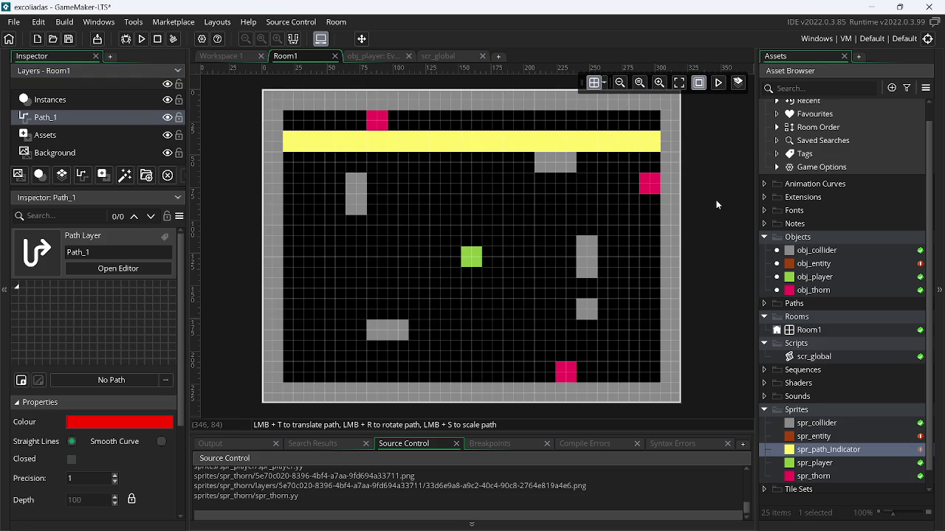
Create a new path for Path_1, move it into Paths, and name it entity_direction_h.
click(145, 383)
click(254, 217)
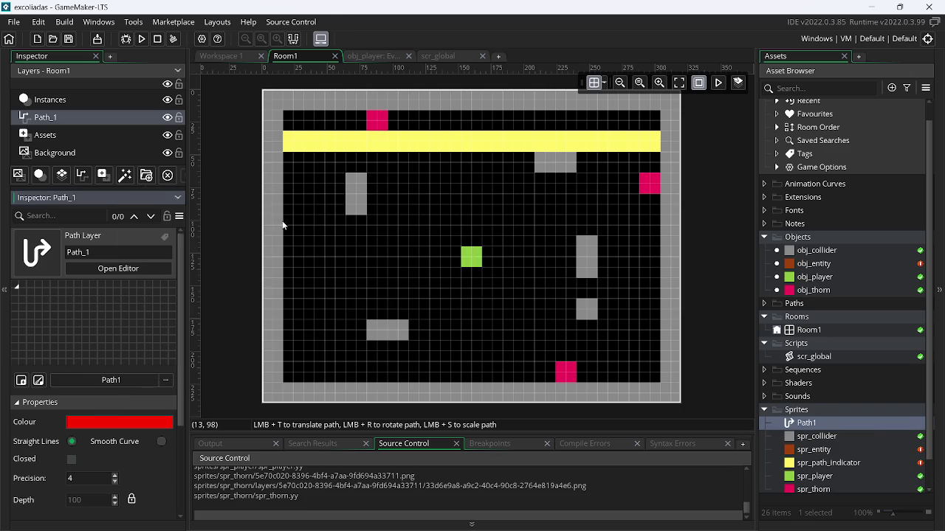
mouse_move(845, 427)
mouse_down()
mouse_move(820, 418)
mouse_move(841, 397)
mouse_move(864, 235)
mouse_move(863, 303)
mouse_up()
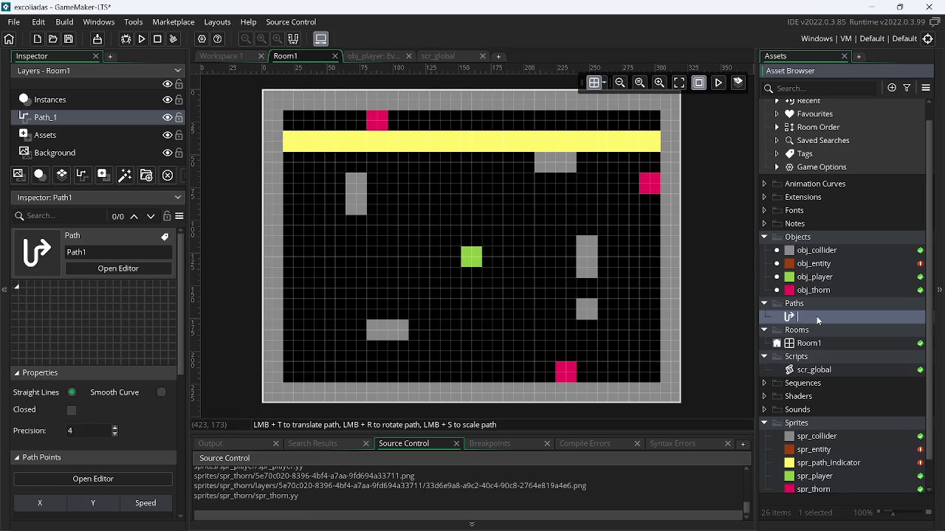
text(entity_direction)
key(Return)
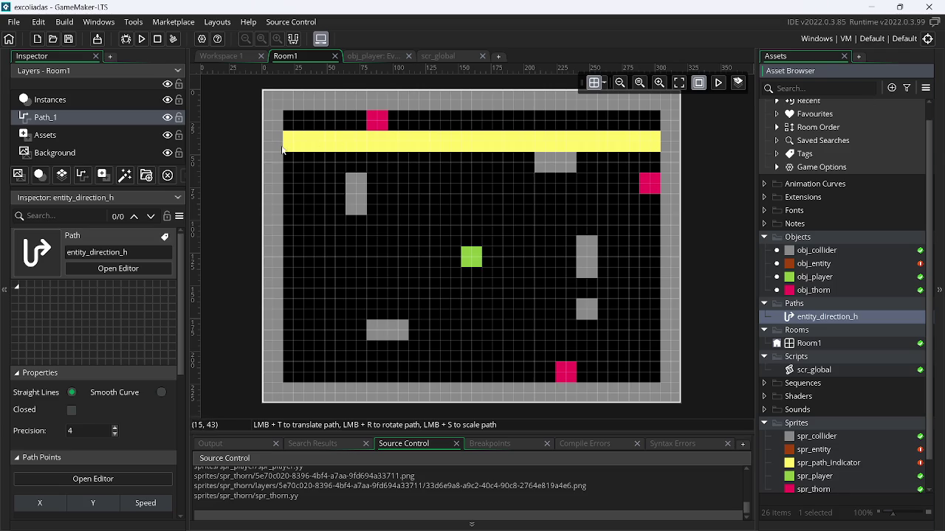
Open spr_path_indicator's image editor and fill the whole canvas with a magenta rectangle.
scroll(333, 143, up, 1)
scroll(438, 184, up, 5)
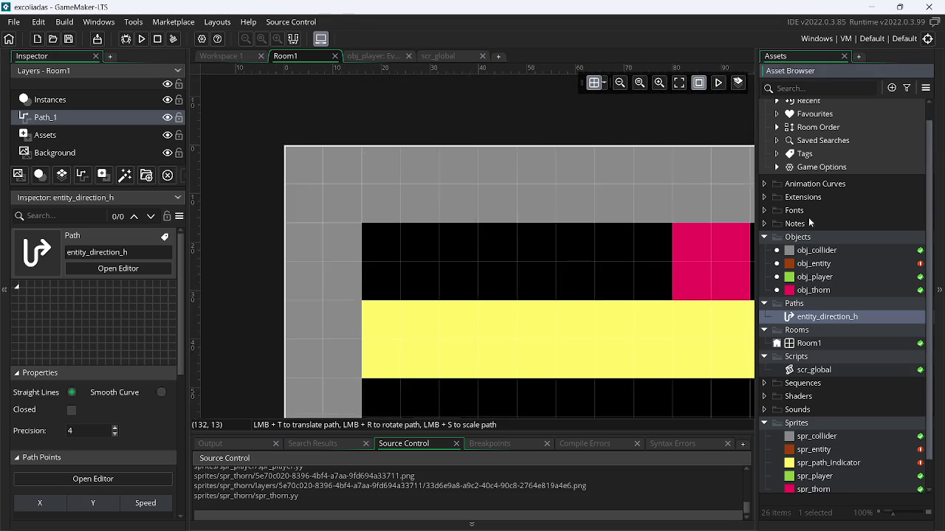
scroll(473, 294, down, 2)
scroll(432, 281, up, 2)
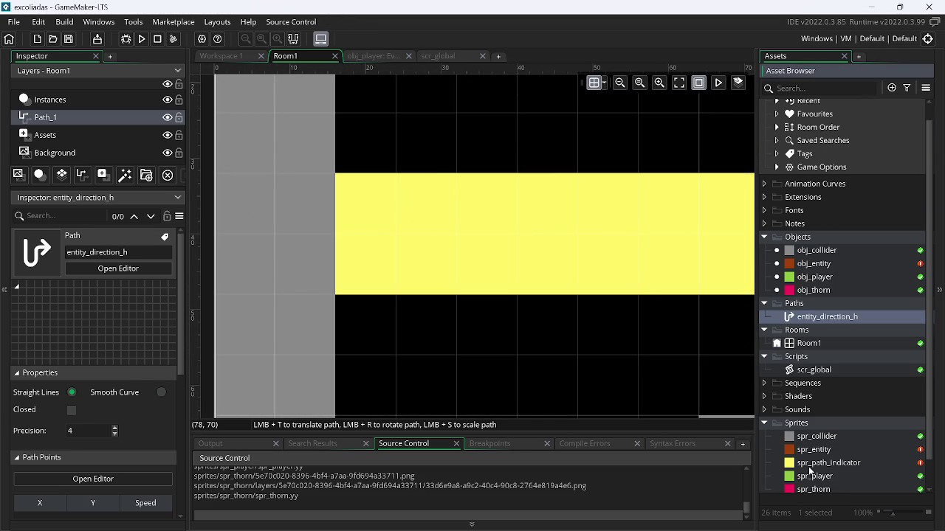
double_click(808, 465)
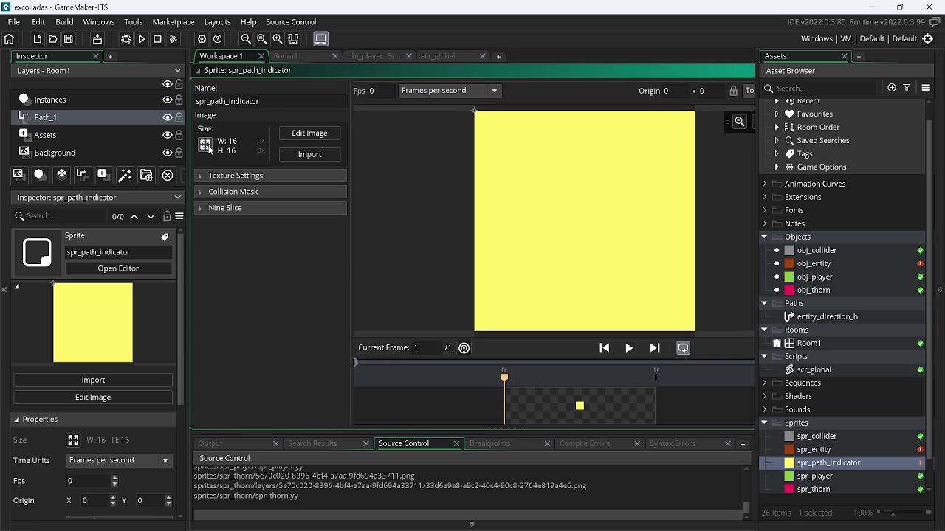
click(209, 147)
click(316, 254)
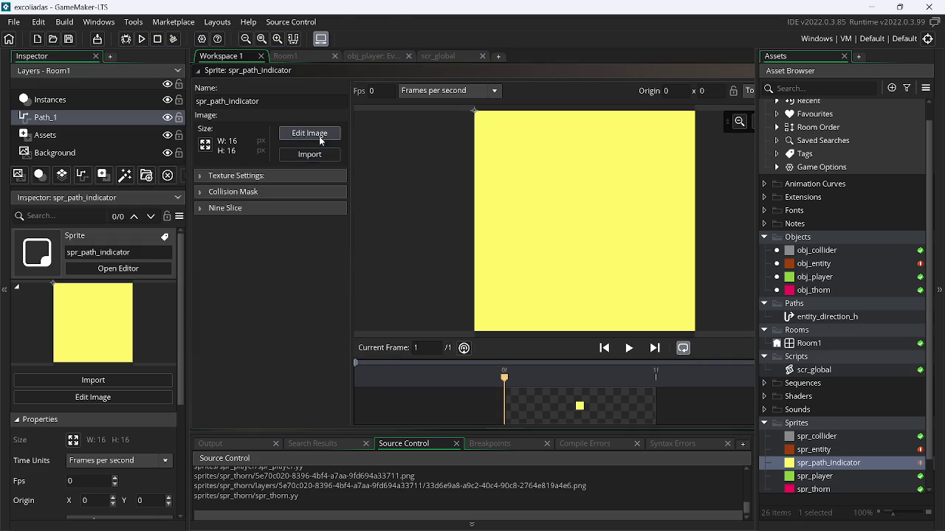
click(314, 132)
click(611, 334)
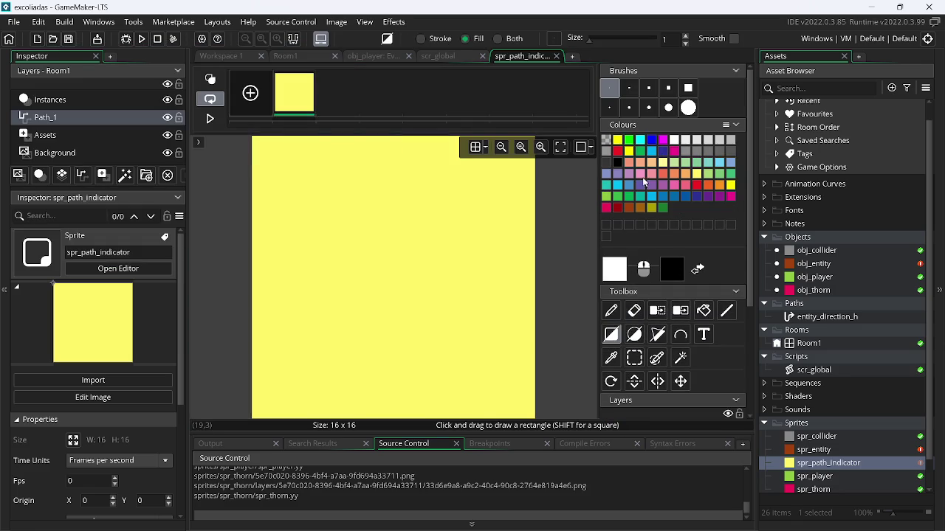
click(652, 151)
click(327, 148)
click(653, 139)
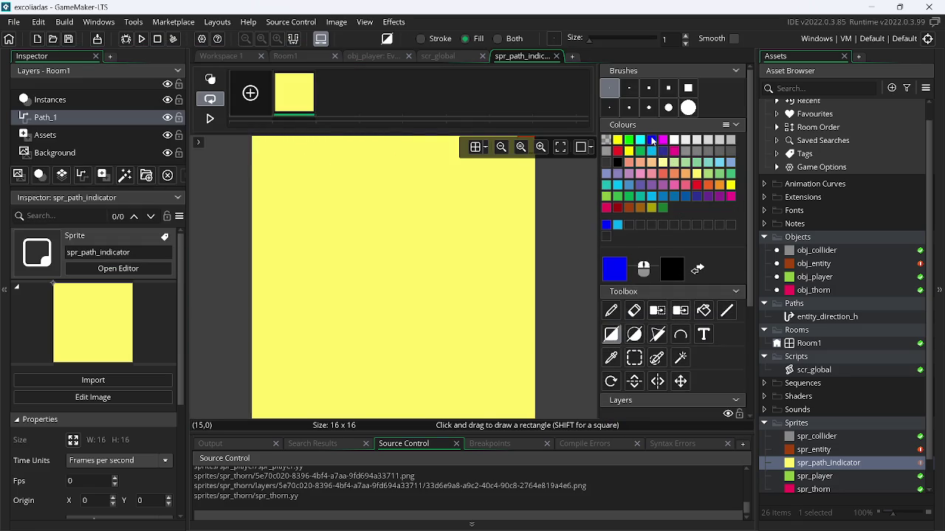
click(664, 140)
mouse_move(254, 137)
mouse_down()
mouse_move(433, 273)
mouse_move(631, 400)
mouse_up()
Check the bar in Room1, then refill the sprite with blue.
click(288, 56)
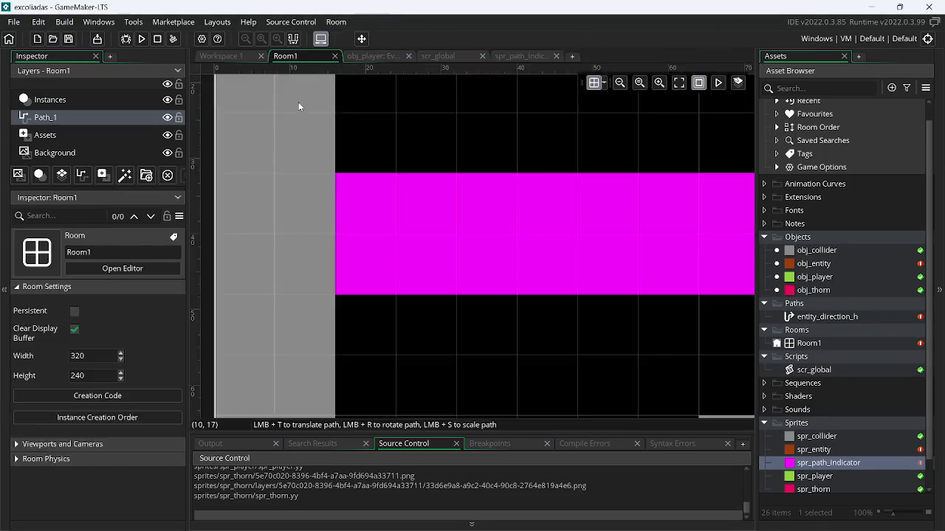
click(229, 56)
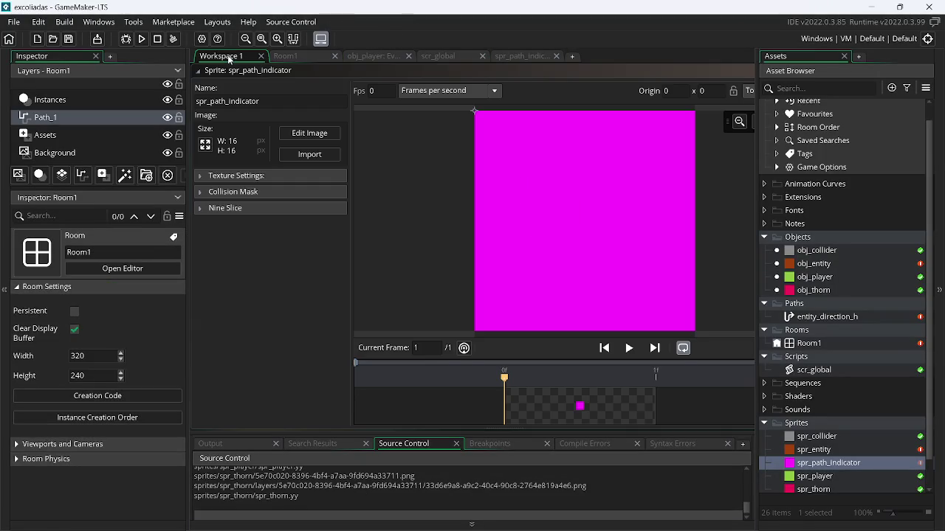
click(309, 134)
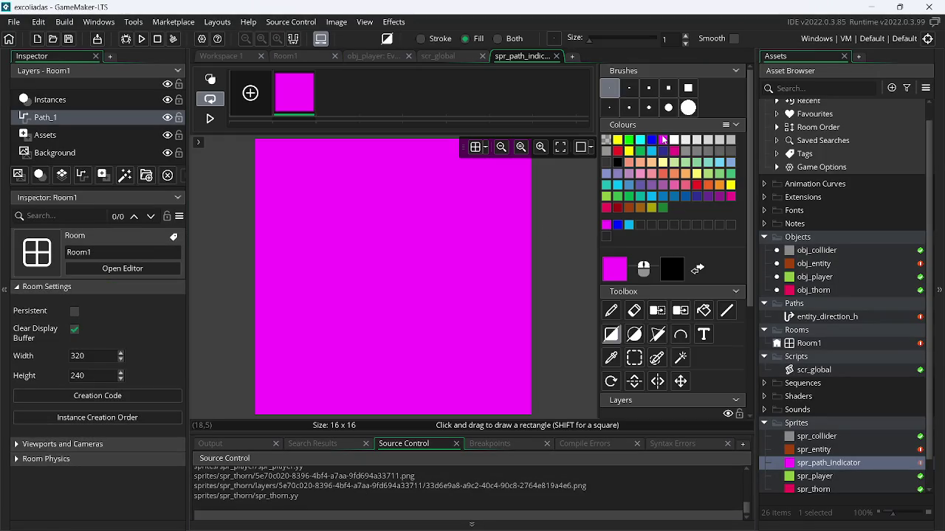
click(652, 140)
drag(263, 146, 527, 411)
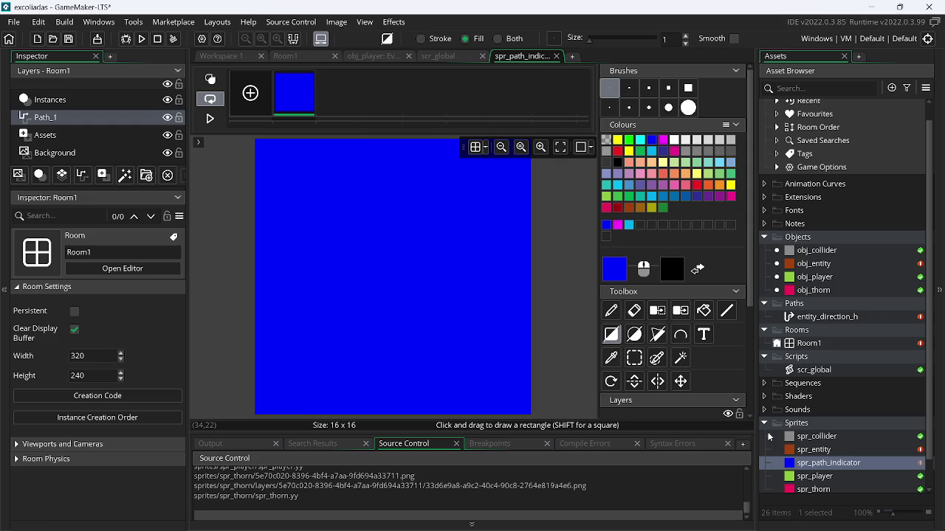
click(295, 58)
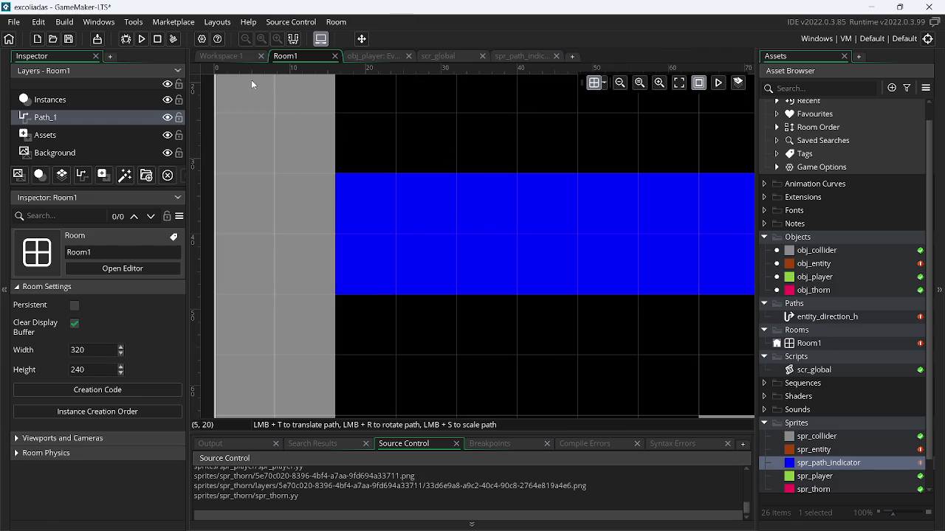
Refill the sprite with grey and view the grey bar across Room1.
click(235, 54)
click(206, 145)
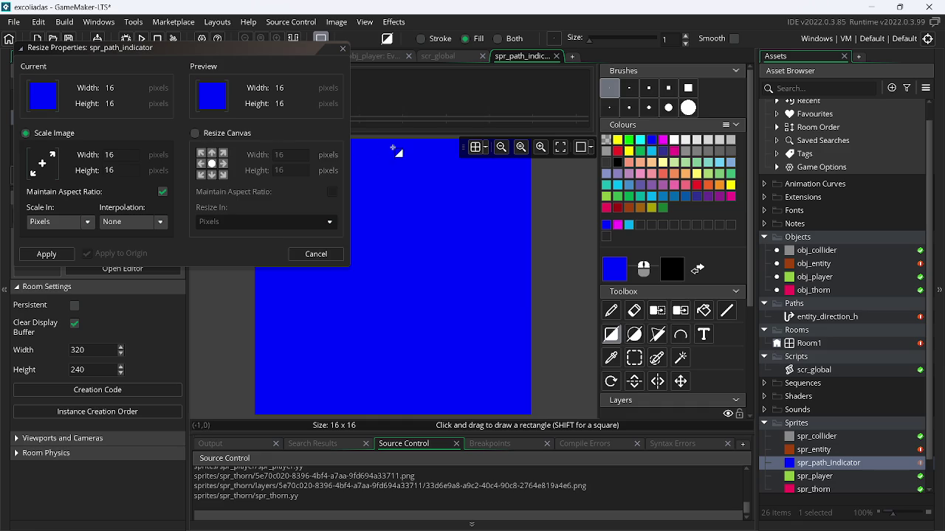
click(324, 256)
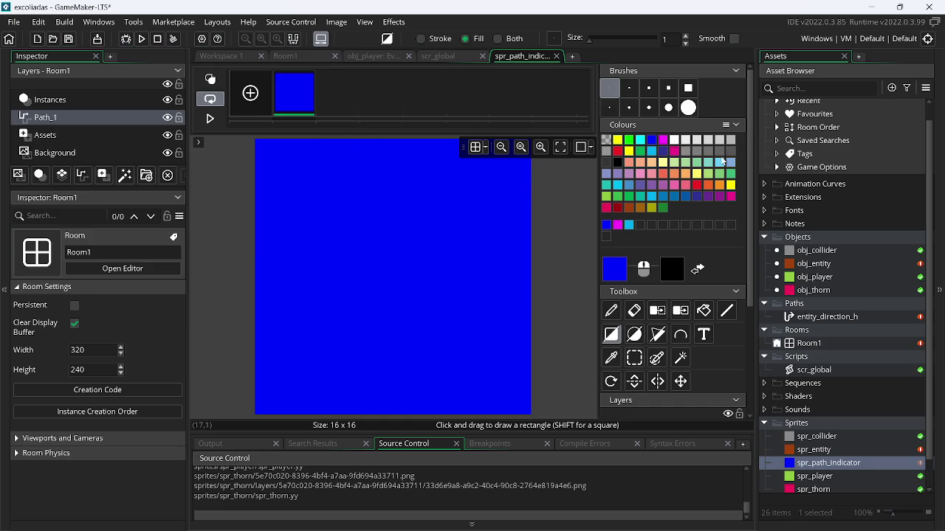
click(731, 152)
drag(263, 148, 601, 398)
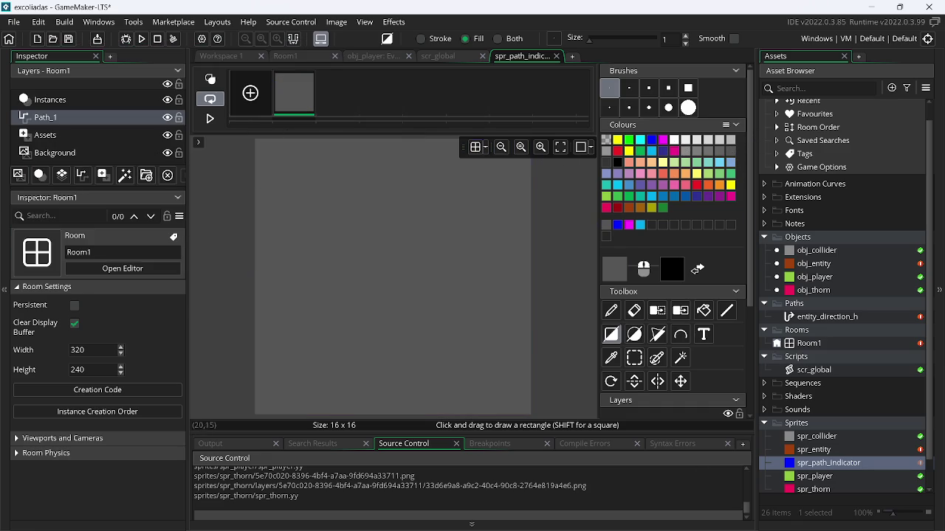
click(298, 60)
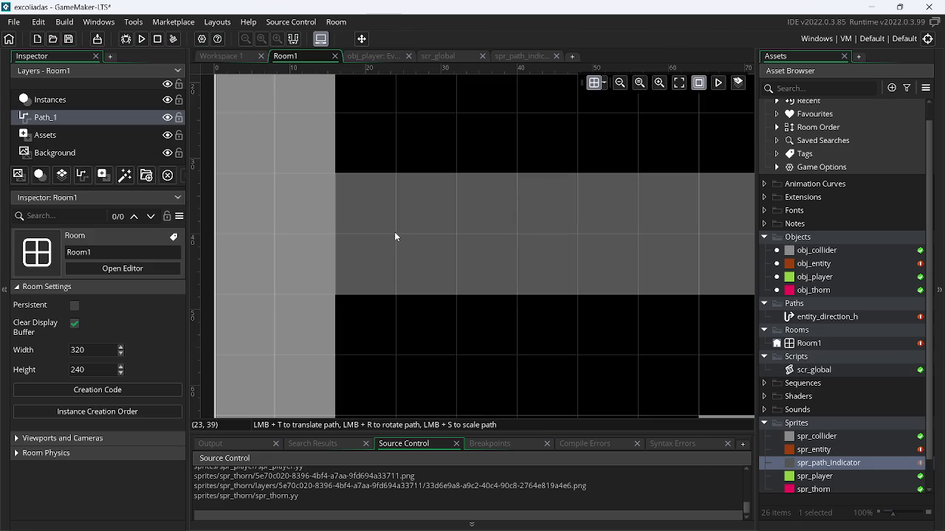
mouse_move(592, 209)
mouse_down()
mouse_move(620, 214)
mouse_move(293, 227)
mouse_move(550, 236)
mouse_move(424, 249)
mouse_move(367, 271)
mouse_up()
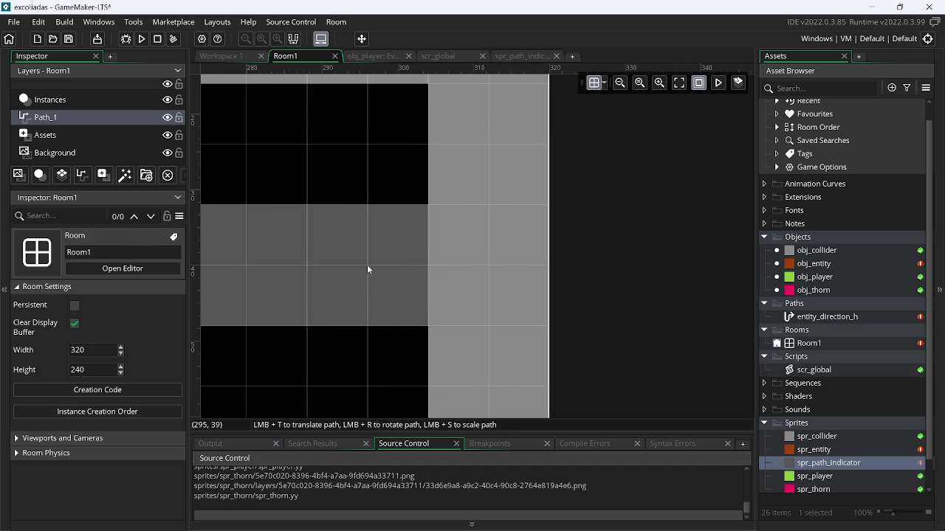
Set the Path_1 layer's path to No Path, then select the Instances layer.
click(367, 264)
key(ctrl+minus)
drag(480, 271, 724, 244)
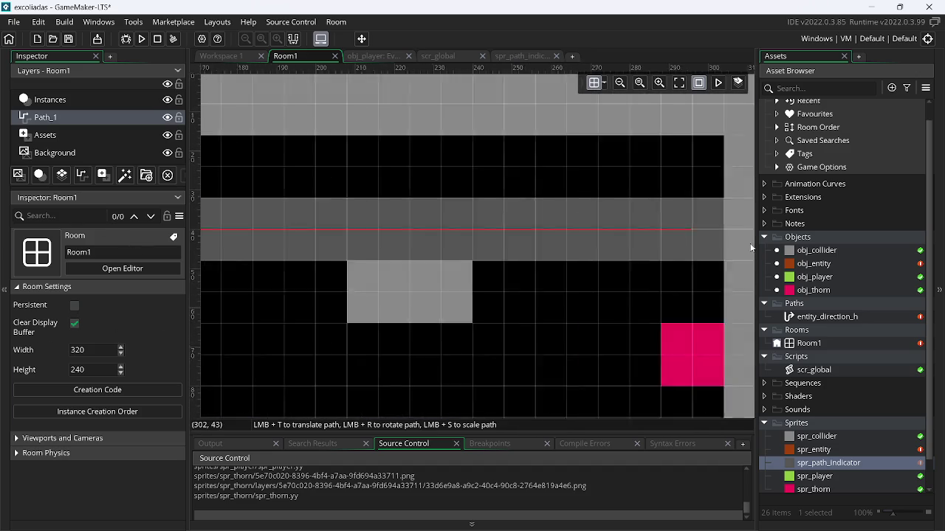
scroll(723, 244, down, 3)
scroll(359, 274, up, 1)
scroll(261, 288, down, 1)
scroll(266, 293, down, 2)
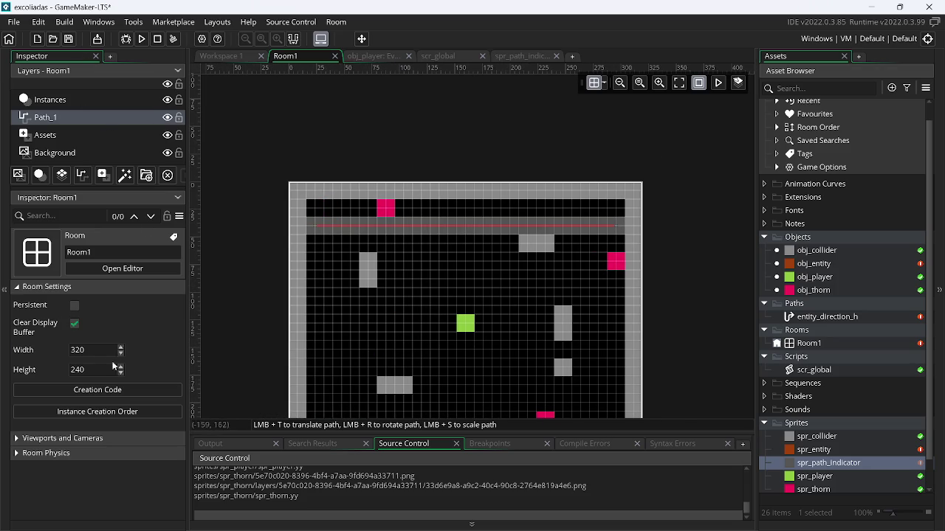
click(104, 118)
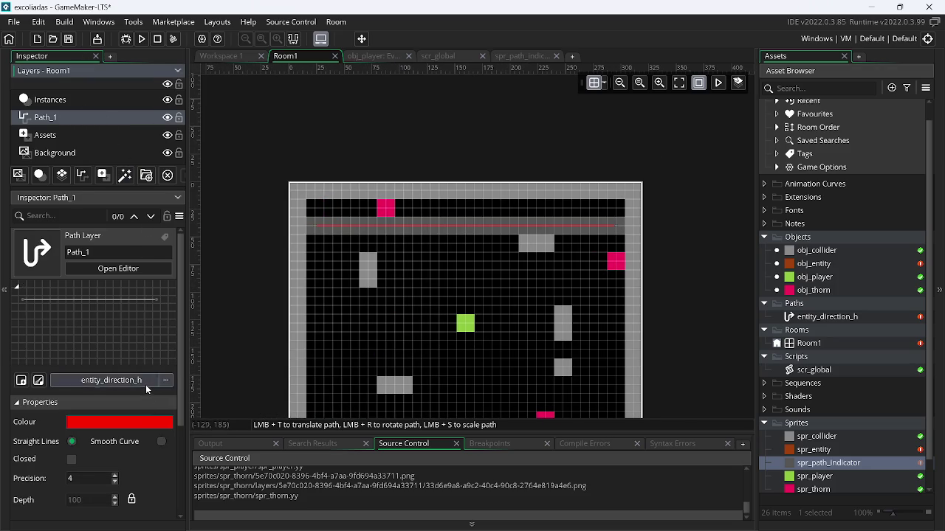
click(146, 383)
click(249, 216)
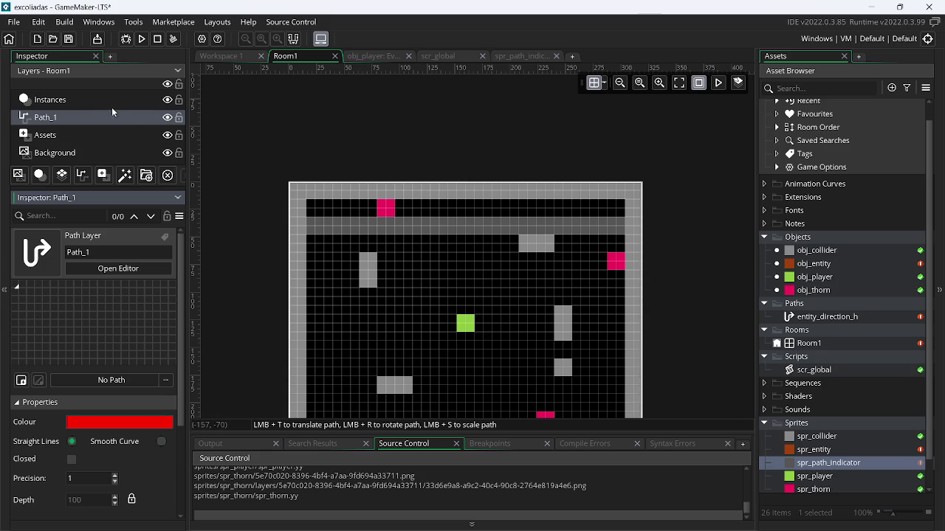
click(89, 100)
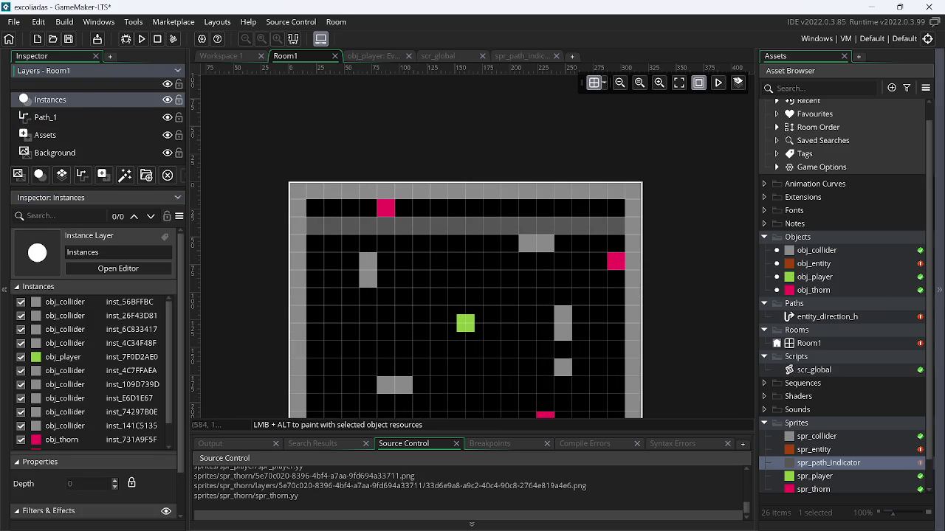
Add a Create event to obj_entity and clear its placeholder code.
double_click(813, 264)
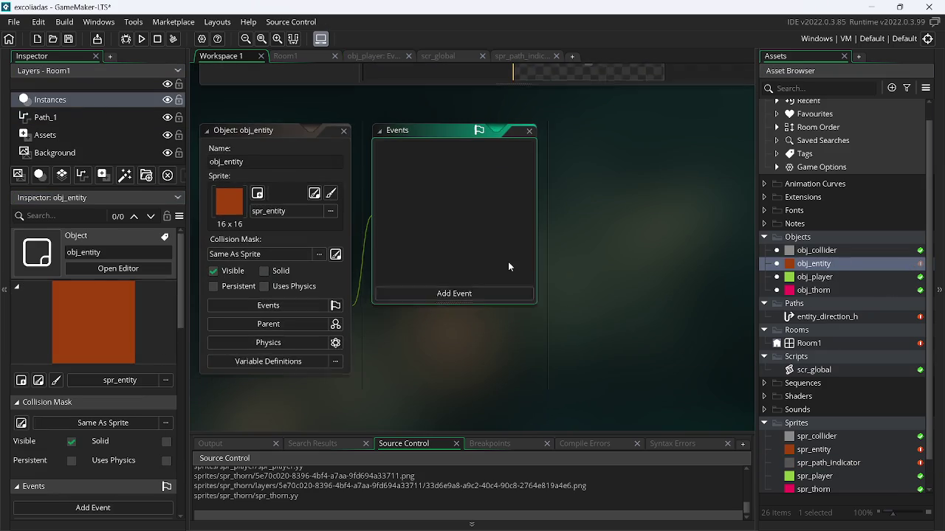
click(485, 290)
click(505, 295)
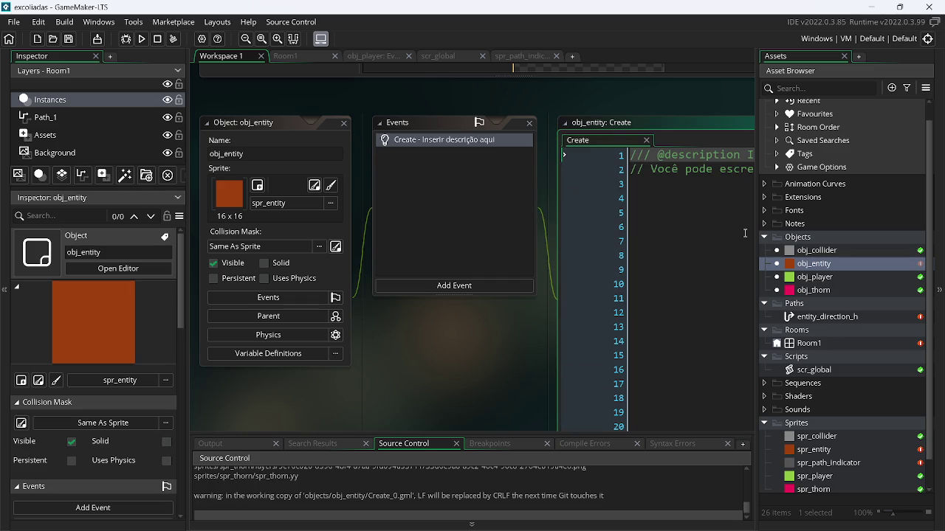
right_click(817, 266)
click(708, 294)
click(540, 214)
key(ctrl+a)
key(Delete)
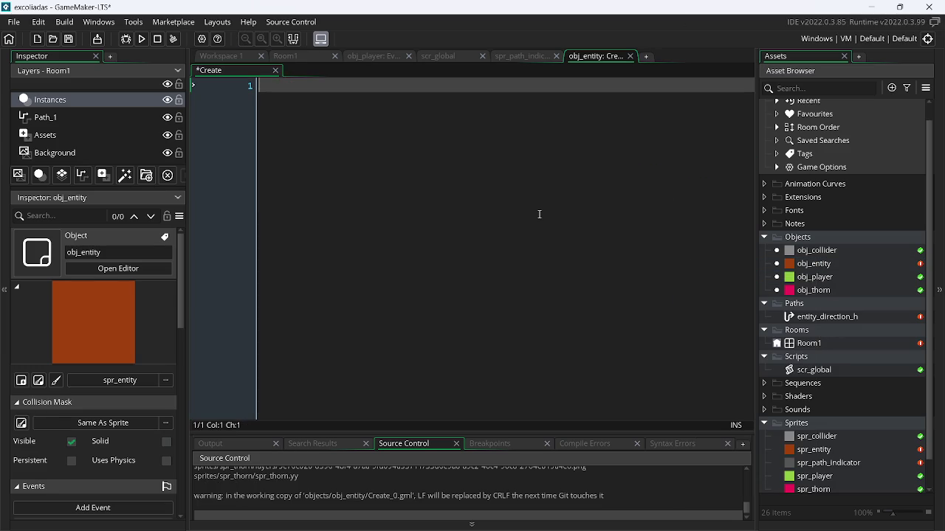
Begin the code with path_start using entity_direction_h as the path.
text(path)
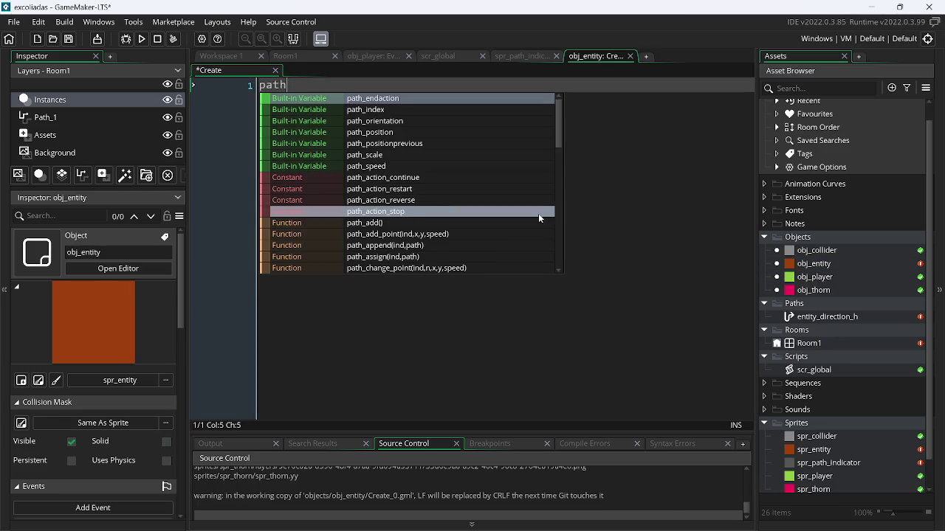
text(_s)
key(BackSpace)
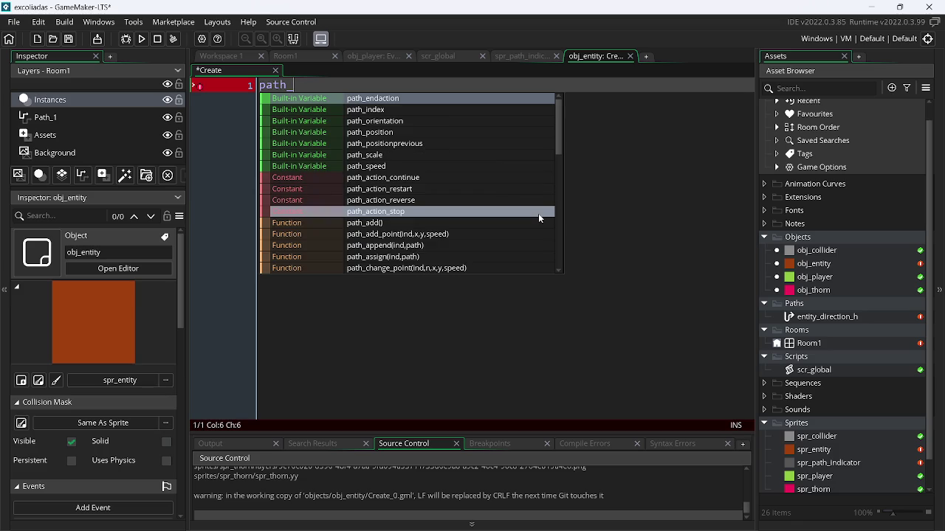
key(Down)
key(Down)
key(Down)
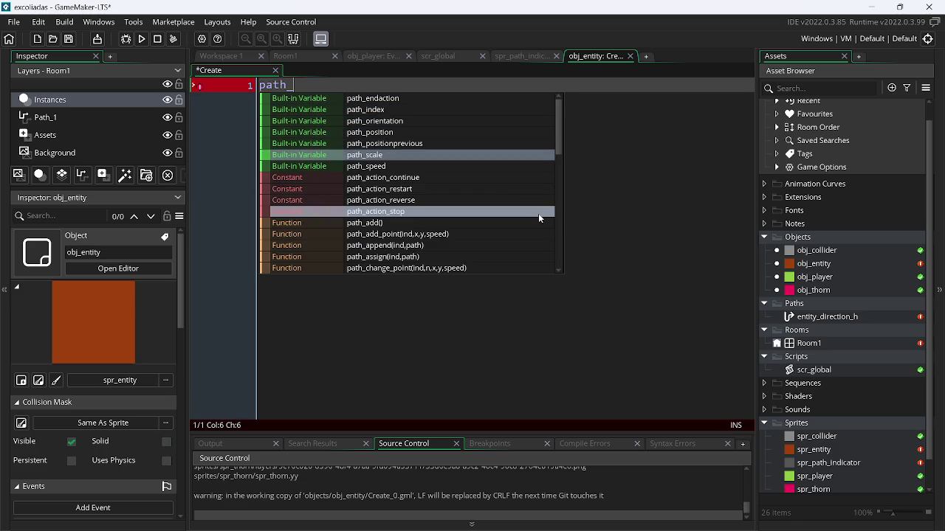
key(Down)
key(Down)
key(Down)
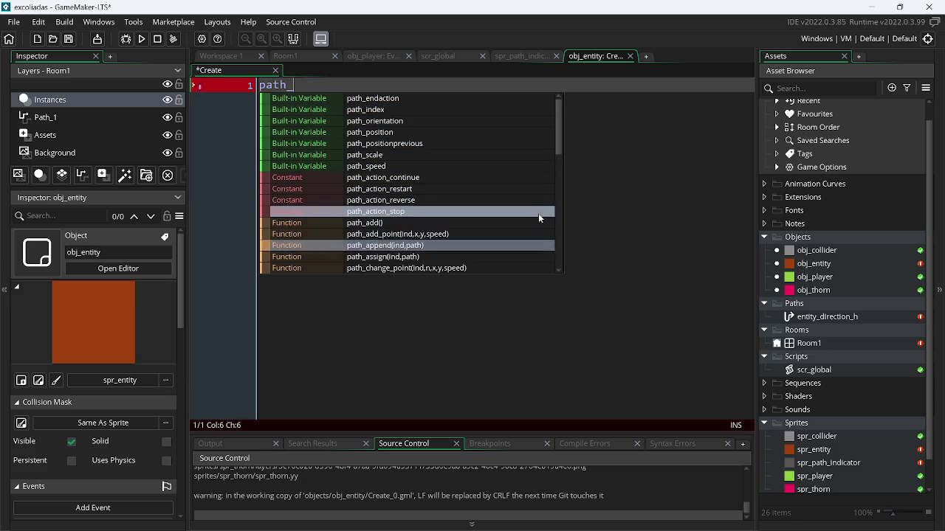
key(Down)
key(Down)
key(Down)
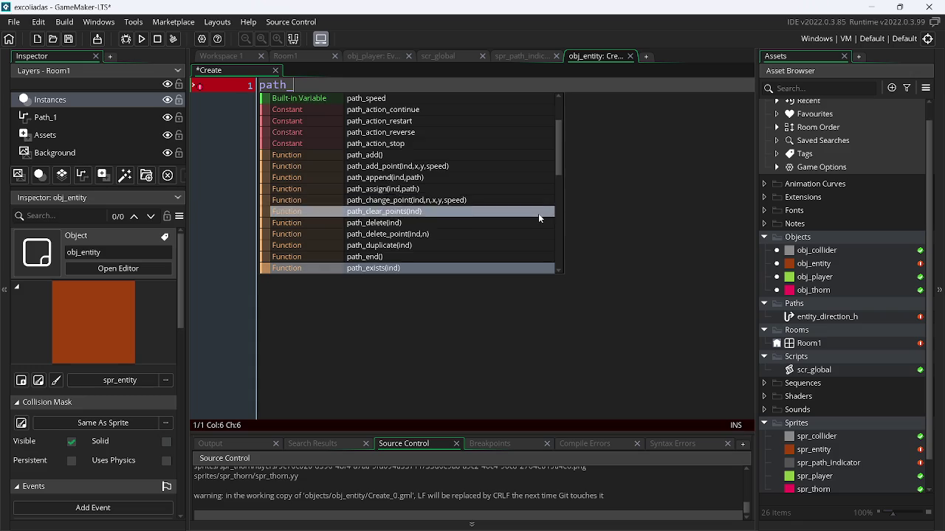
key(Down)
key(Down)
key(Down)
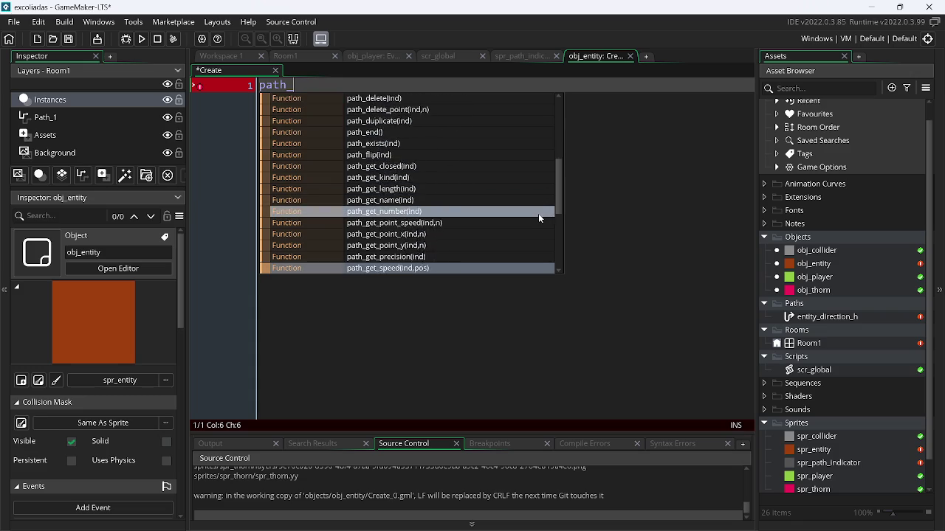
key(Down)
key(Down)
key(Down)
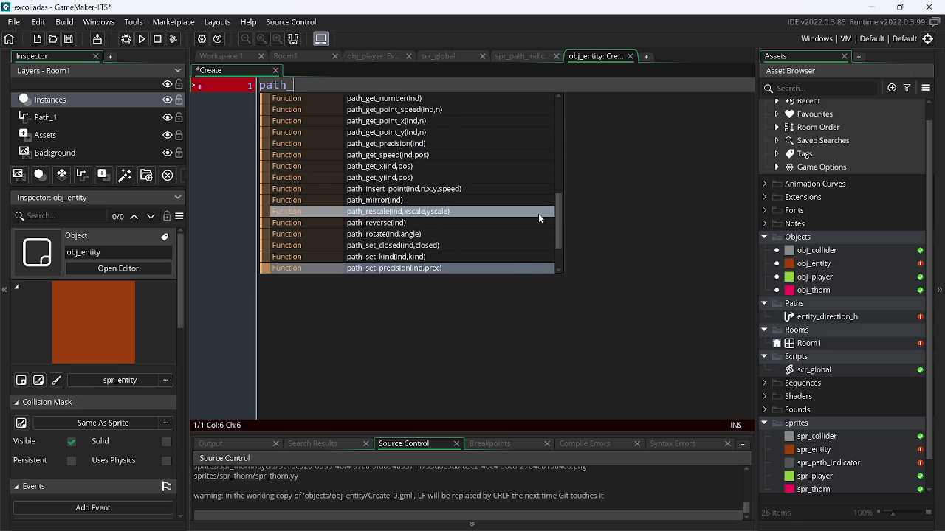
key(Down)
key(Up)
key(Return)
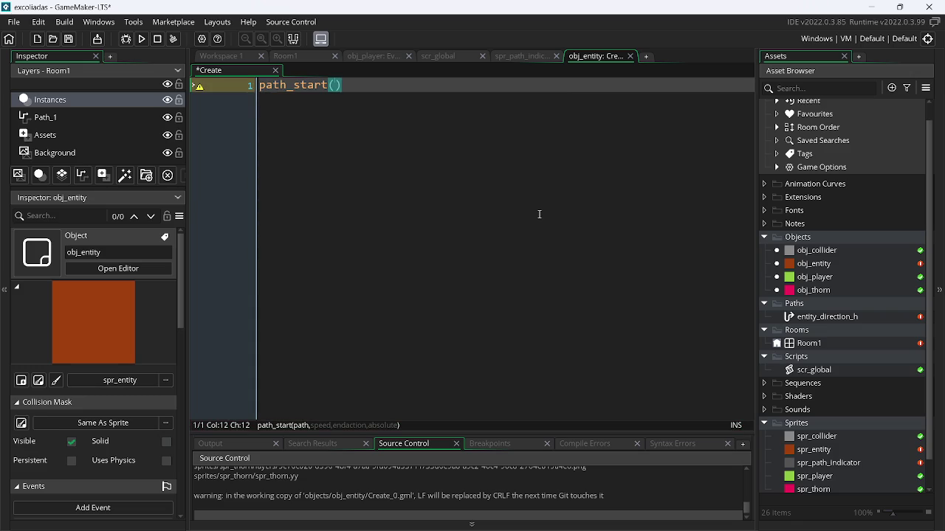
text(enti)
key(Return)
Finish the call with speed 3, path_action_reverse and true.
text(, )
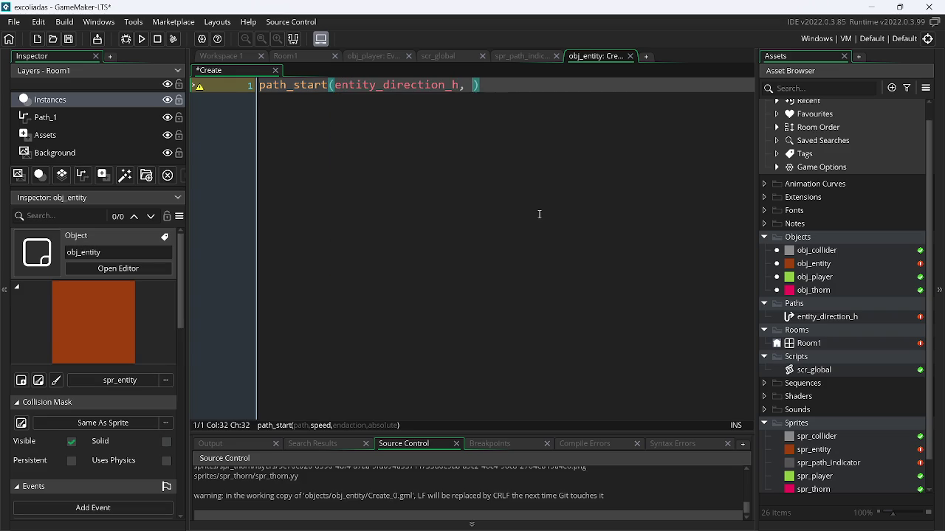
text(3, )
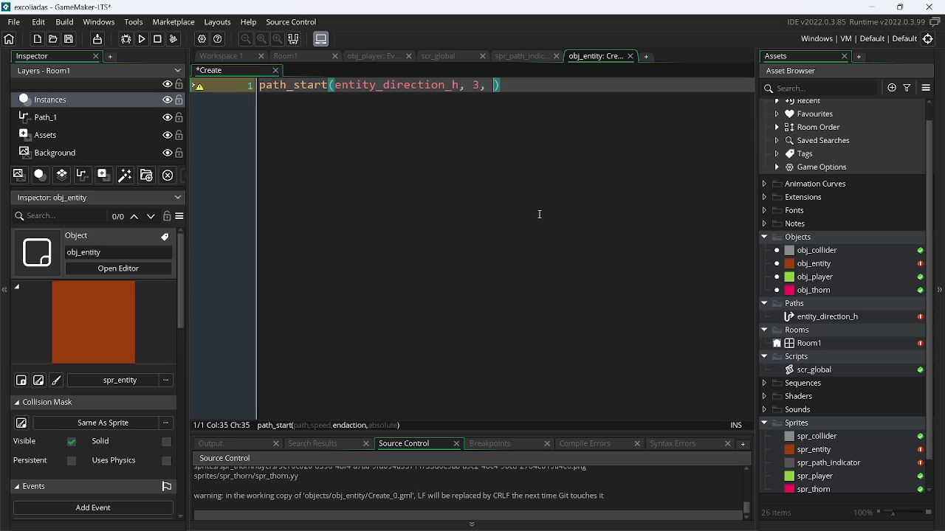
text(pa)
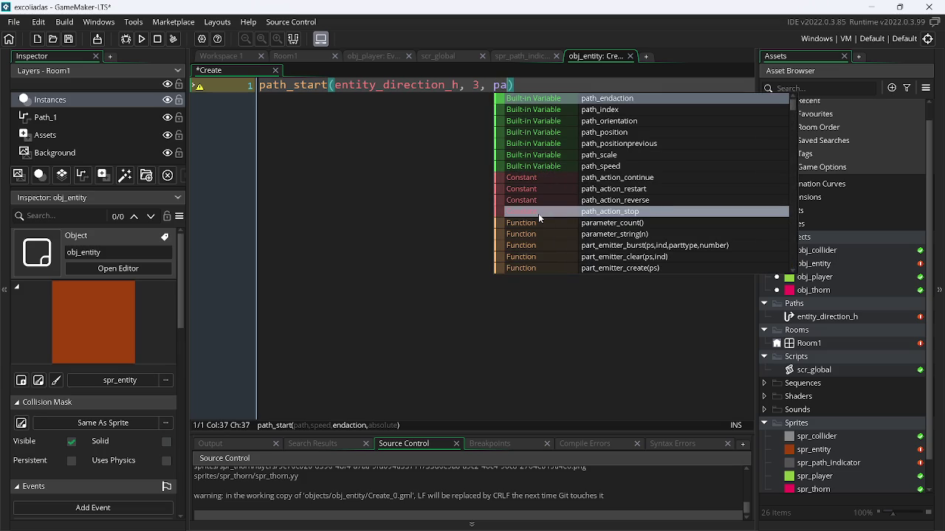
key(Down)
key(Down)
key(Down)
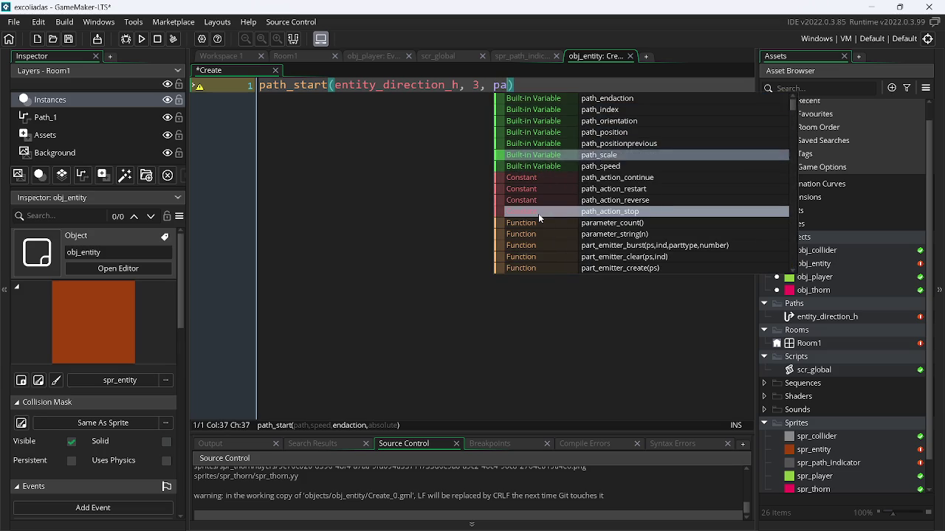
key(Down)
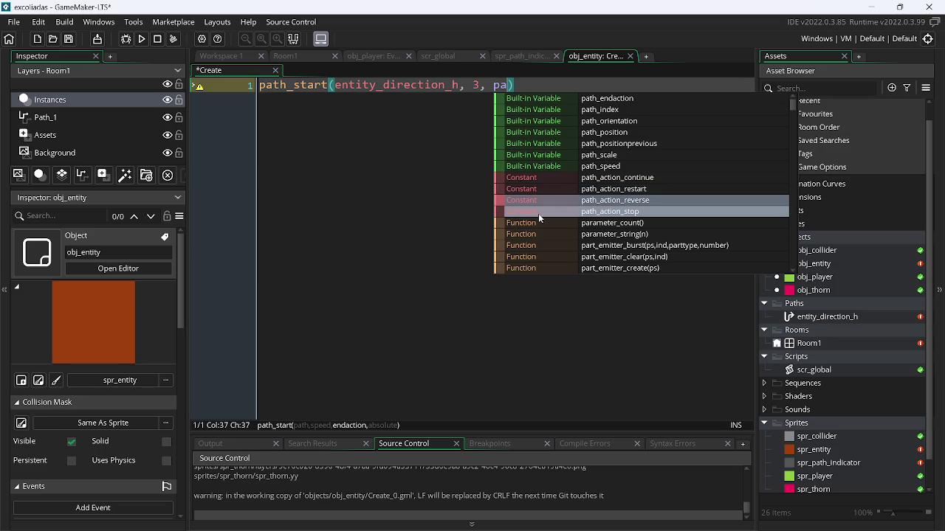
key(Return)
text(, )
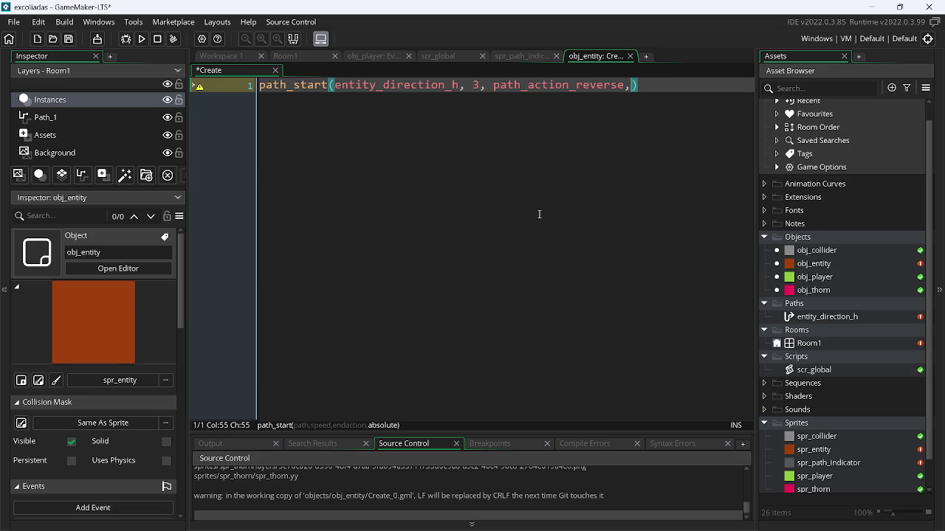
text(true))
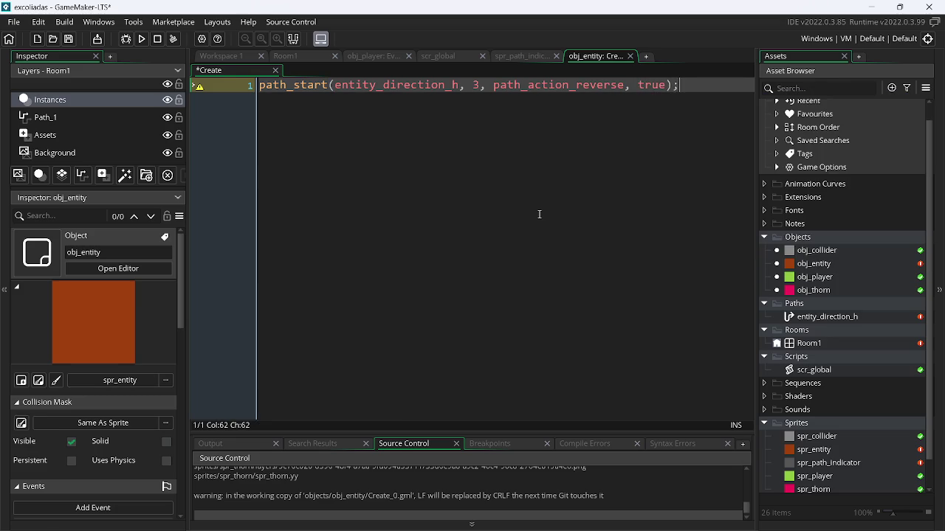
Set Room1's horizontal grid spacing to 8.
click(288, 58)
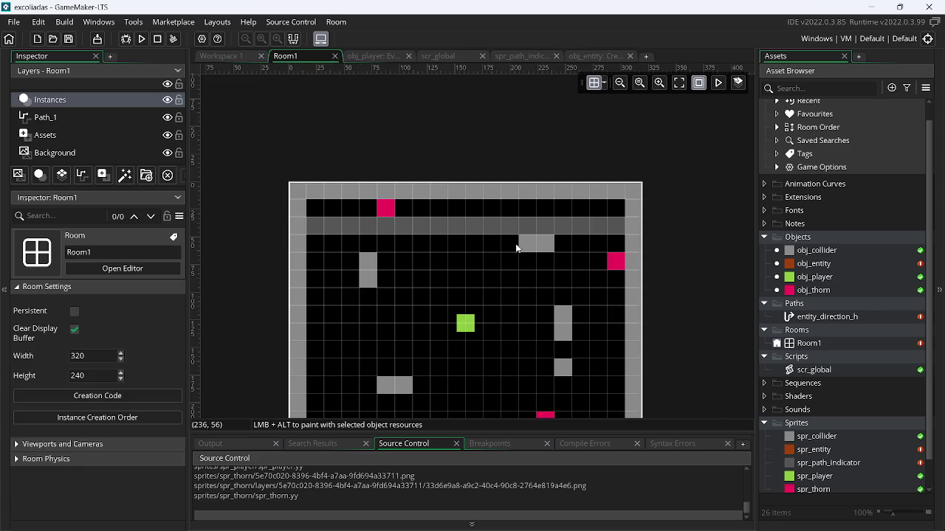
click(605, 84)
click(632, 142)
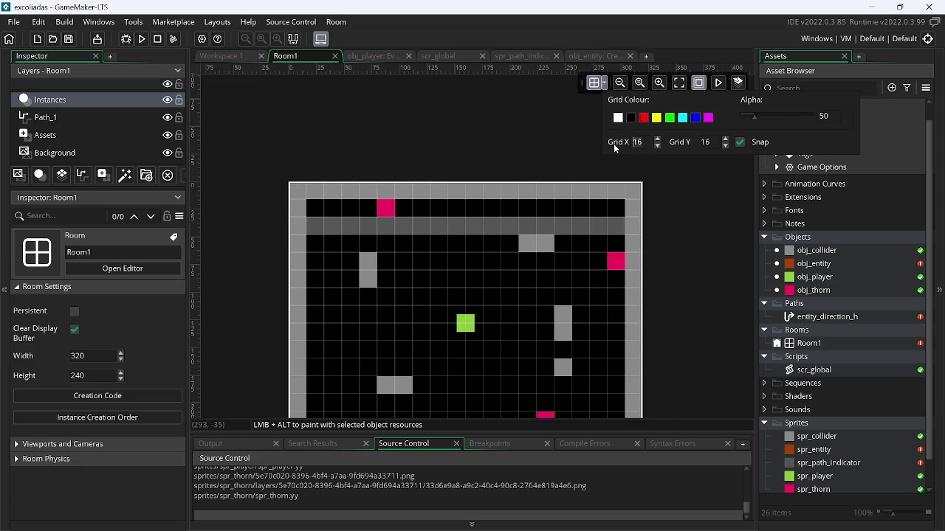
text(8)
click(682, 233)
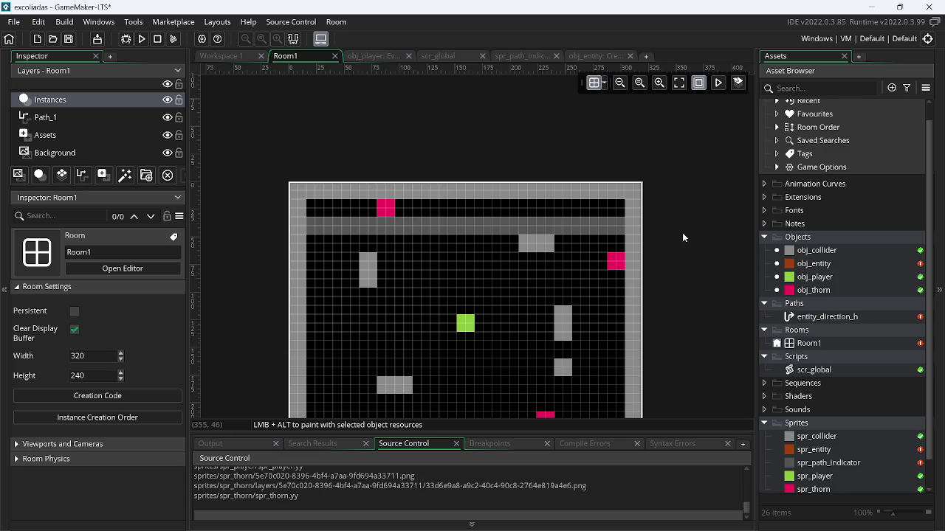
Place an obj_entity instance at Room1's top-left and test-run the game.
click(824, 267)
mouse_move(758, 267)
mouse_down()
mouse_move(330, 251)
mouse_move(317, 227)
mouse_up()
click(143, 38)
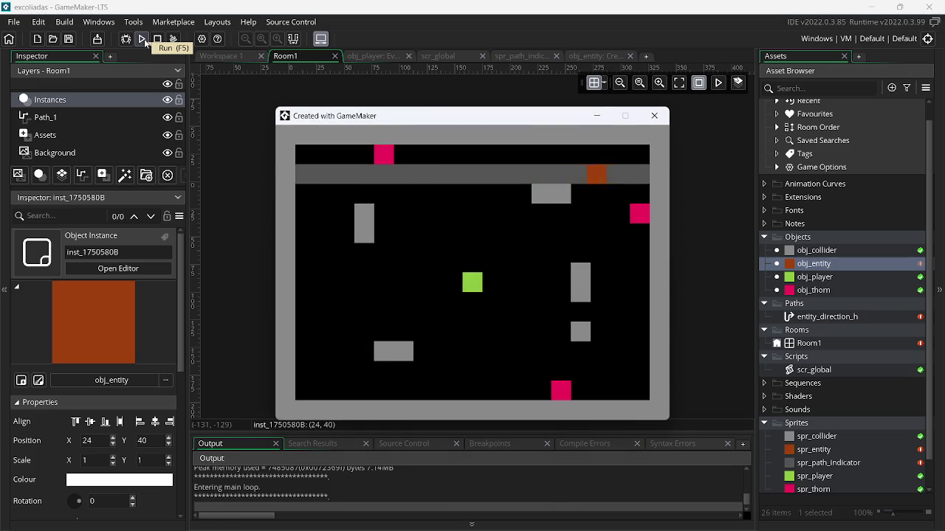
click(654, 115)
click(110, 140)
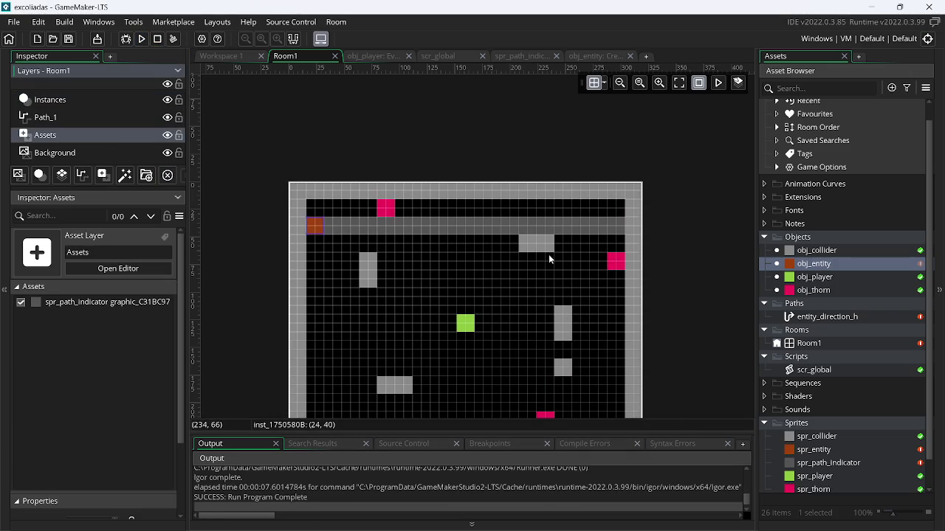
Hide the Assets layer and place a second obj_entity instance at 24,152.
click(168, 135)
drag(467, 311, 502, 244)
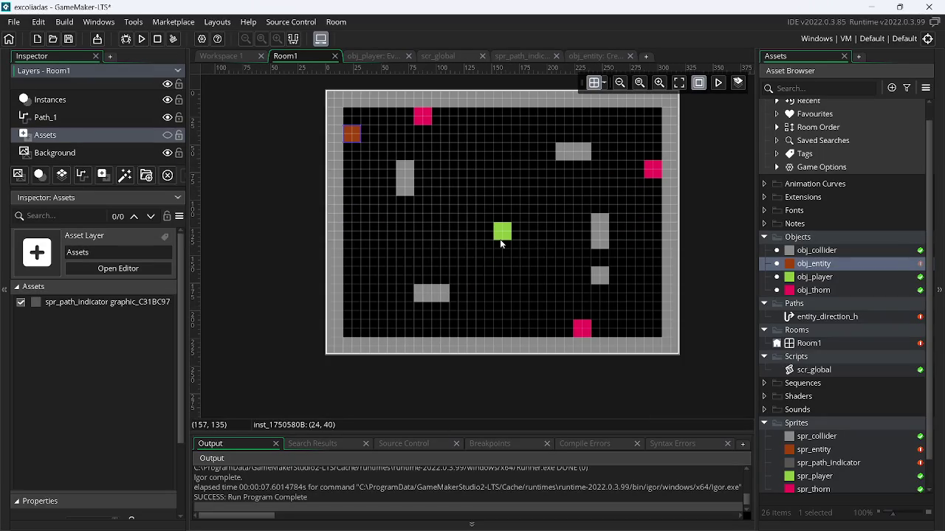
click(862, 262)
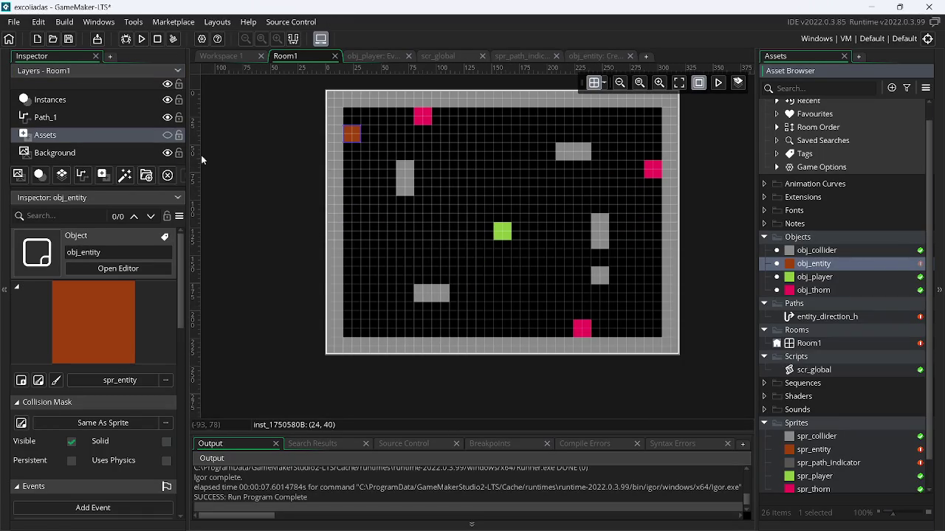
click(140, 101)
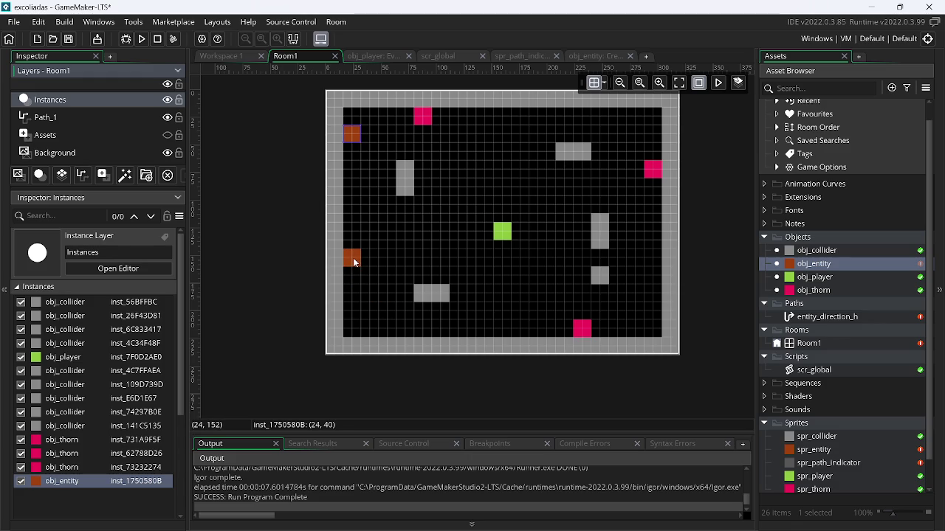
click(355, 263)
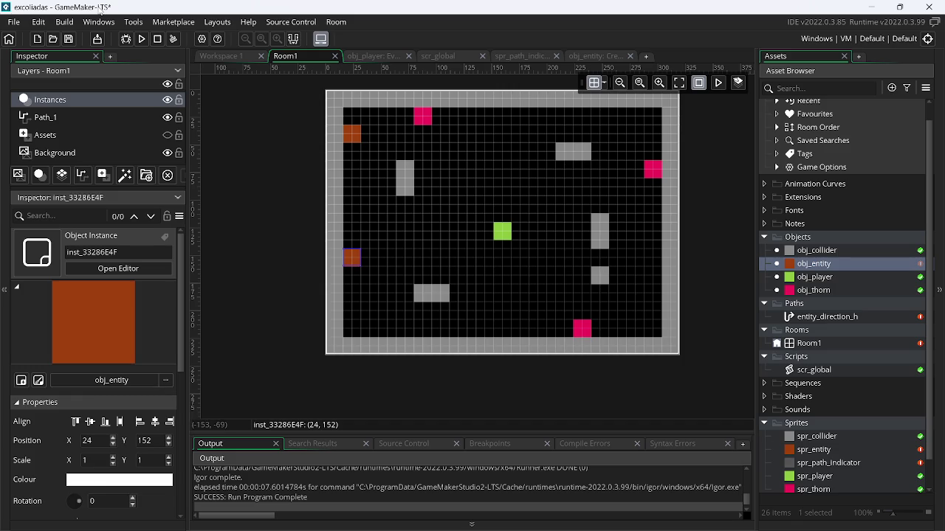
Test-run the game with both entities, then return to obj_entity's Create code.
click(142, 39)
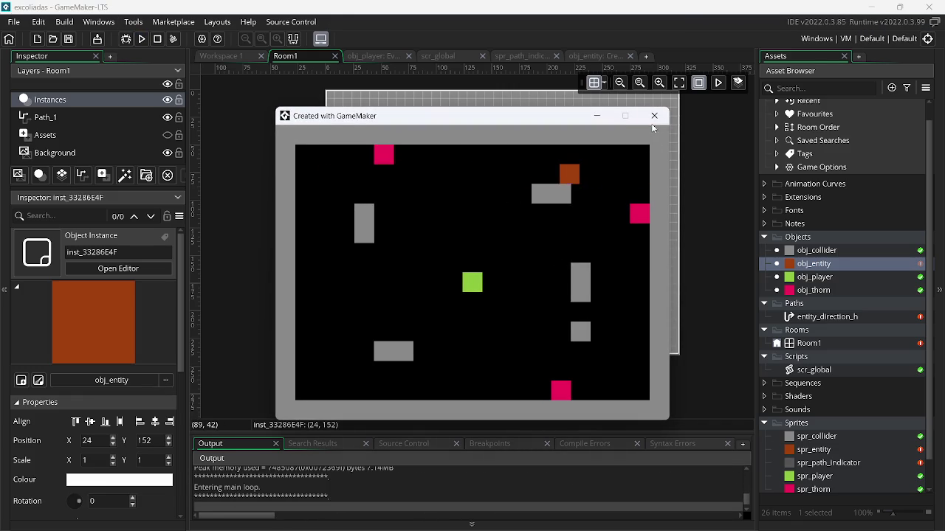
click(656, 119)
click(604, 57)
Change path_start's last argument from true to false and test-run the game.
click(658, 86)
double_click(658, 85)
text(false)
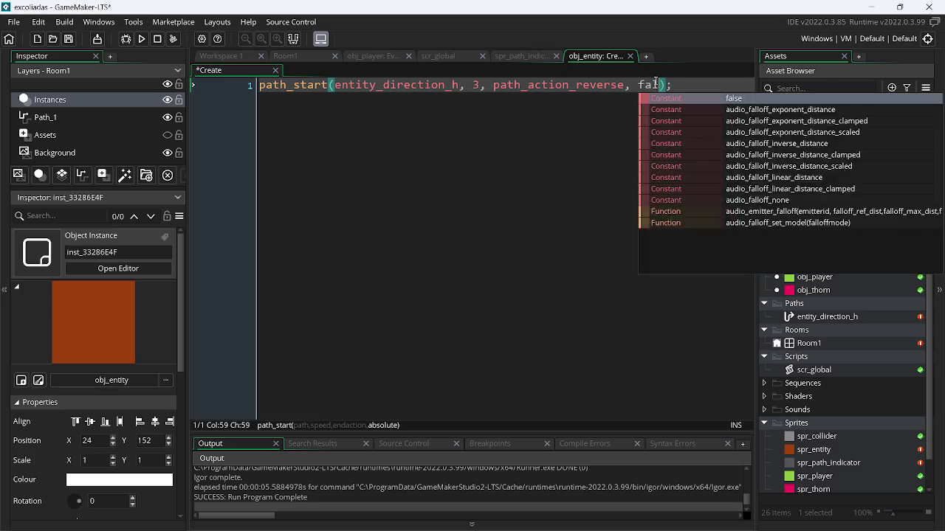
click(141, 39)
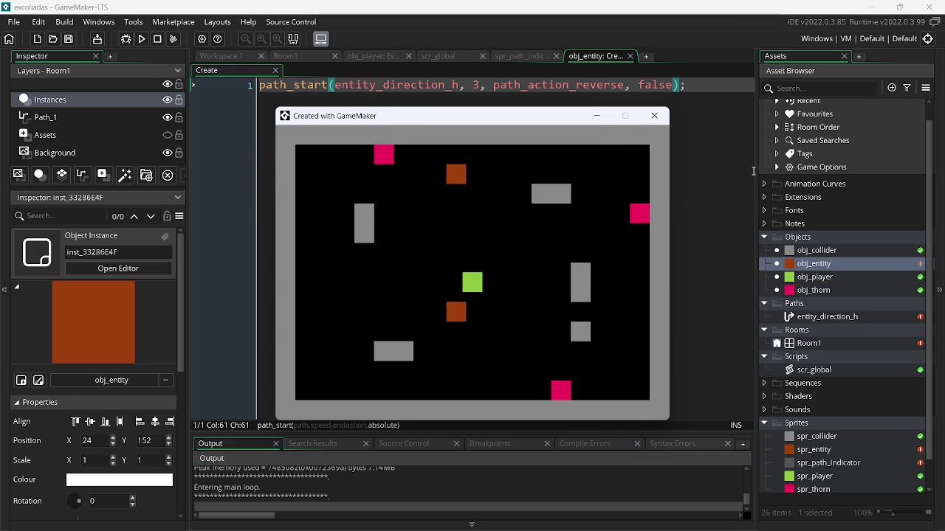
click(654, 116)
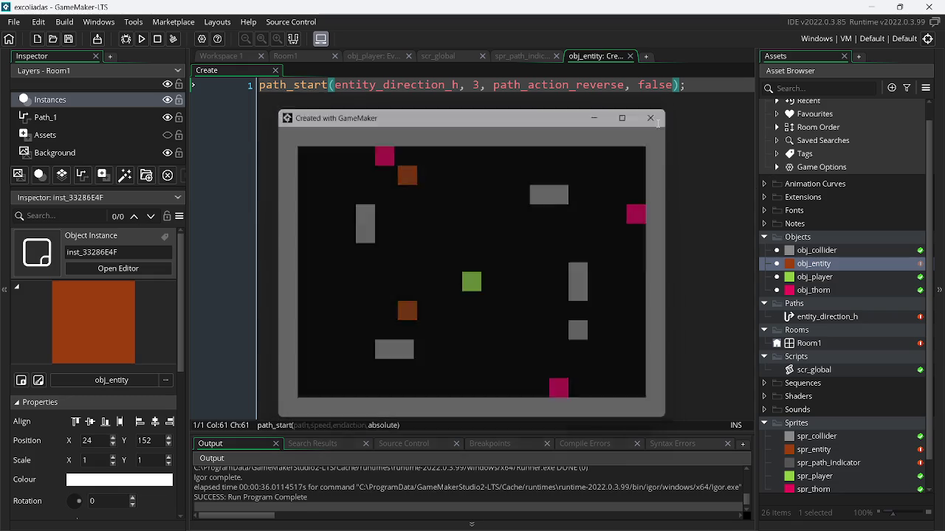
double_click(836, 266)
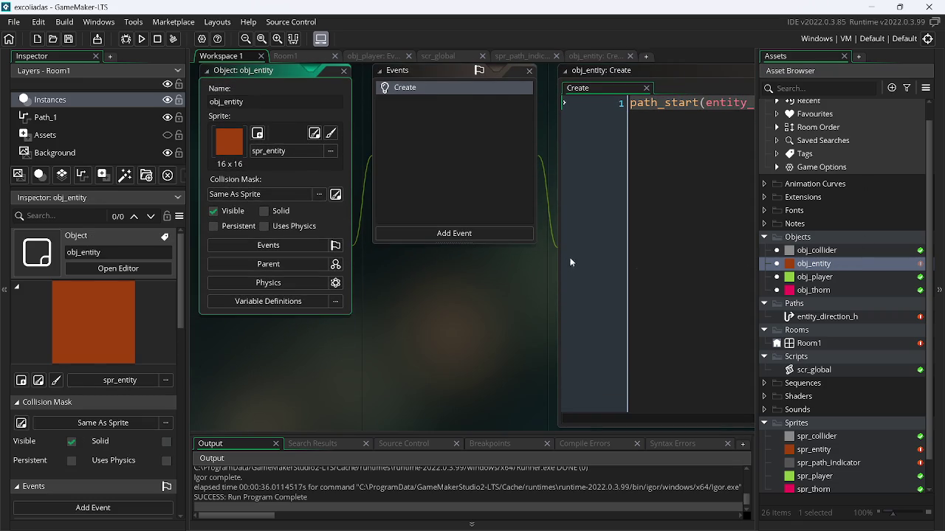
Add a variable definition named direction_path to obj_entity.
click(291, 301)
click(724, 393)
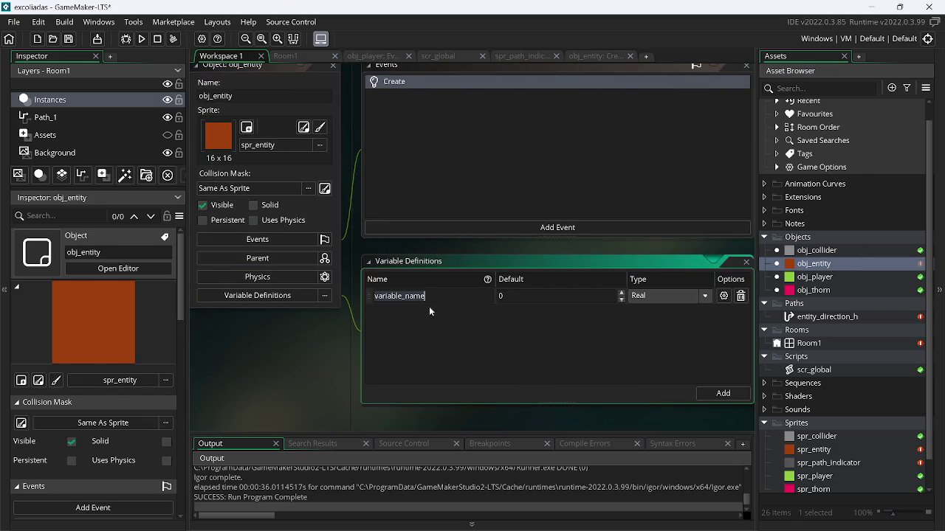
text(sp)
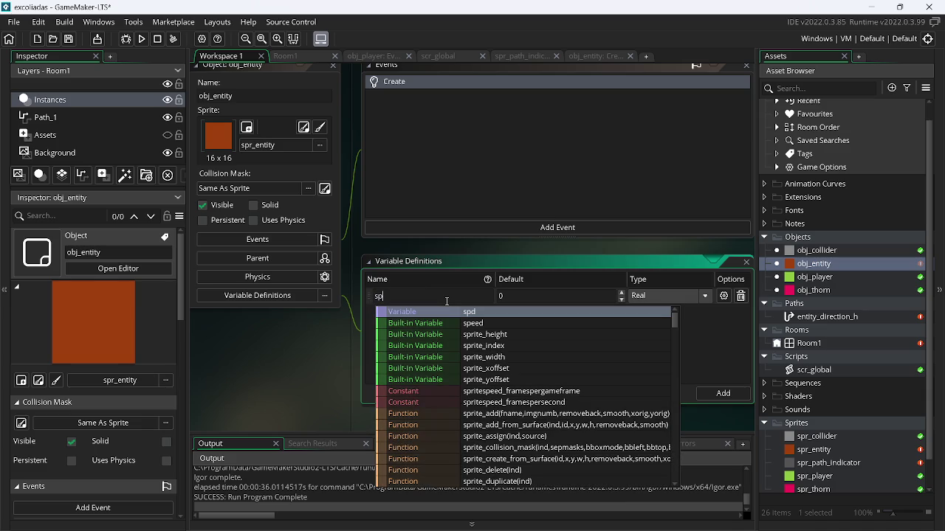
text(e)
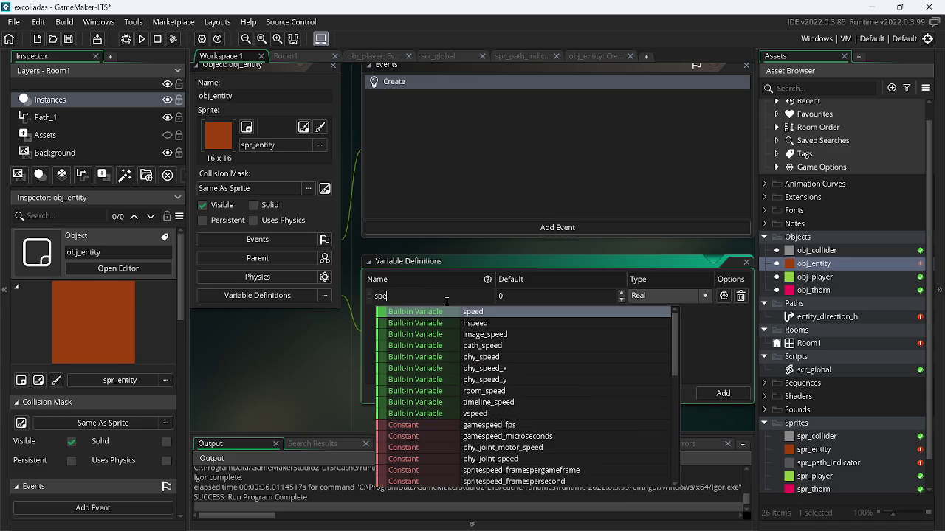
text(ed_path)
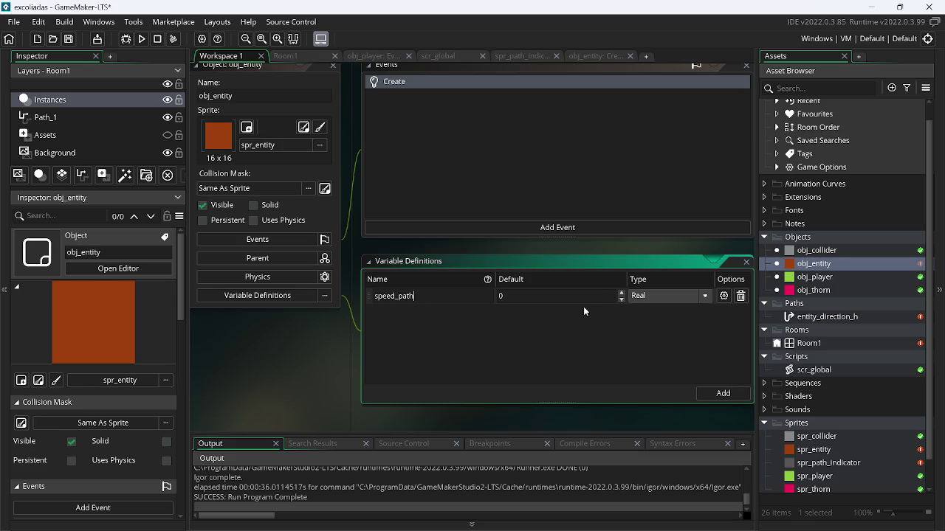
key(BackSpace)
key(BackSpace)
key(BackSpace)
text(dire)
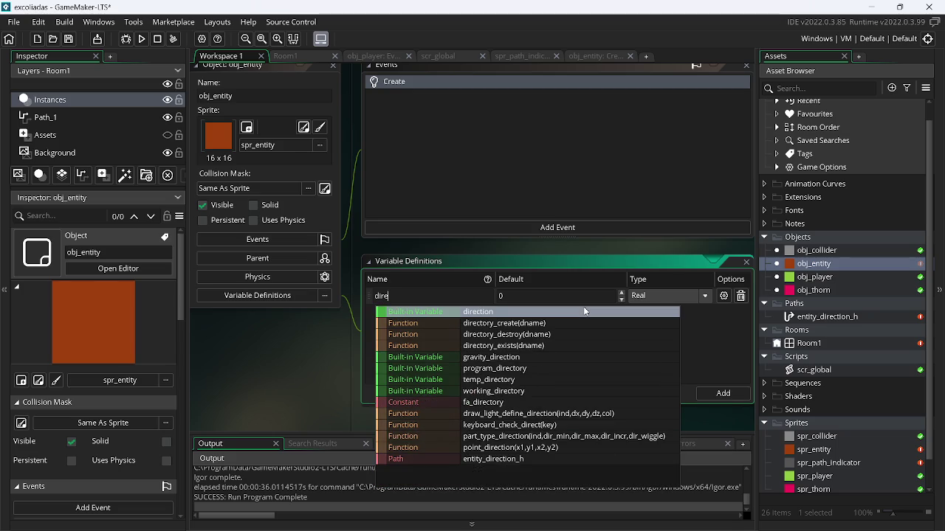
key(Return)
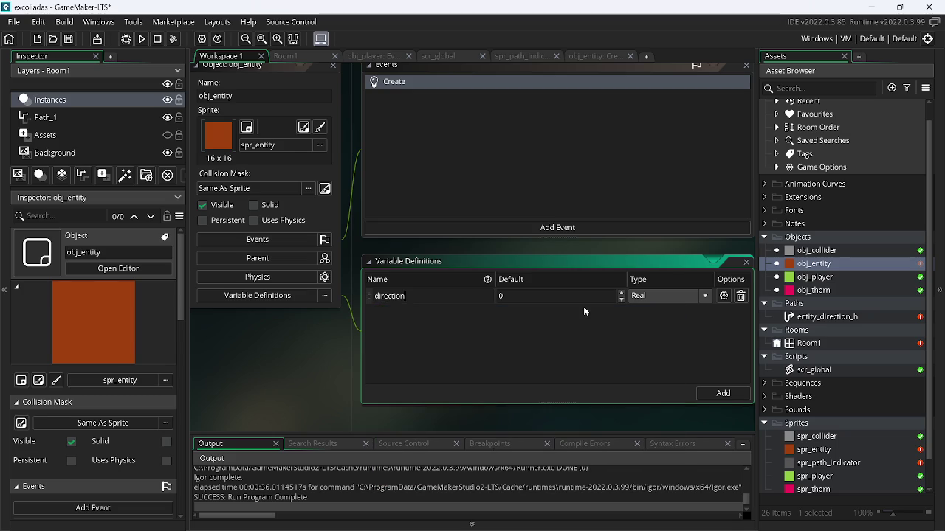
text(_path)
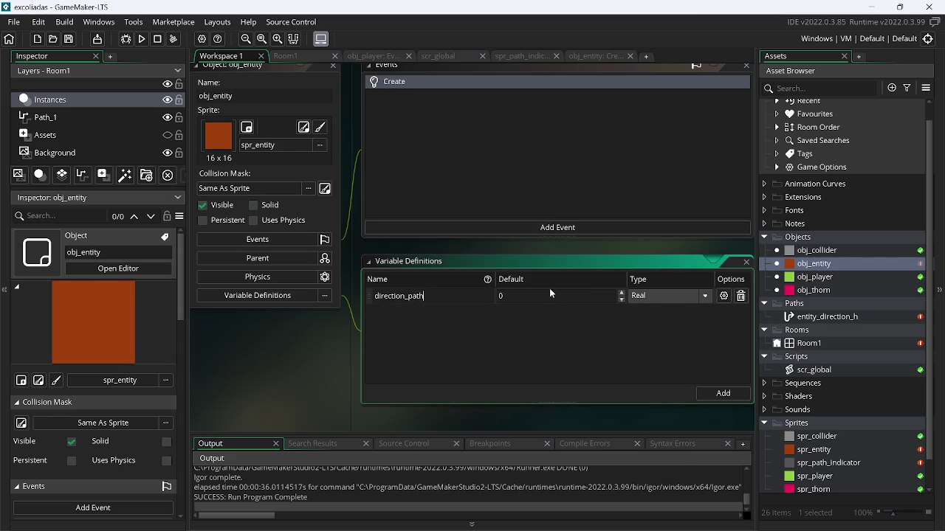
Make direction_path an Integer with minimum -3, then open the Create code.
click(656, 292)
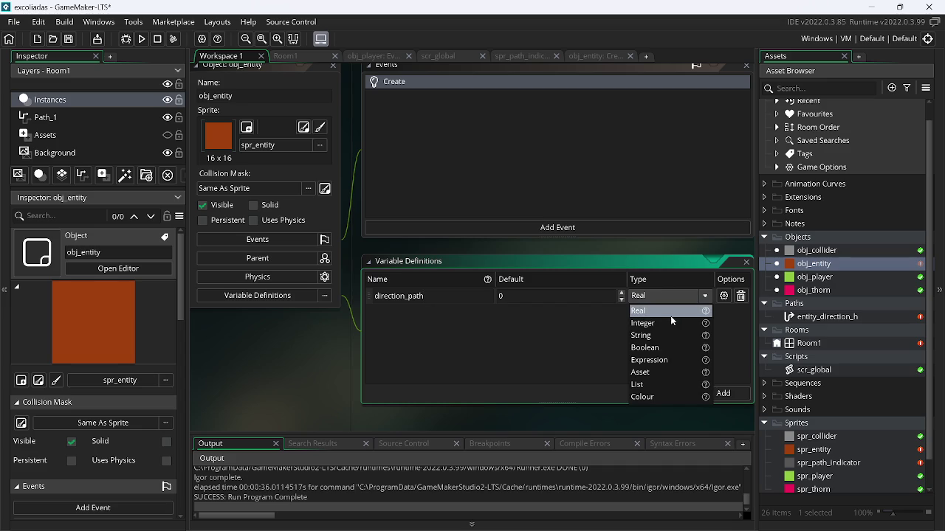
click(669, 319)
click(724, 296)
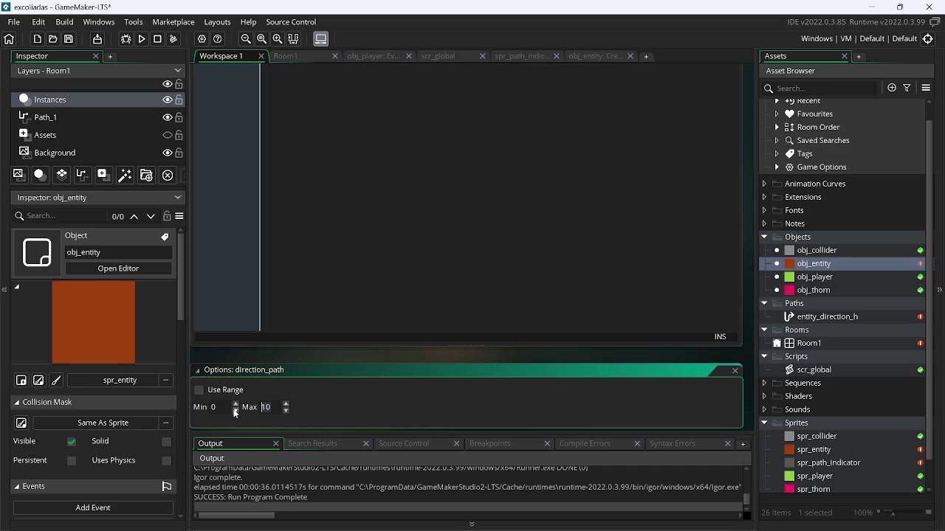
key(BackSpace)
text(-3)
click(736, 371)
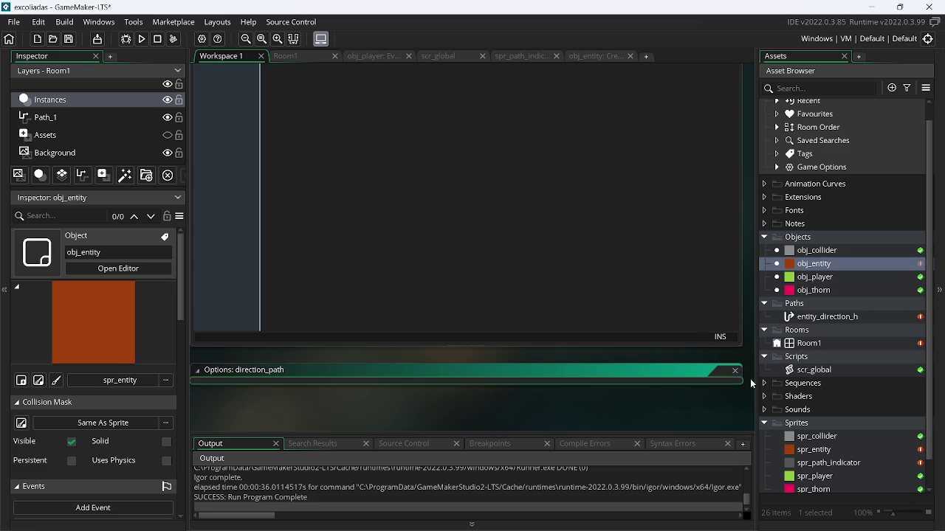
double_click(835, 266)
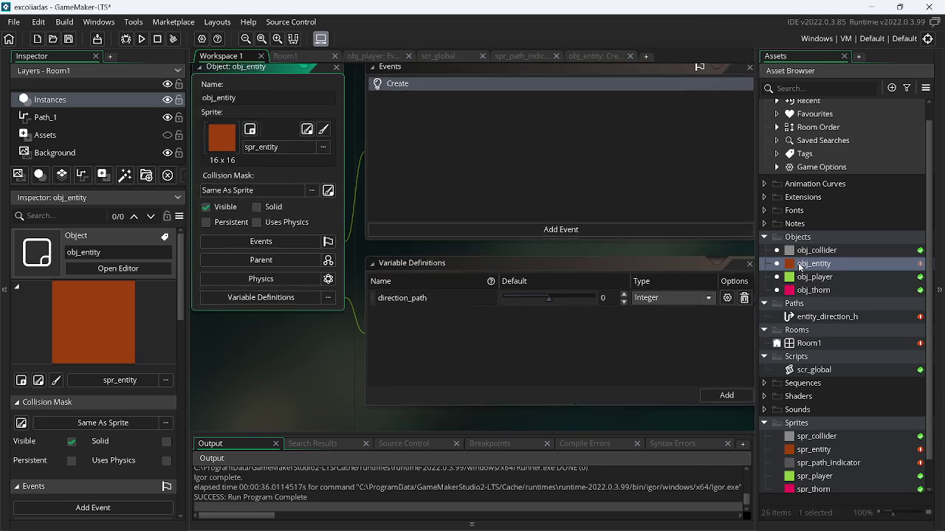
click(590, 57)
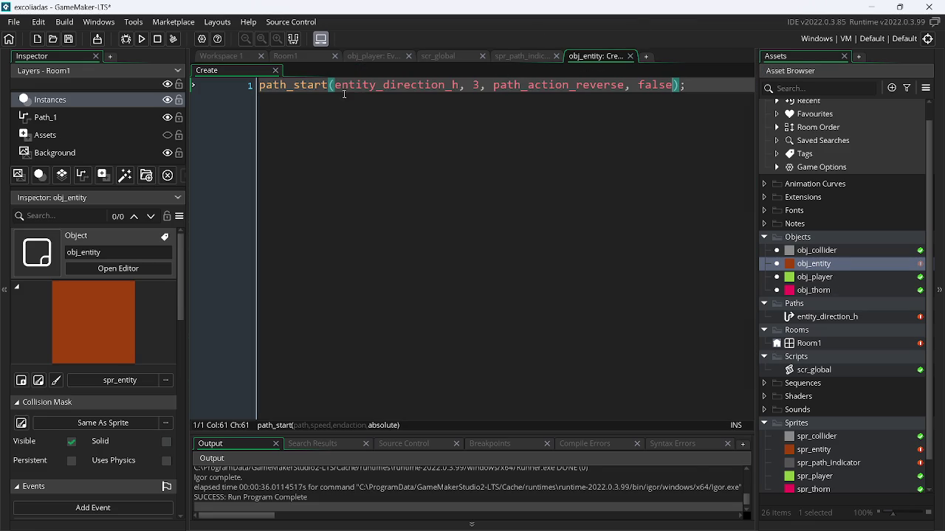
Replace the speed 3 in obj_entity's path_start call with direction_path.
double_click(476, 86)
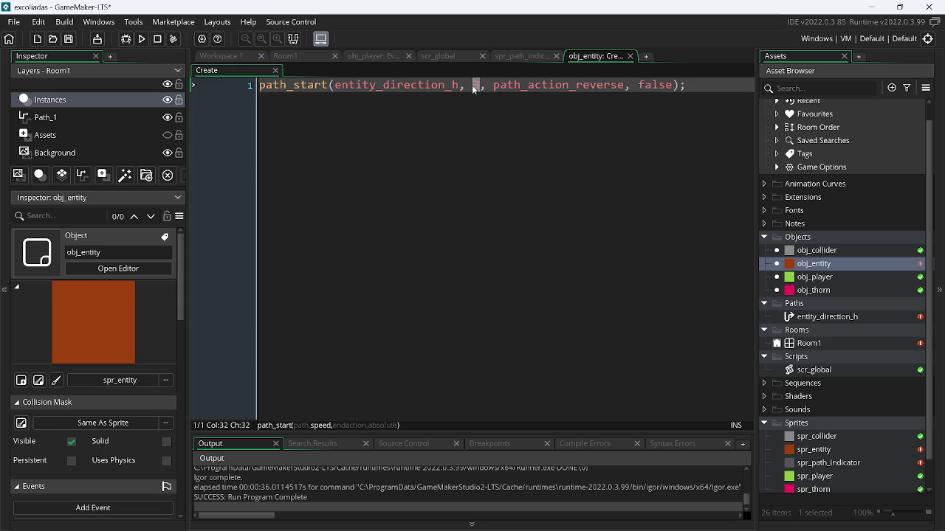
text(di)
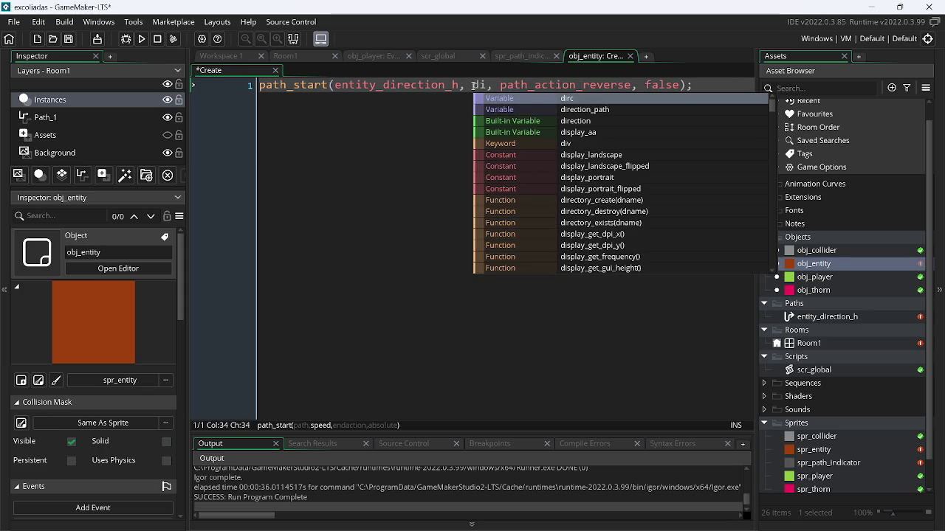
key(Down)
key(Return)
key(Left)
key(Left)
key(Left)
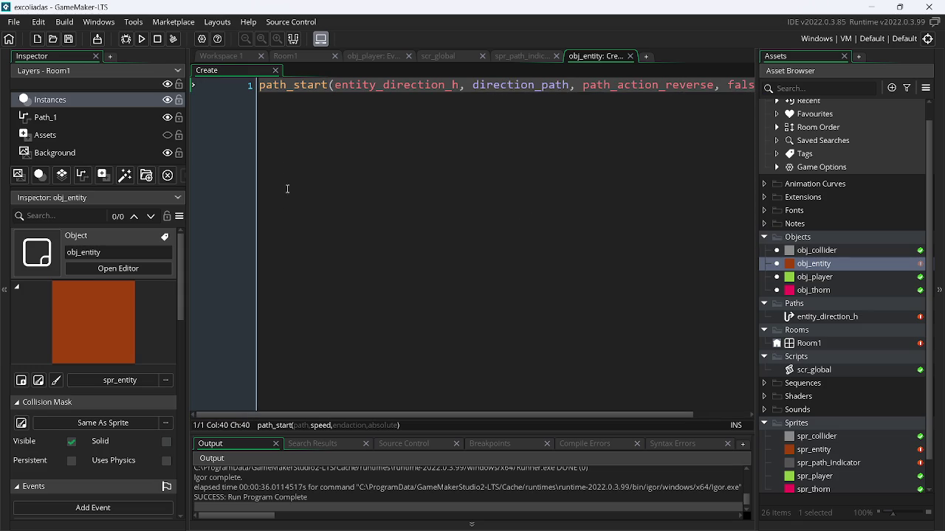
Return to Room1 and select the top-left orange entity instance.
click(251, 58)
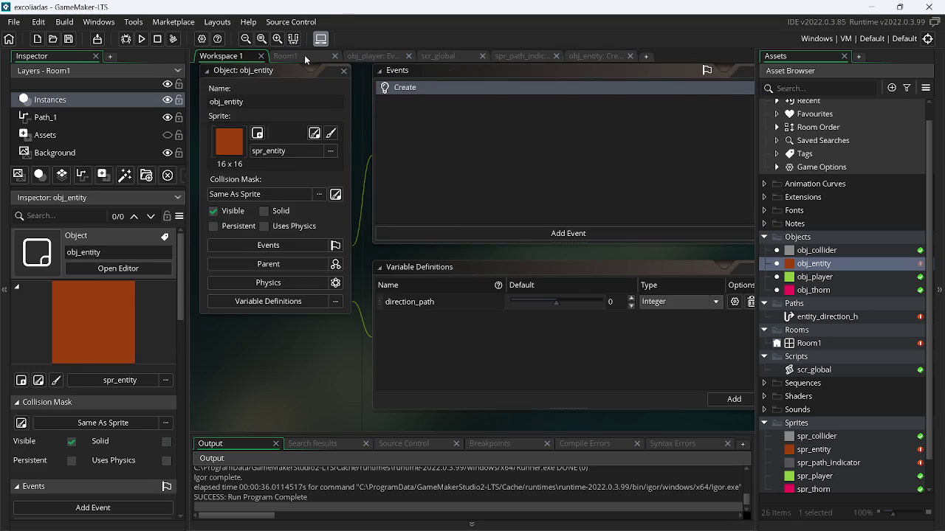
click(304, 57)
click(356, 135)
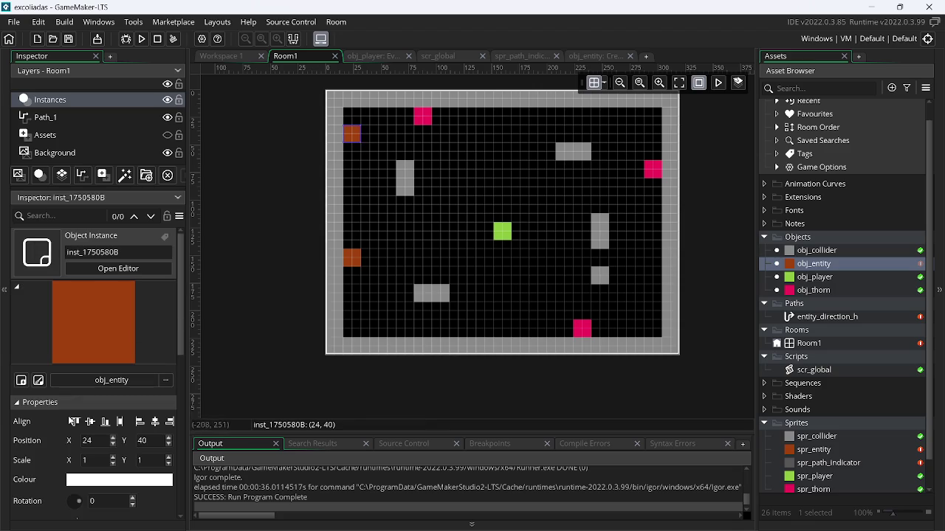
Override the top-left entity instance's direction_path to 3, then select the lower entity instance.
mouse_move(184, 314)
mouse_down()
mouse_move(183, 370)
mouse_move(156, 471)
mouse_up()
click(158, 467)
click(96, 466)
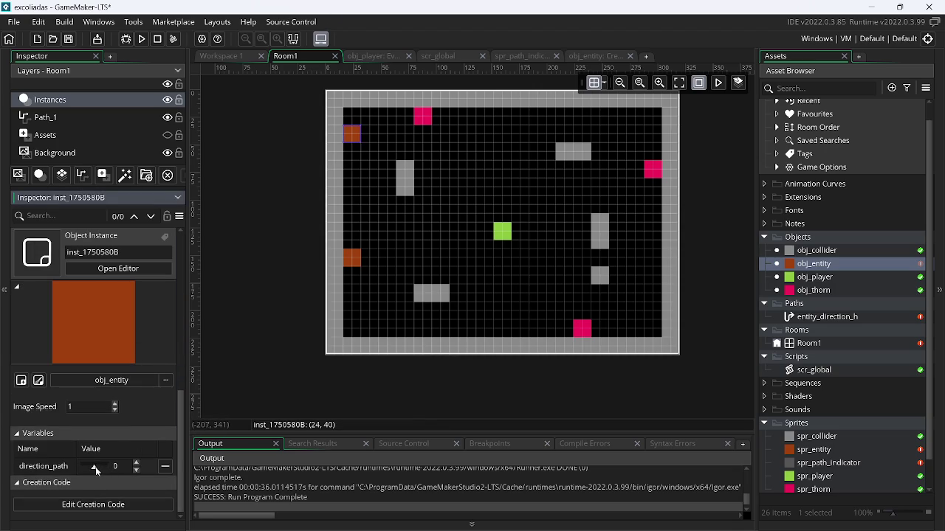
click(347, 262)
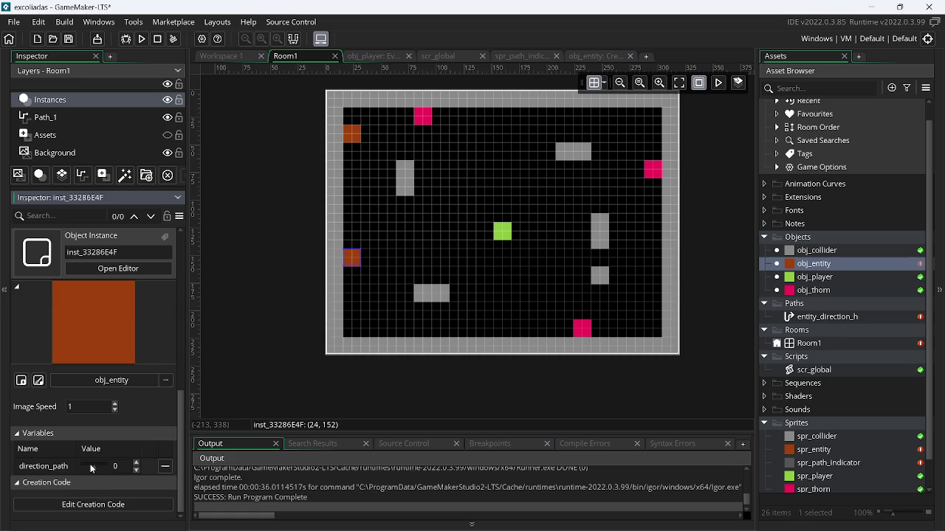
Run the game, move the green player around with the arrow keys, then quit.
click(142, 40)
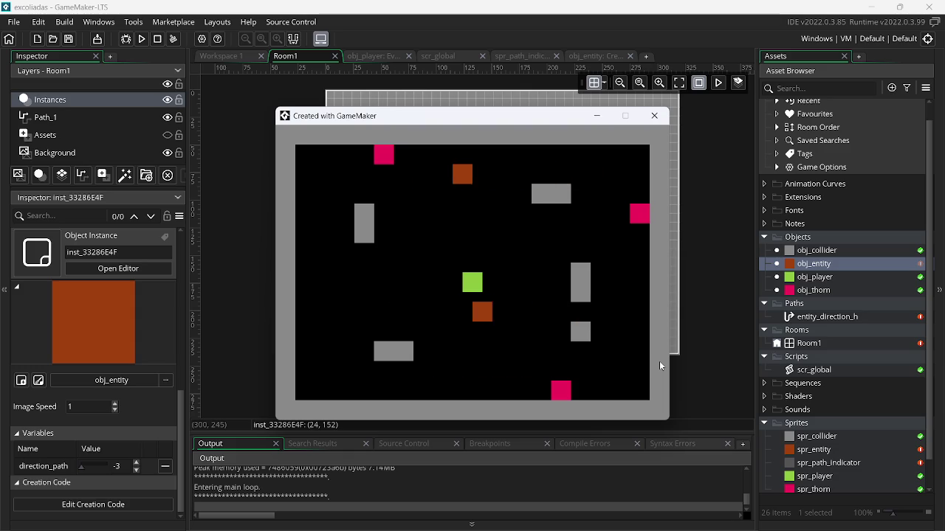
key(Left)
key(Up)
key(Right)
key(Left)
key(Down)
key(Right)
key(Up)
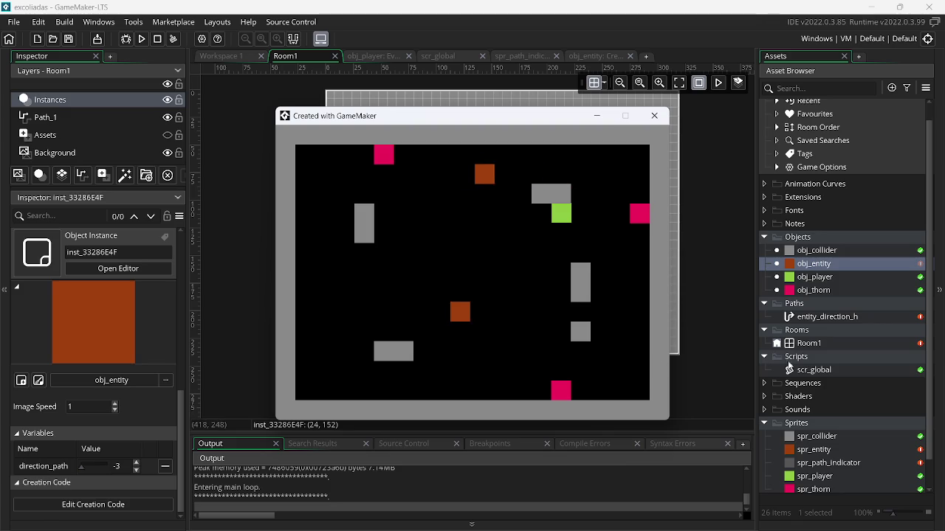
key(Escape)
double_click(840, 276)
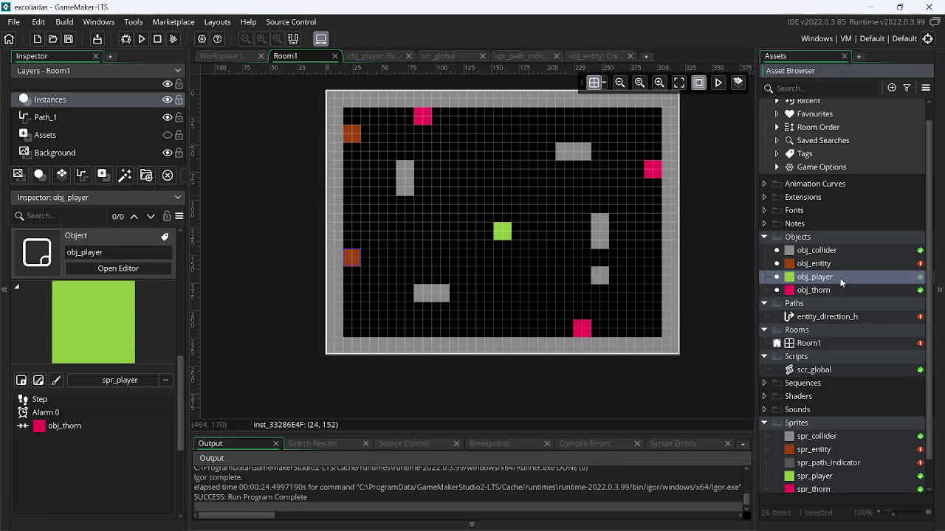
Add an obj_entity collision event to obj_player whose only code is collided();.
click(481, 234)
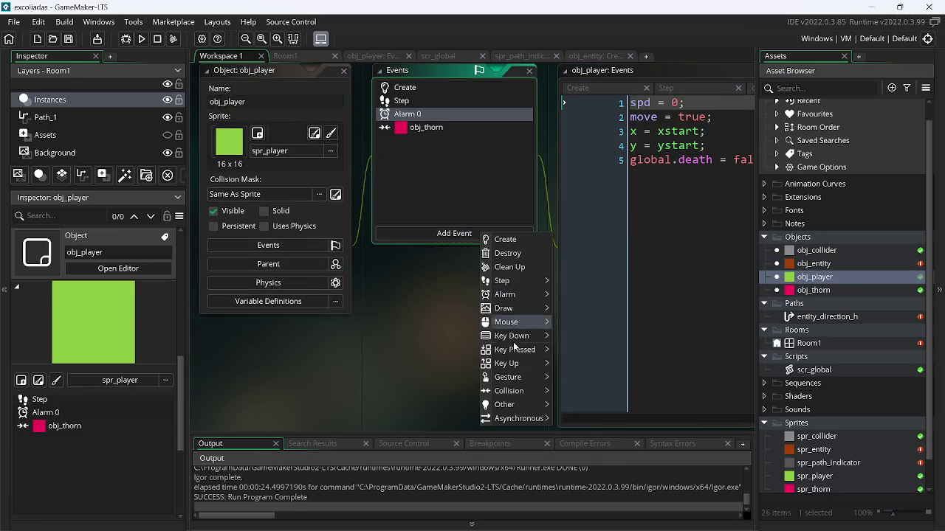
mouse_move(538, 391)
mouse_move(576, 392)
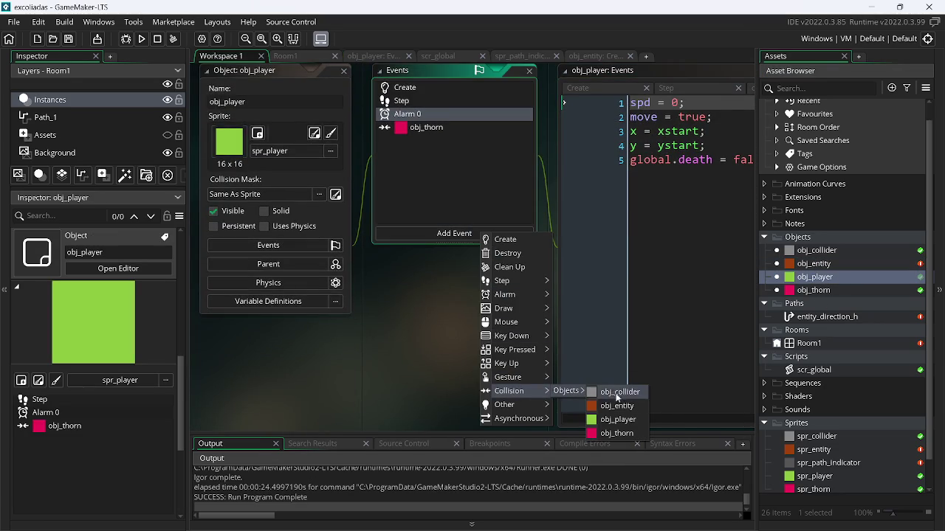
click(619, 405)
key(ctrl+a)
key(Delete)
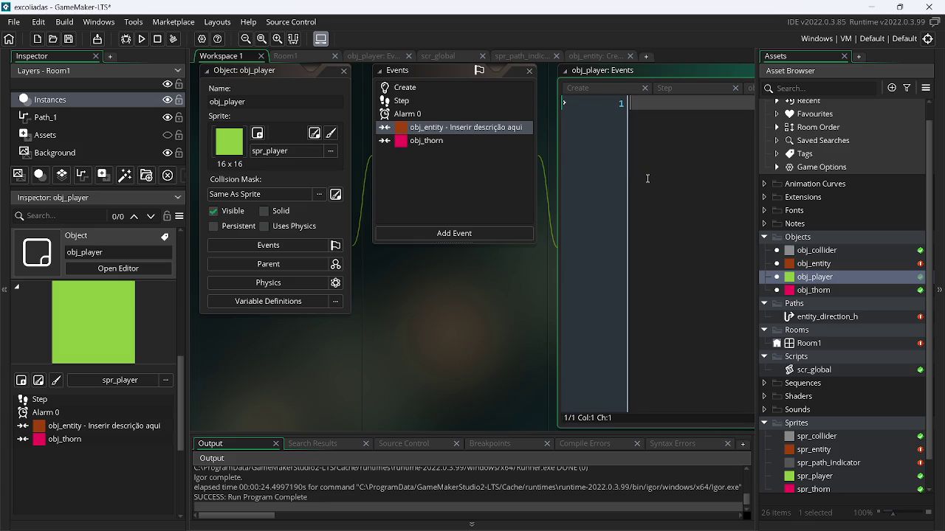
text(coll)
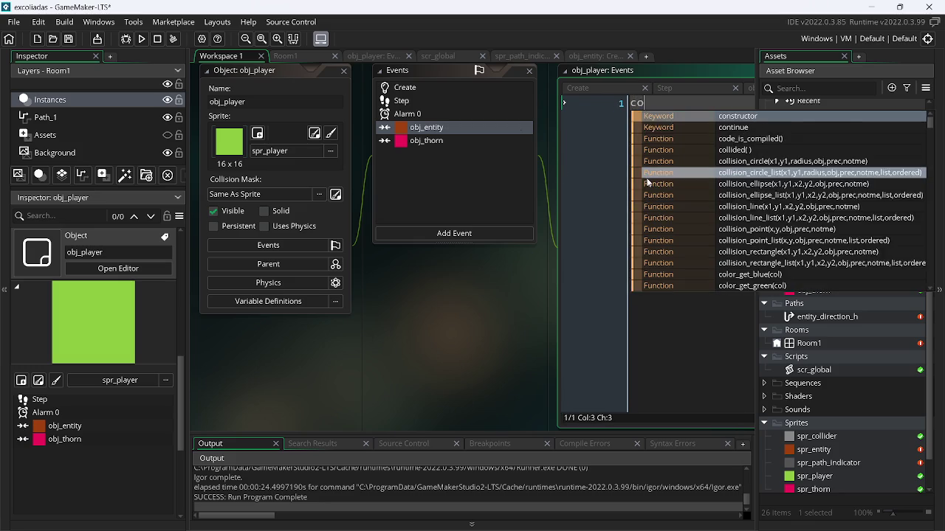
key(Return)
text();)
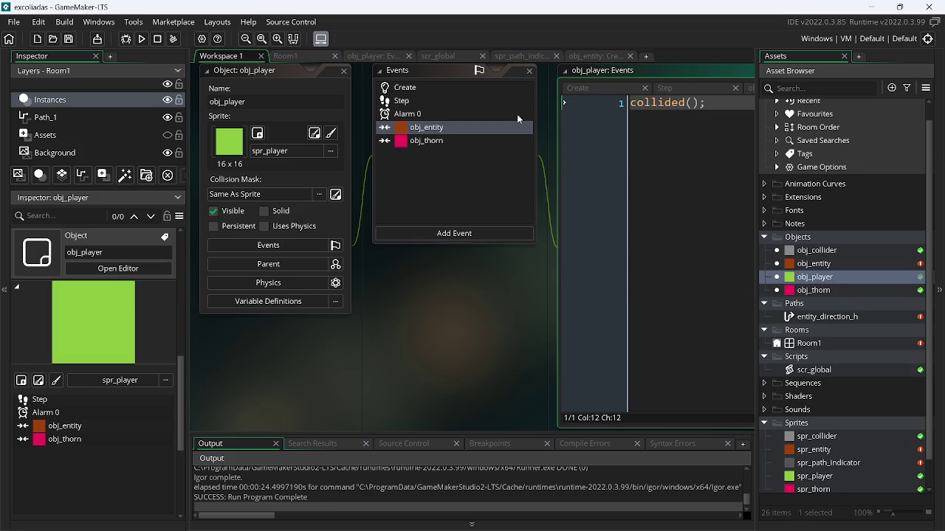
Run the game, move the player onto and off the lower platform, then close it.
click(145, 42)
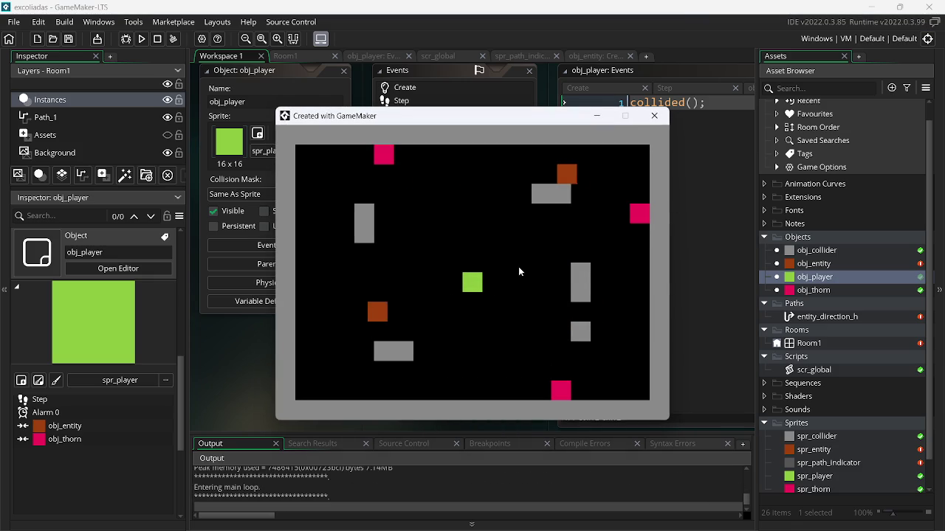
key(Right)
key(Up)
key(Left)
key(Left)
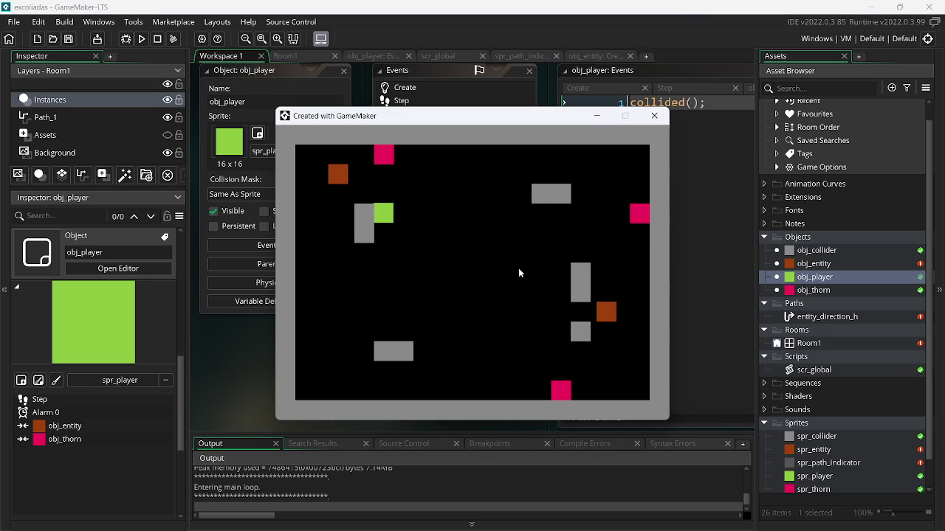
key(Down)
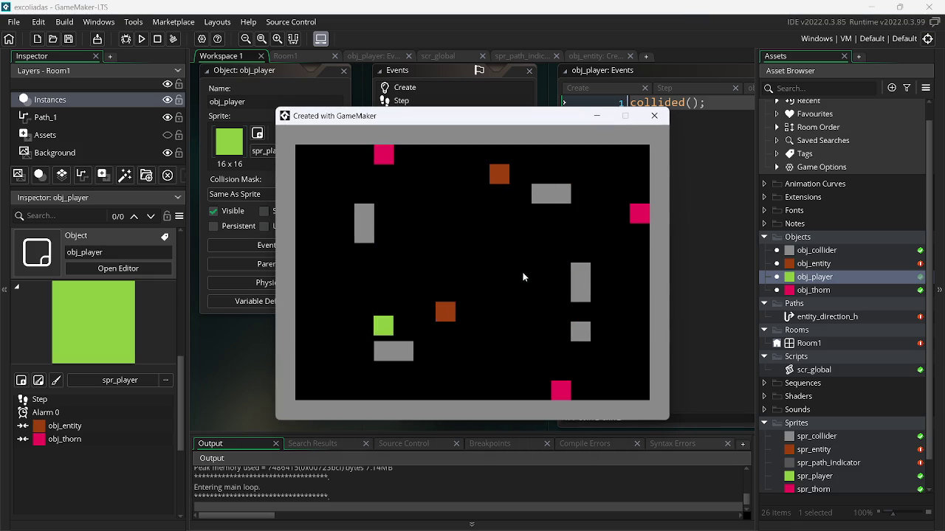
key(Up)
key(Right)
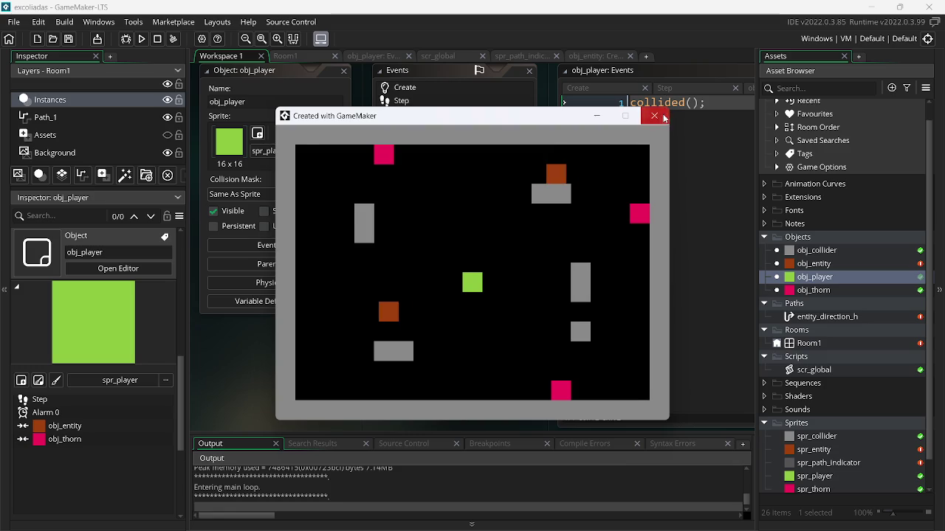
click(654, 115)
Close all open editor windows in the workspace.
right_click(265, 392)
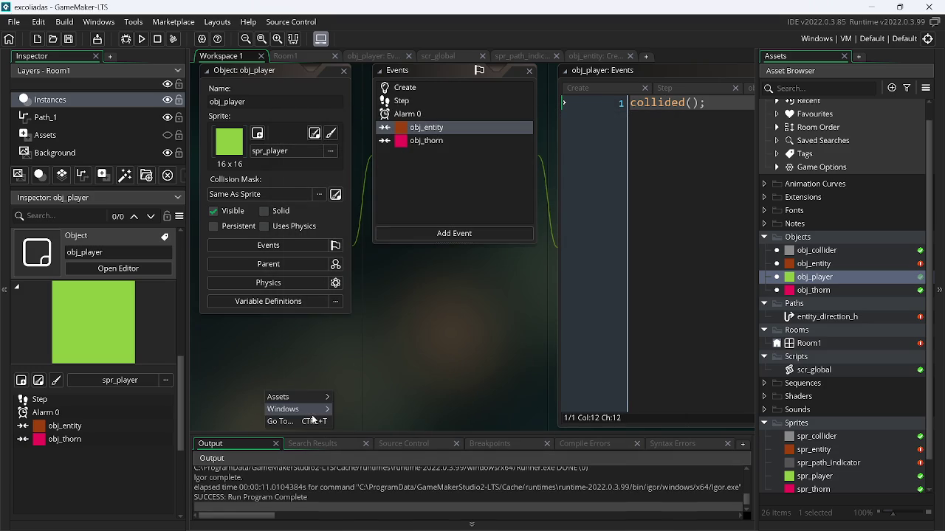
mouse_move(295, 409)
click(375, 462)
Switch to OBS Studio and minimize it to get back to GameMaker.
key(alt+Tab)
key(Tab)
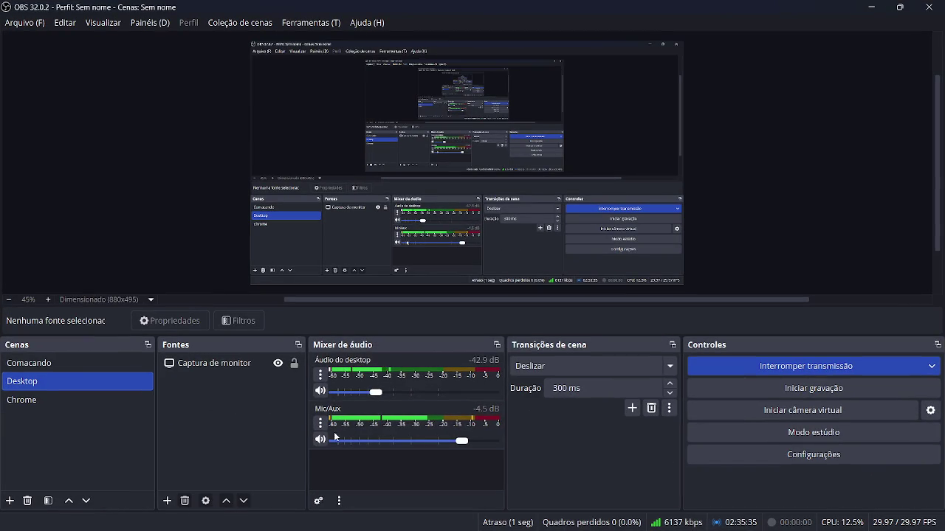
click(873, 6)
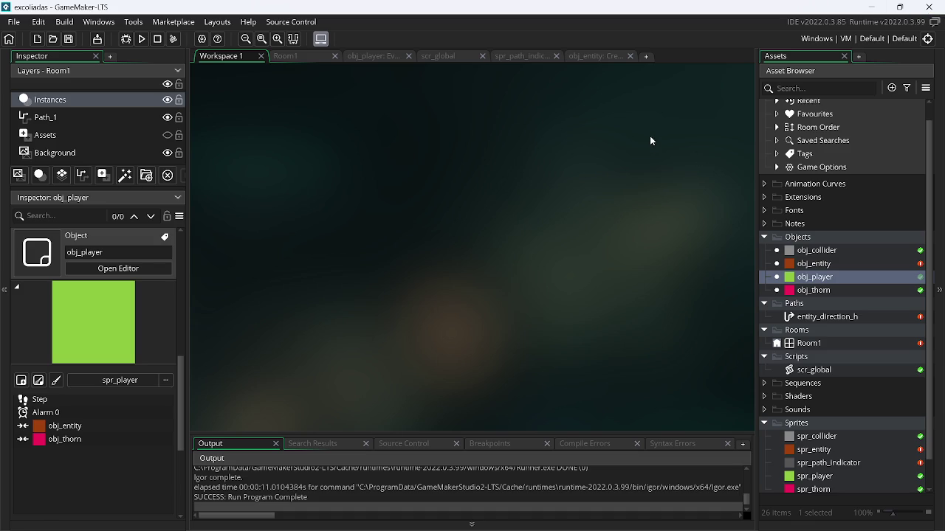
Unmute the OBS microphone, switch Media Player to another track, and minimize both windows.
click(656, 524)
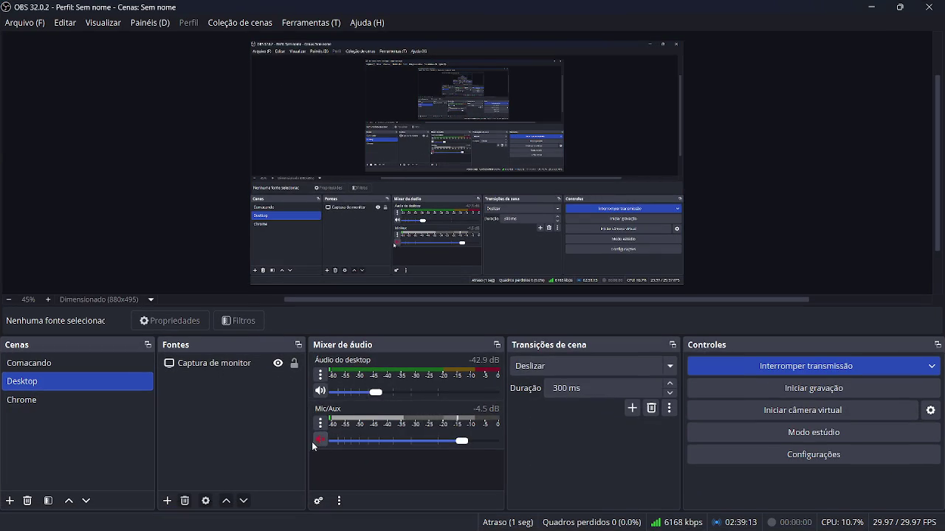
click(320, 442)
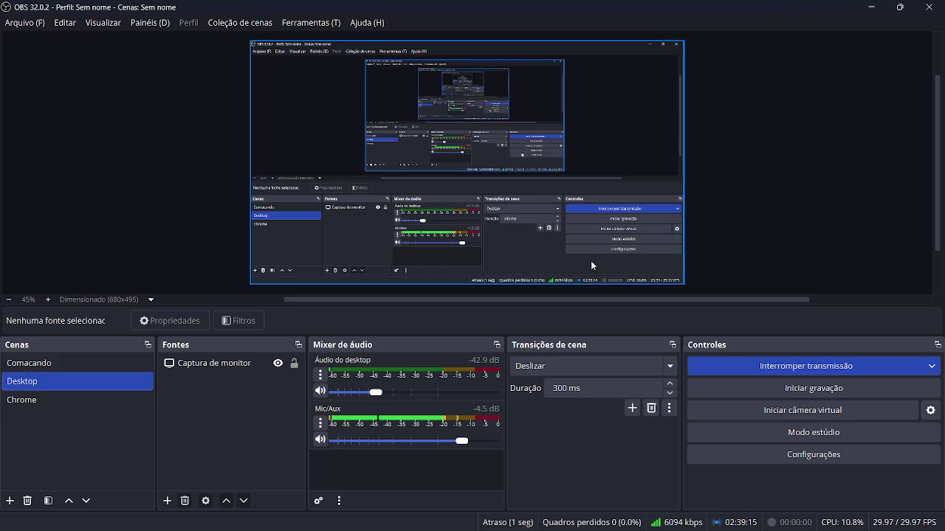
mouse_move(711, 521)
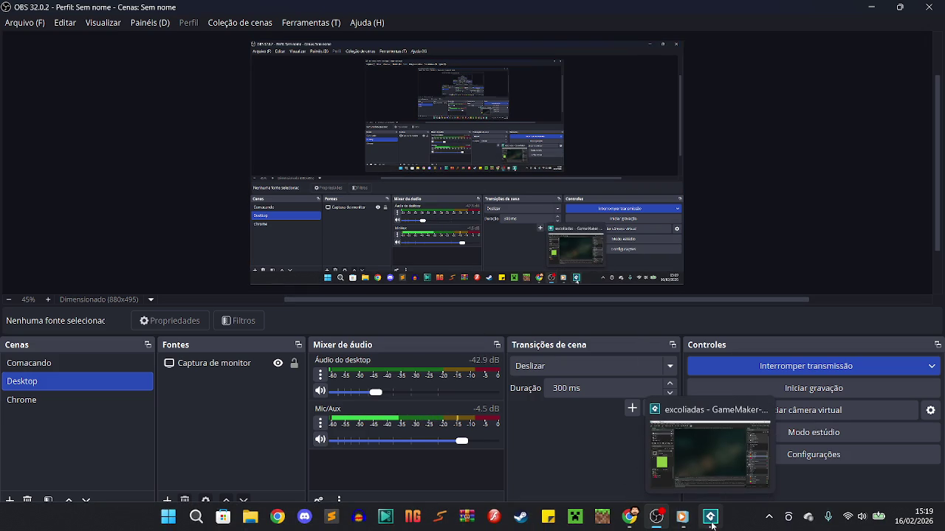
click(683, 518)
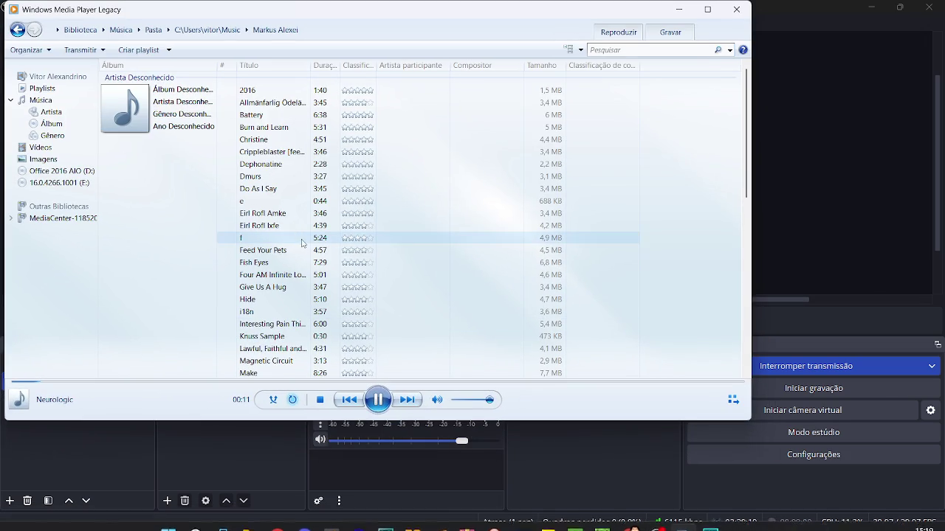
click(65, 382)
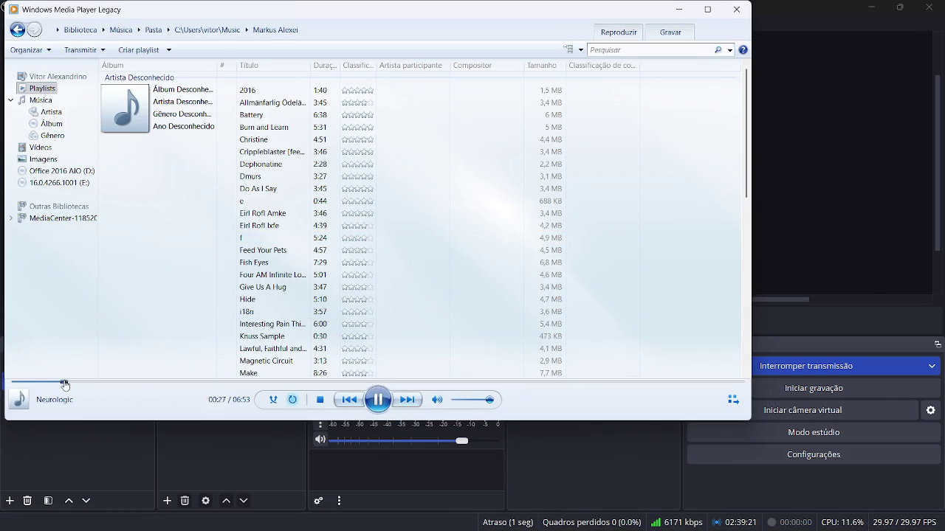
click(681, 9)
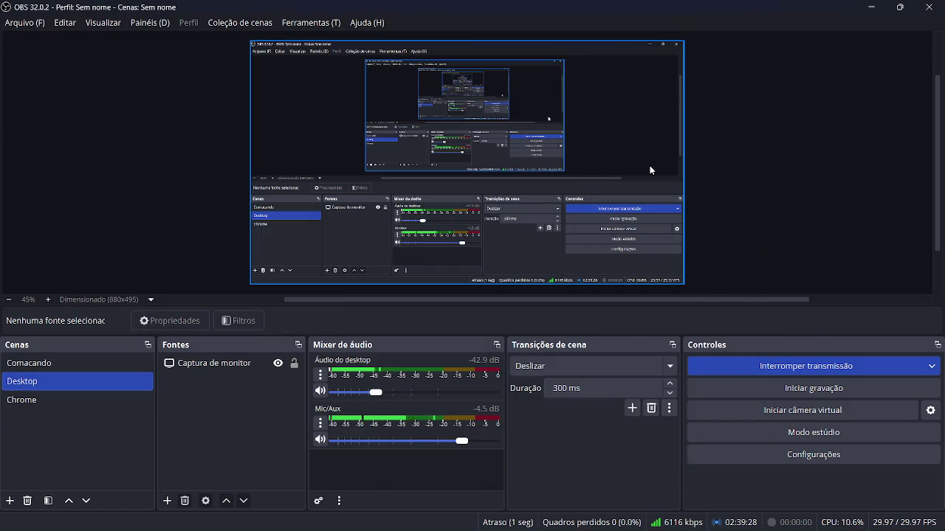
click(871, 6)
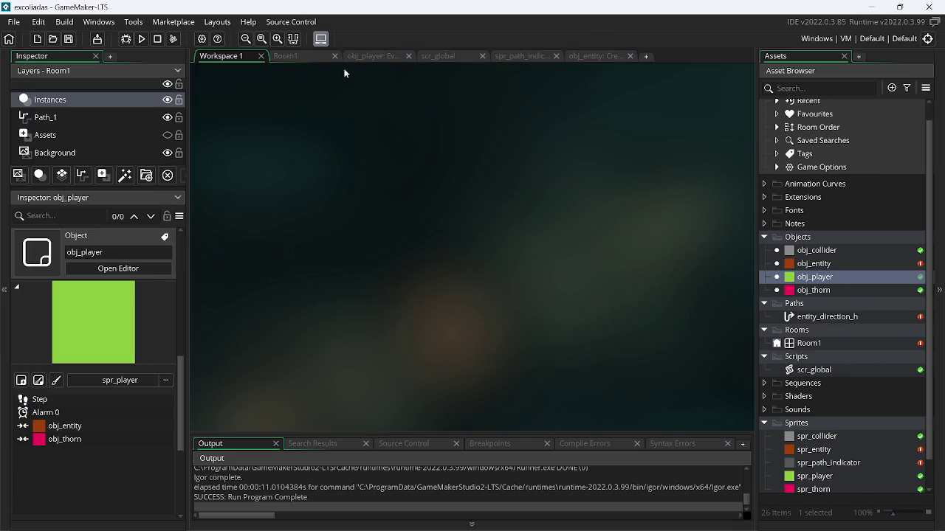
Build and run the game to watch both orange entities patrol their paths.
click(142, 40)
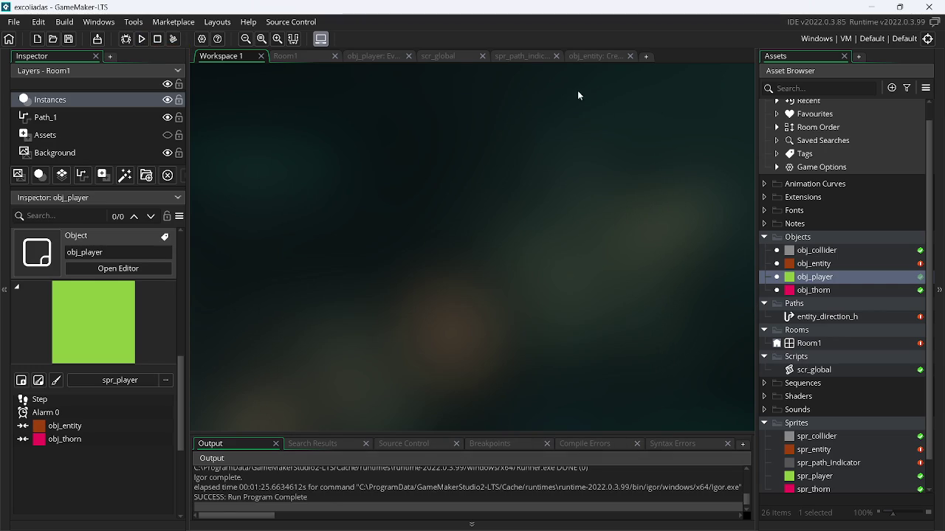
Show obj_player's Step code, select the if(move == true) block, and start a Git commit.
click(372, 56)
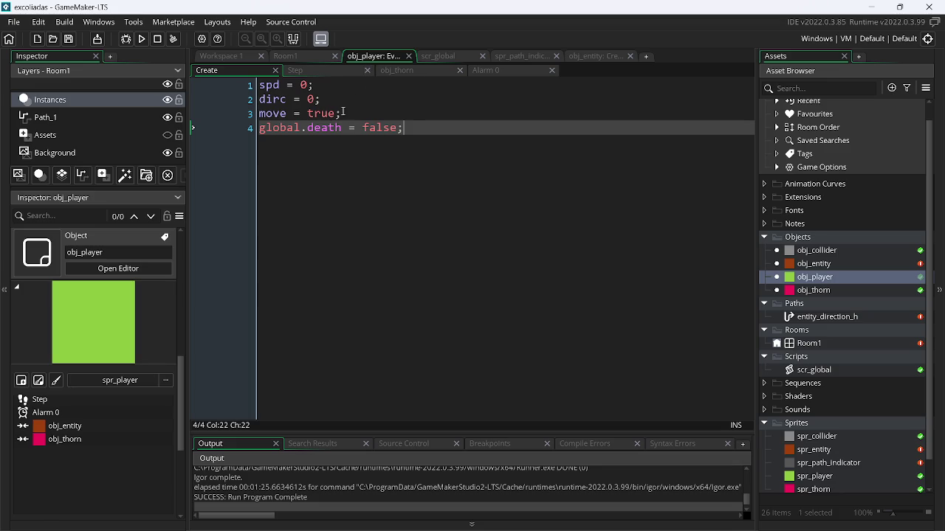
click(296, 70)
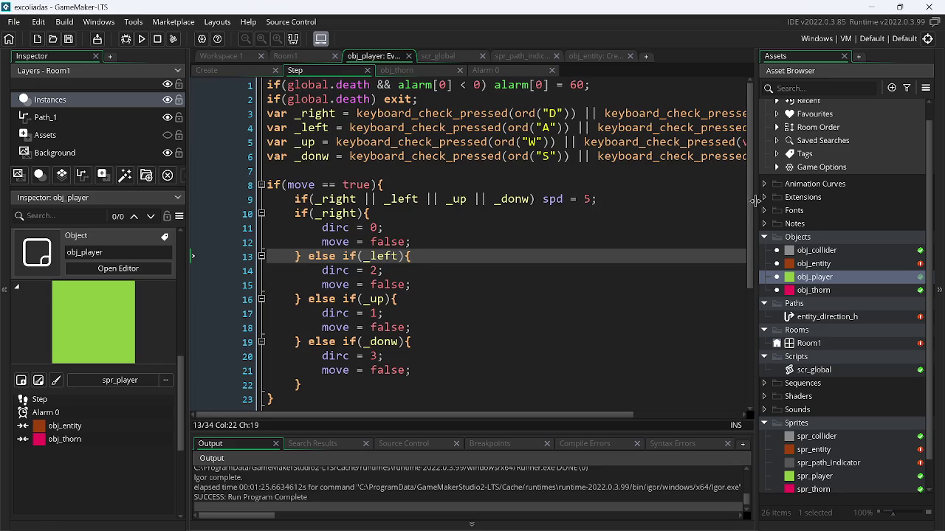
mouse_move(752, 209)
mouse_down()
mouse_move(741, 255)
mouse_move(747, 328)
mouse_move(759, 288)
mouse_up()
scroll(590, 340, up, 3)
scroll(591, 340, down, 3)
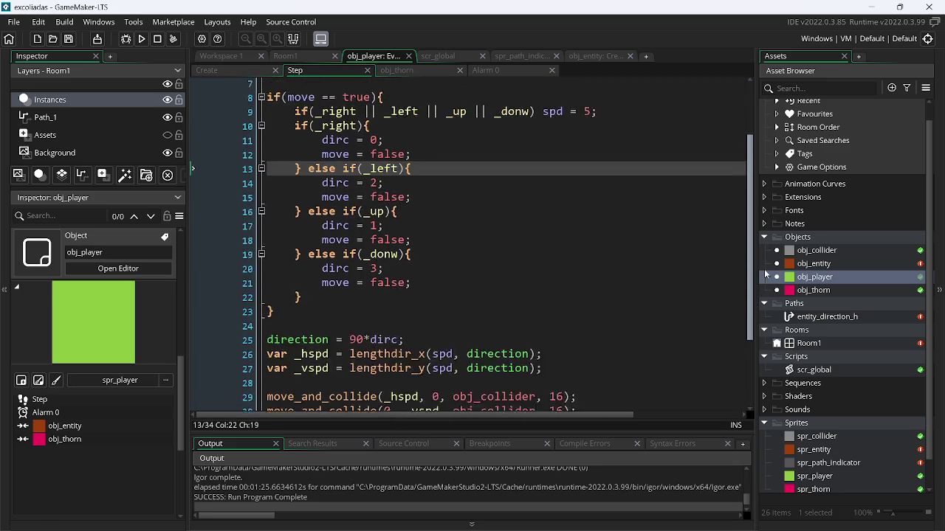
drag(558, 333, 273, 82)
drag(274, 400, 263, 178)
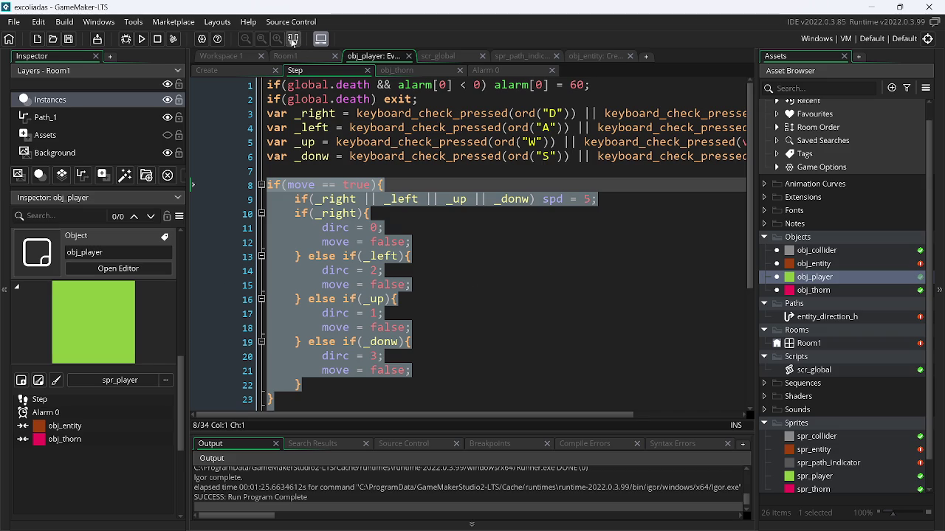
click(292, 27)
click(316, 62)
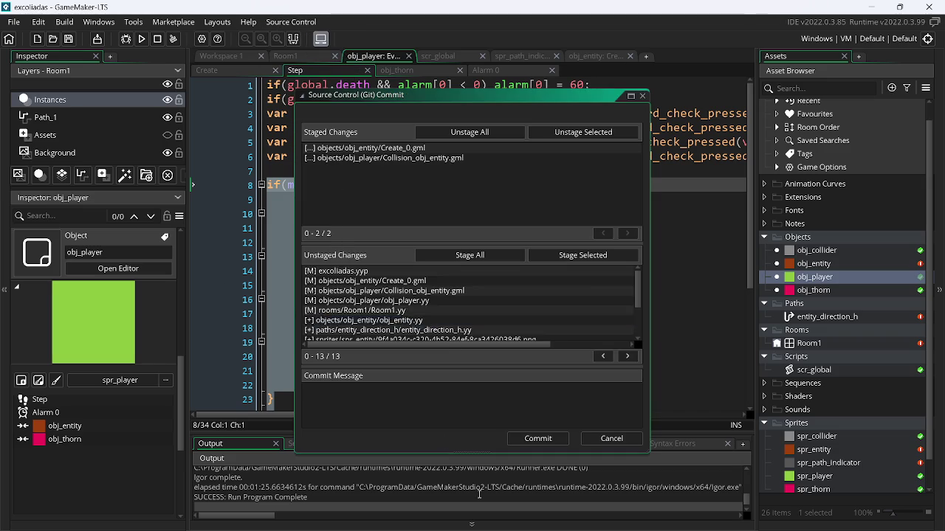
Stage all changed files, then cancel the commit without committing.
click(470, 255)
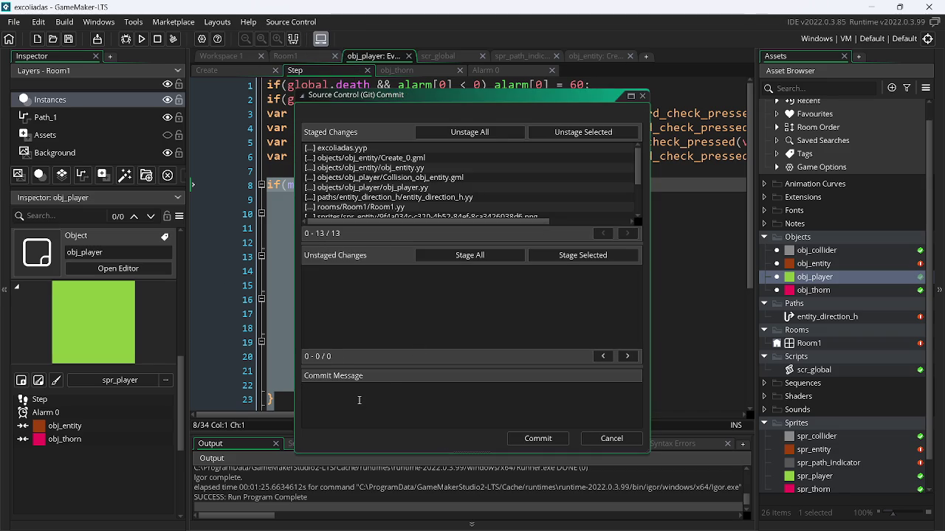
click(614, 444)
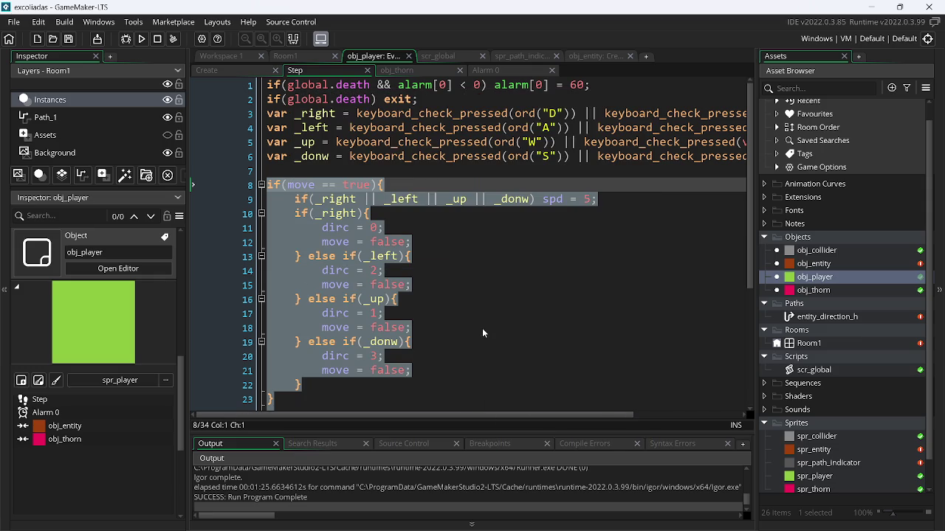
click(411, 315)
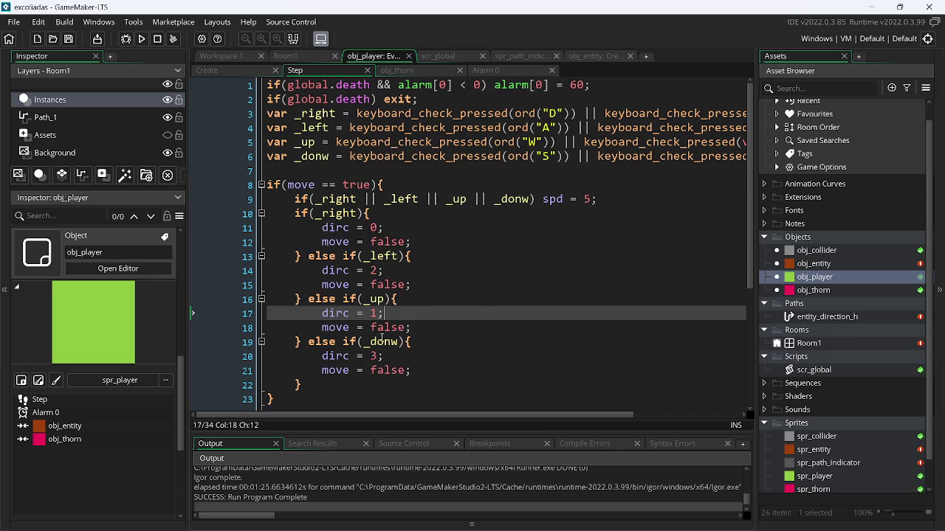
Delete the movement block and the direction and lengthdir lines from the Step code.
scroll(483, 323, down, 3)
click(284, 405)
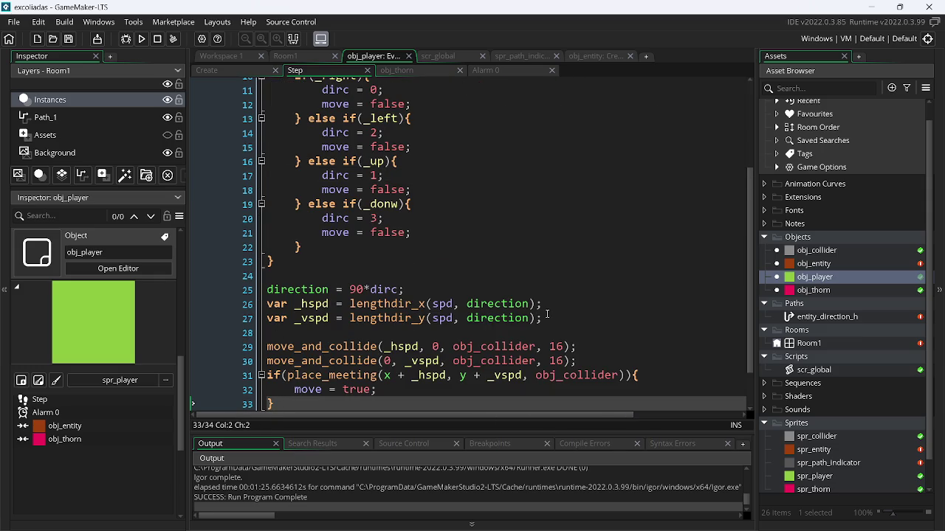
mouse_move(552, 324)
mouse_down()
mouse_move(269, 260)
mouse_move(250, 157)
mouse_up()
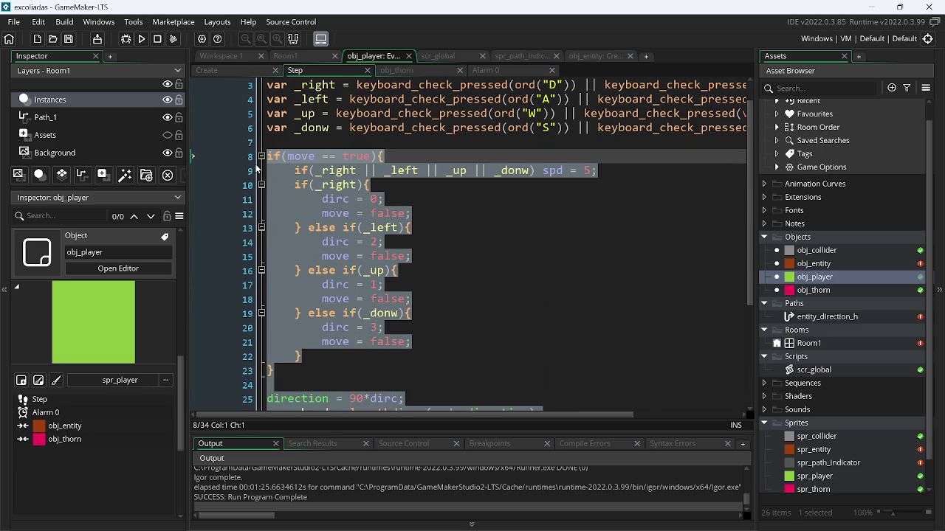
key(BackSpace)
key(BackSpace)
key(BackSpace)
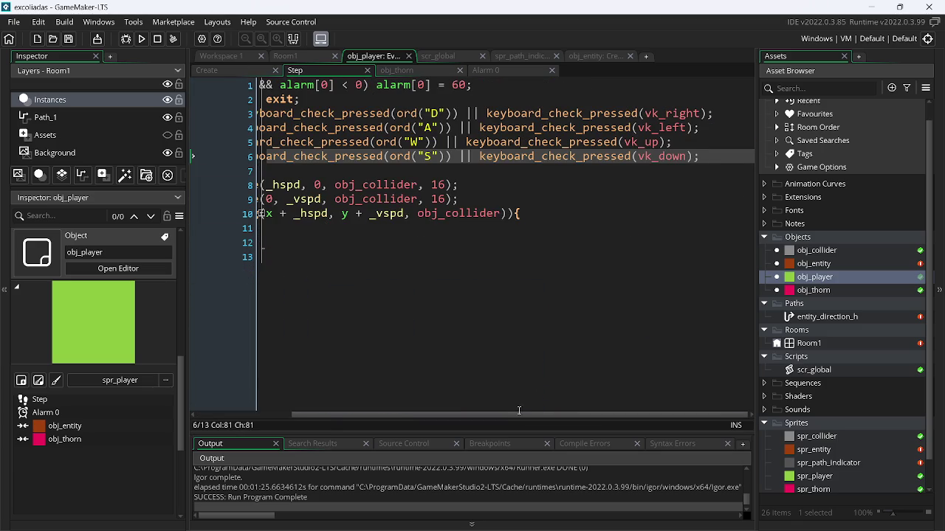
Insert blank lines above the first move_and_collide call.
drag(462, 415, 363, 417)
drag(295, 242, 260, 213)
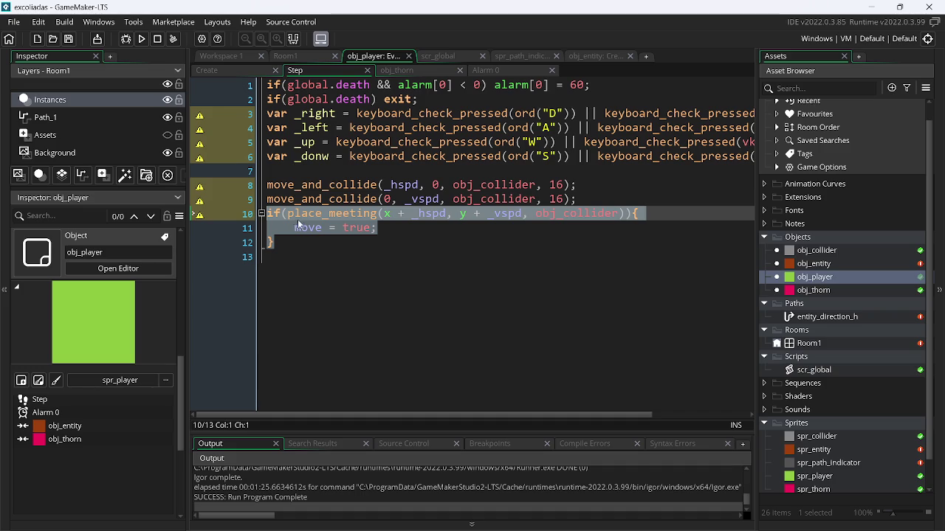
click(338, 229)
click(269, 183)
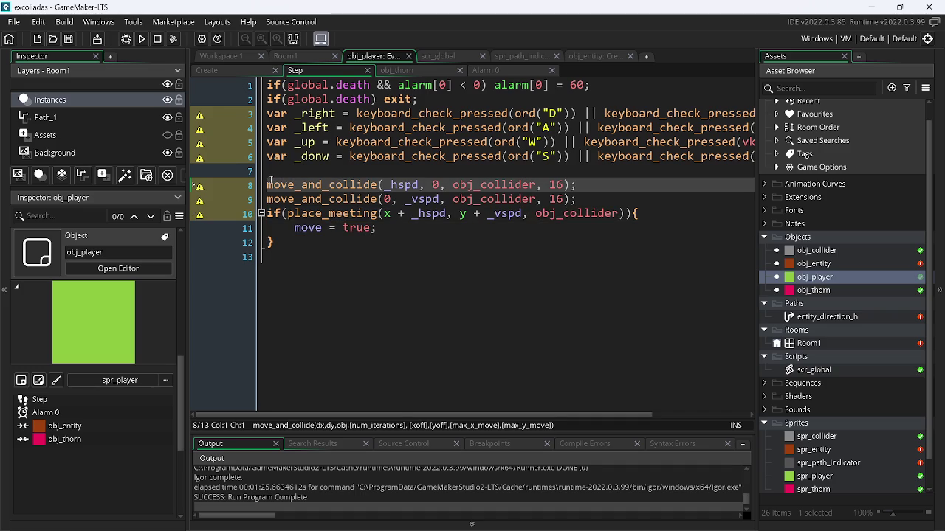
key(Return)
key(Return)
click(271, 180)
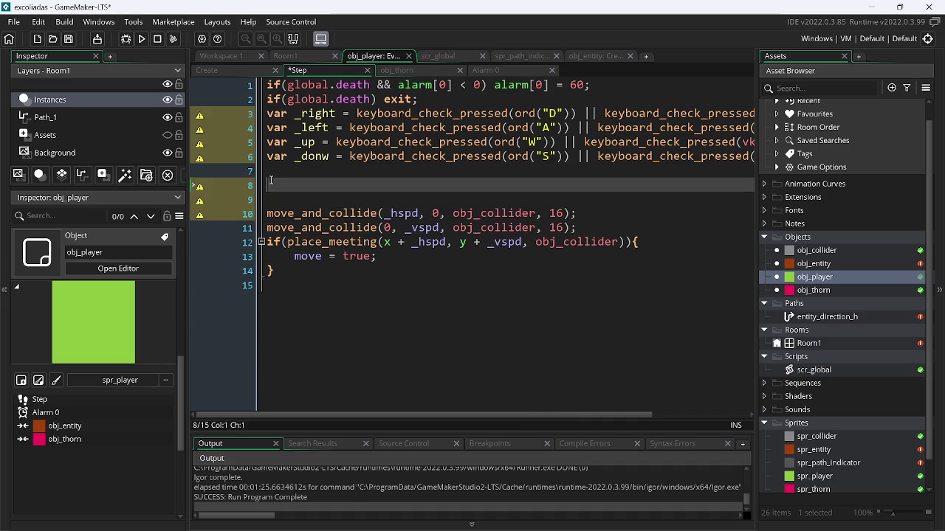
Declare hspd = 0 and vspd = 0 after spd in the Create event and save.
click(251, 71)
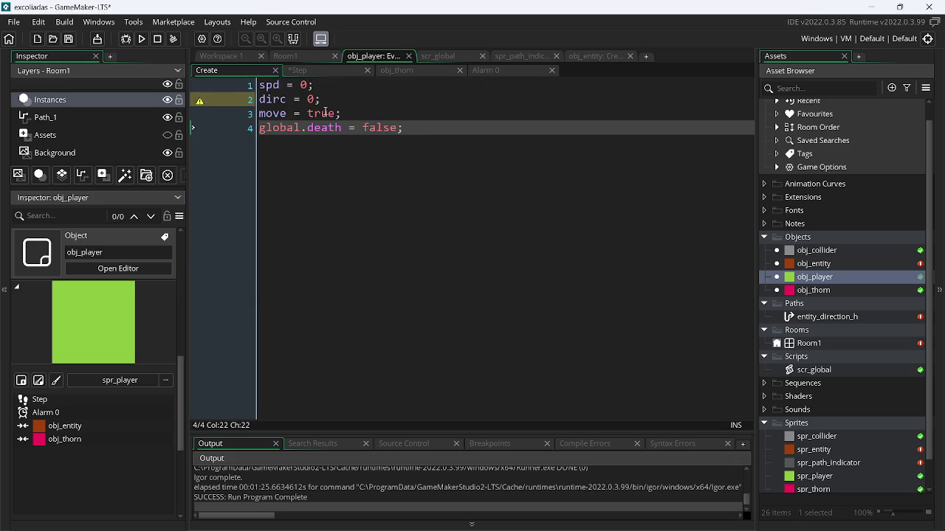
click(326, 84)
key(Return)
text(hsdp)
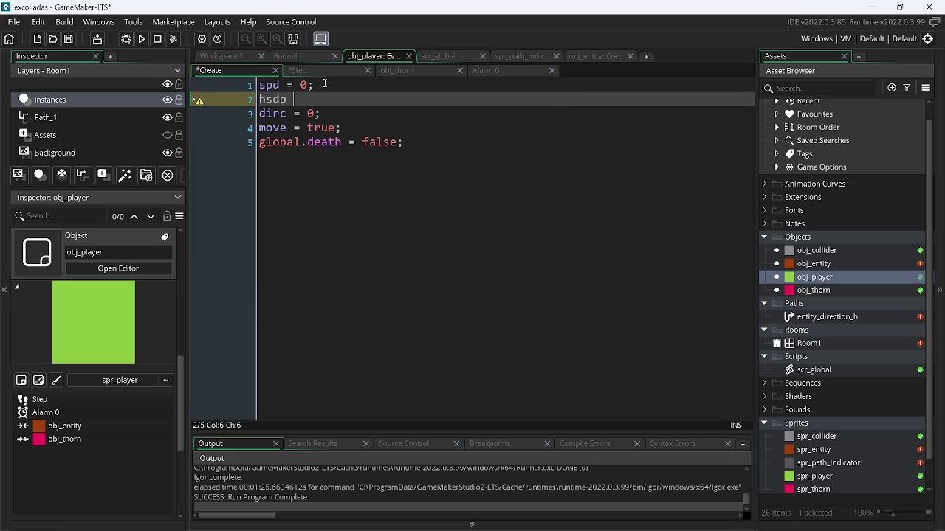
text(pd = 0)
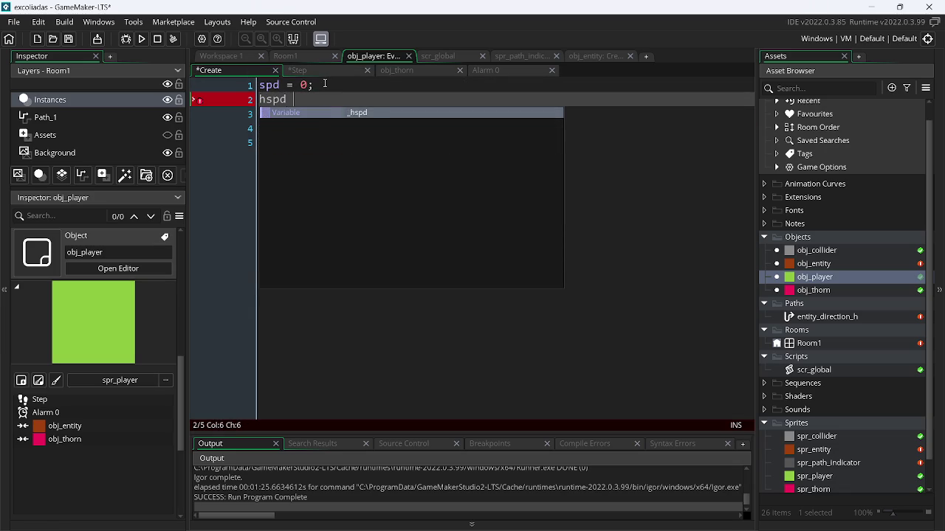
key(ctrl+d)
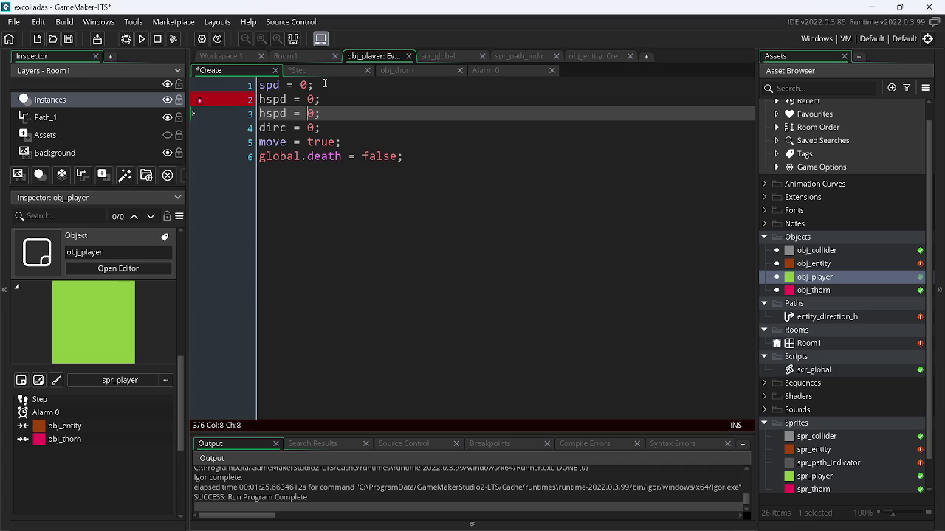
key(Left)
key(Left)
key(Left)
key(ctrl+s)
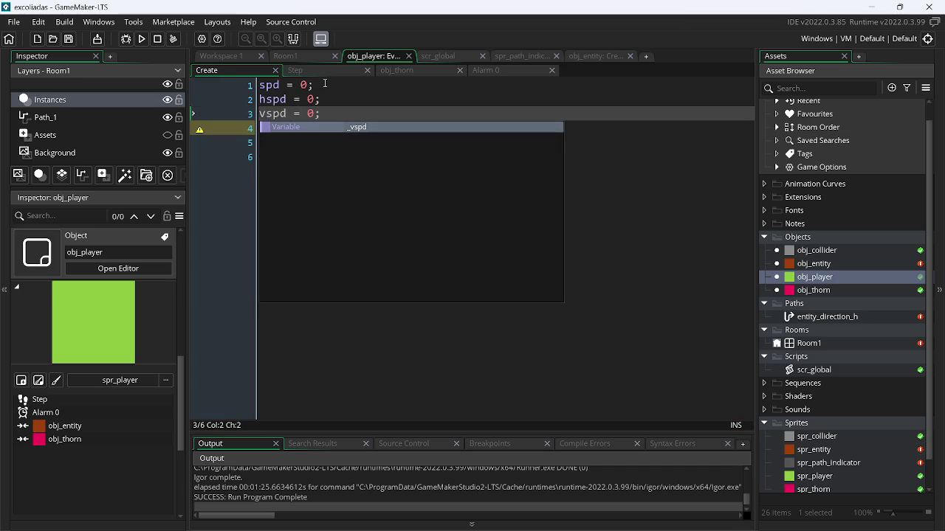
Add grav_dirc = 0 on a new line after vspd.
click(340, 120)
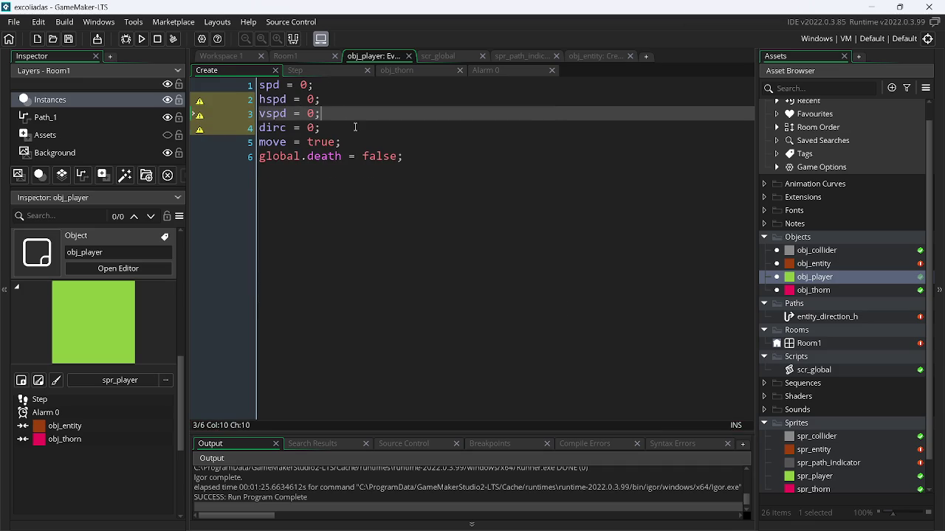
key(Return)
text(grav)
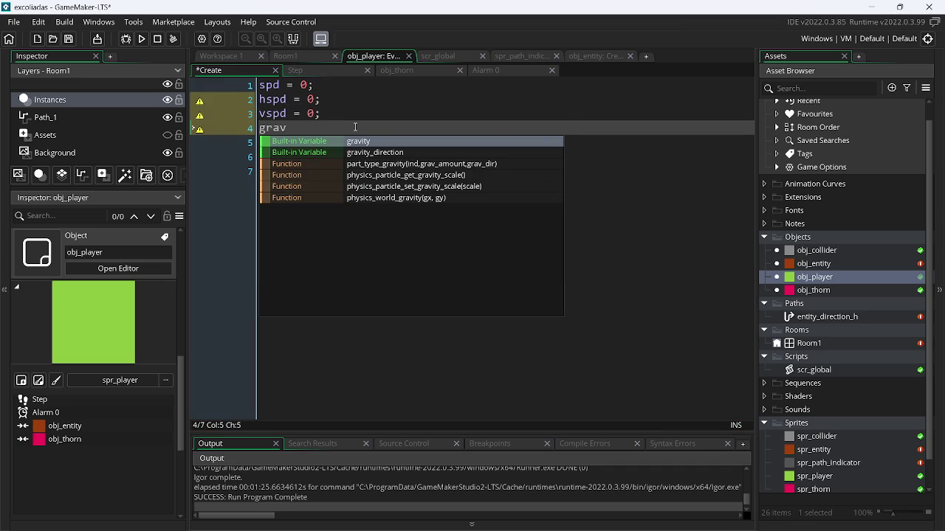
text(_dirc =)
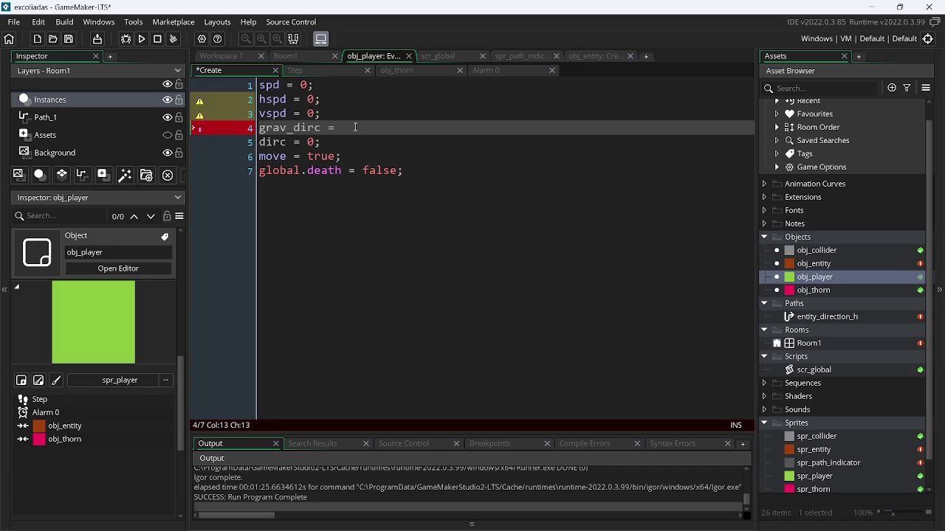
text(0;)
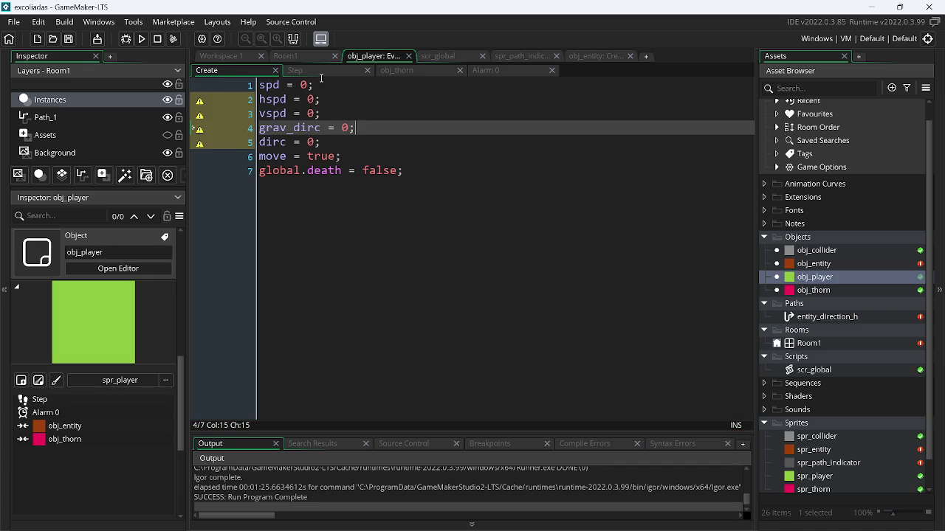
click(315, 72)
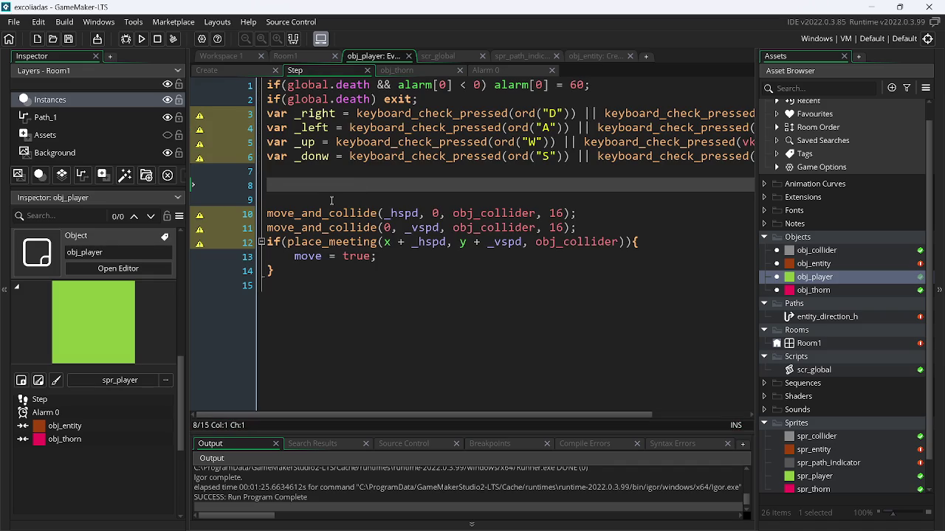
Write hspd = (_right - _left)*spd in the Step event, checking spd in Create.
text(hspd )
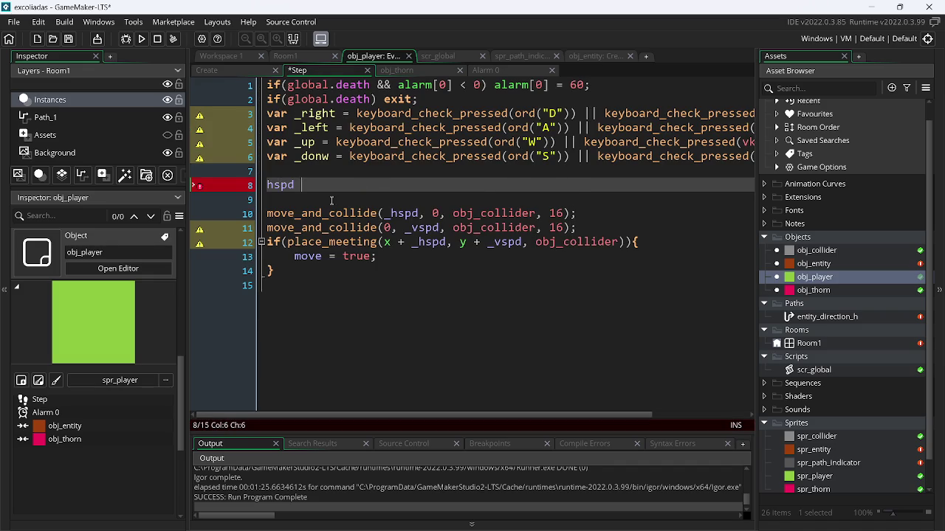
text(= (_)
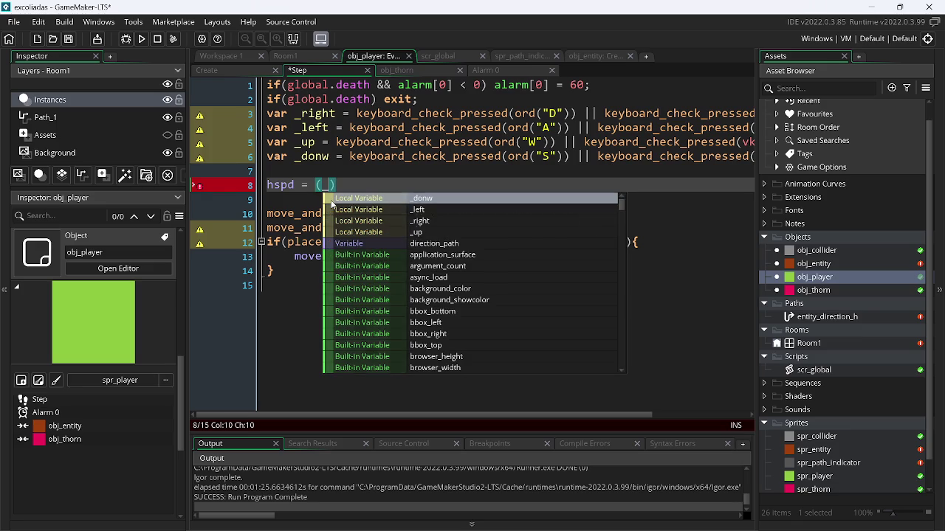
key(Down)
key(Down)
key(Return)
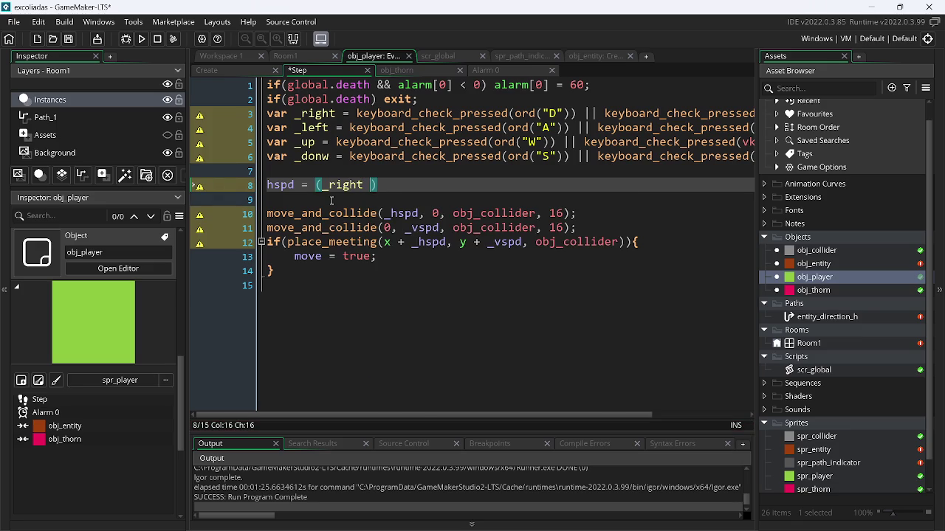
text(- _)
key(Down)
key(Down)
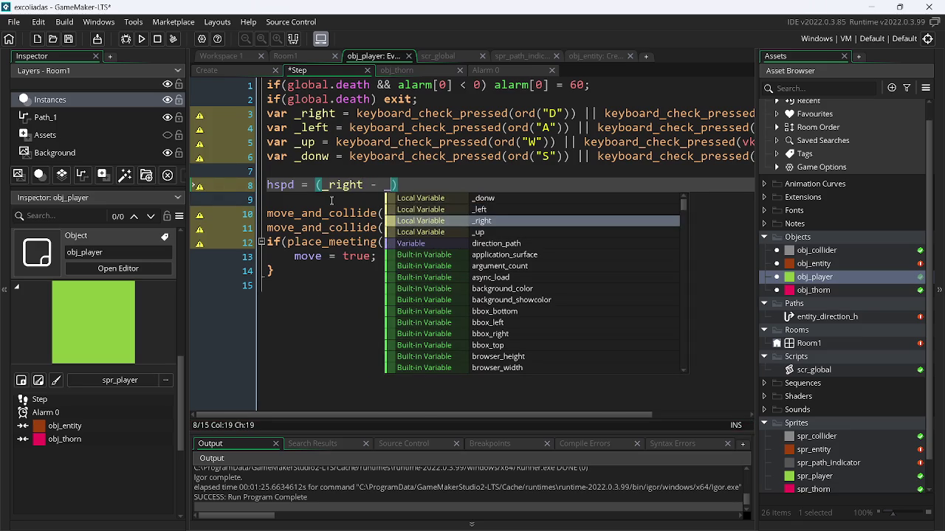
key(Up)
key(Return)
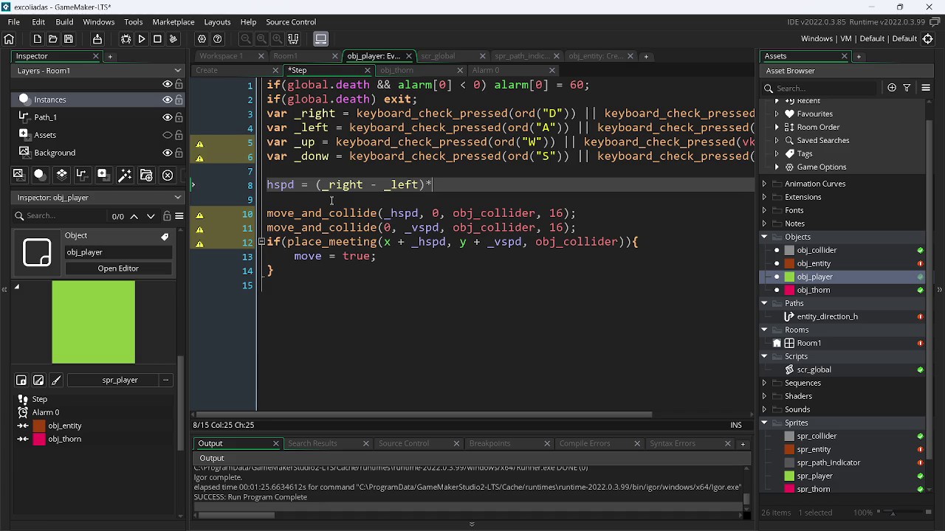
text(spd)
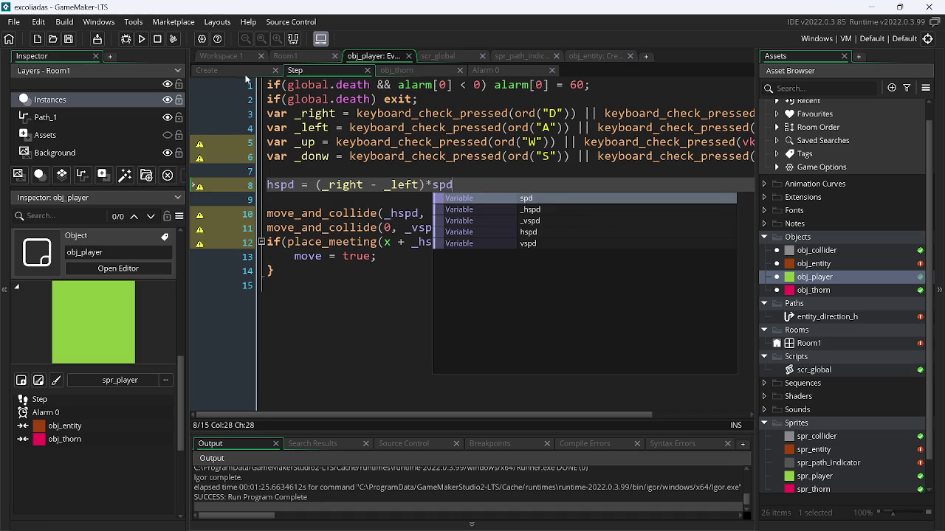
click(245, 75)
click(309, 84)
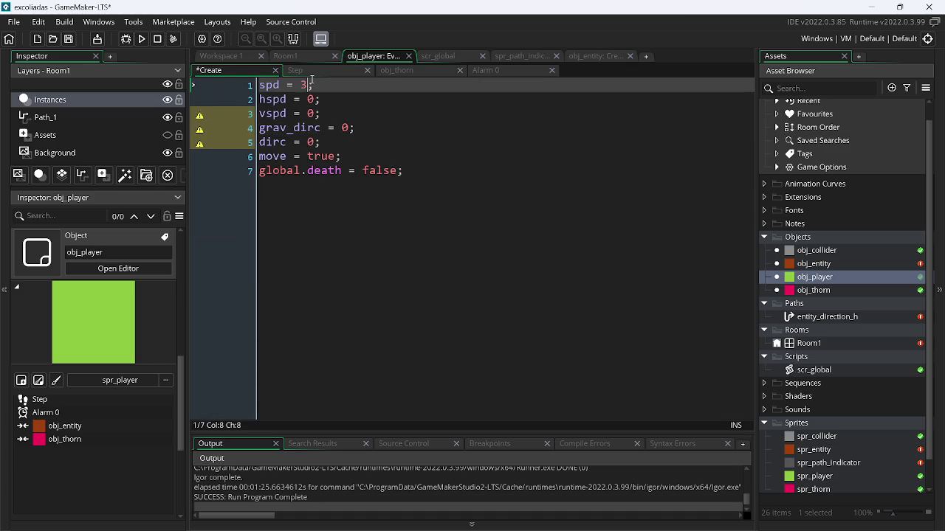
click(304, 69)
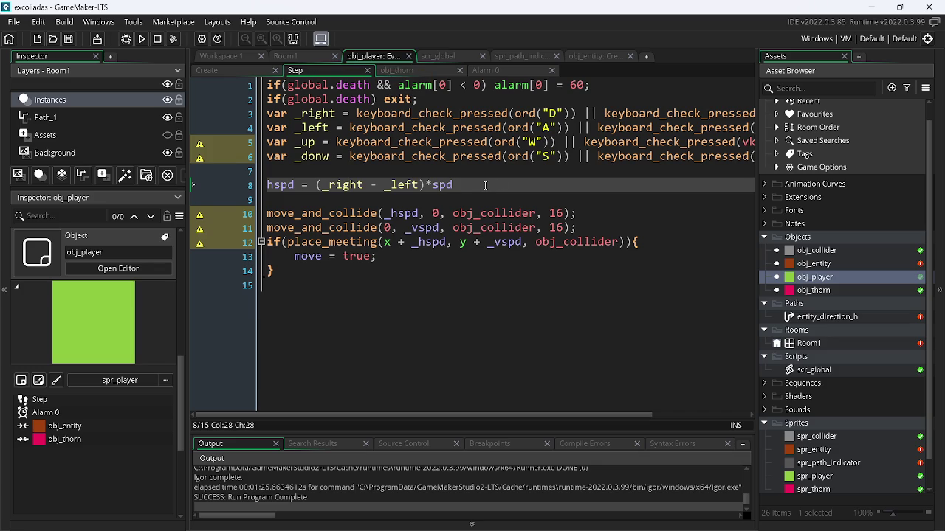
Add a line adding grav_dirc to vspd below the hspd line.
key(Return)
text(v)
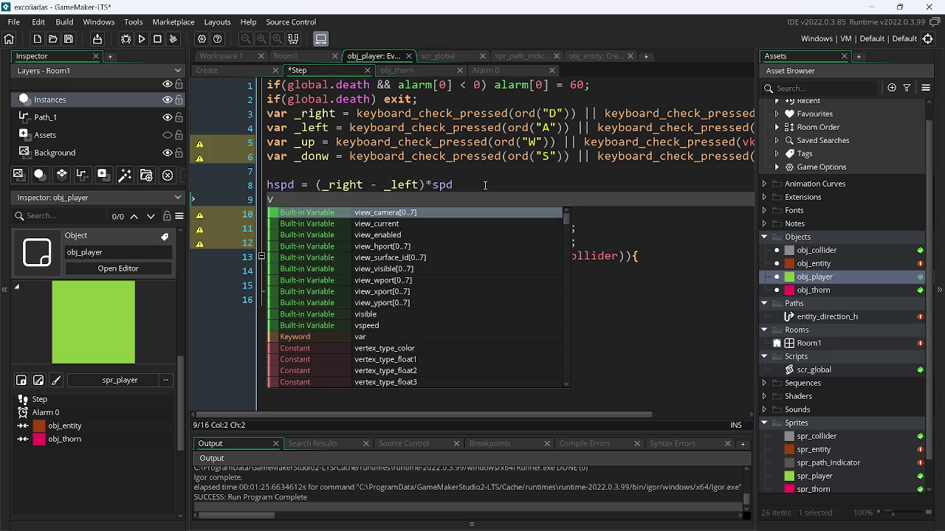
text(i)
key(BackSpace)
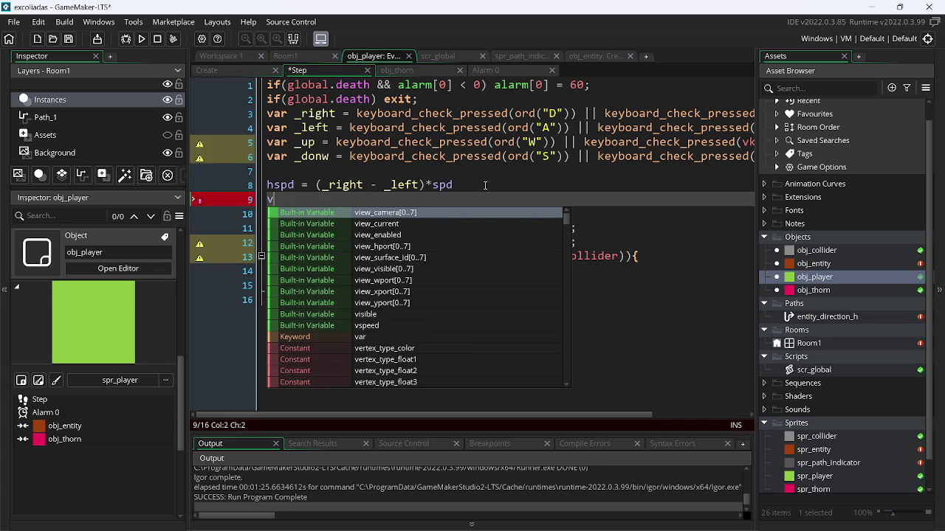
text(spd)
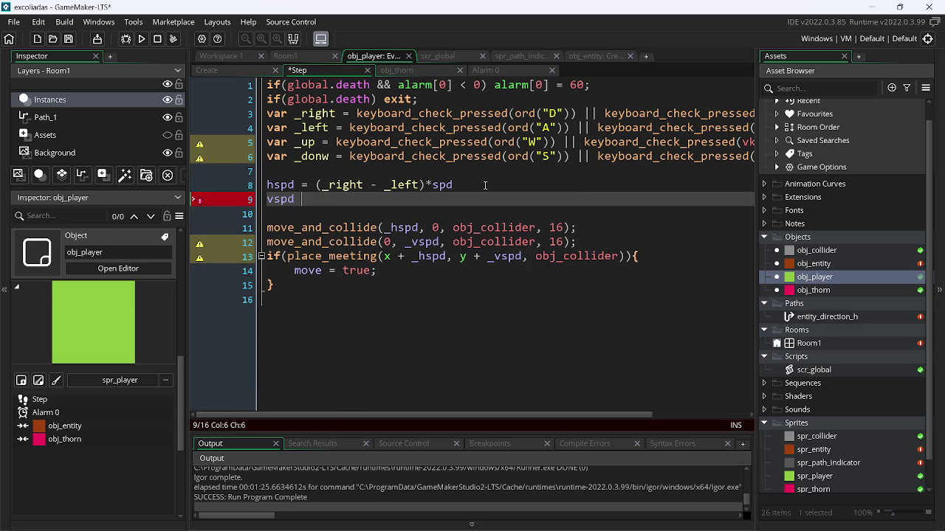
text(ra)
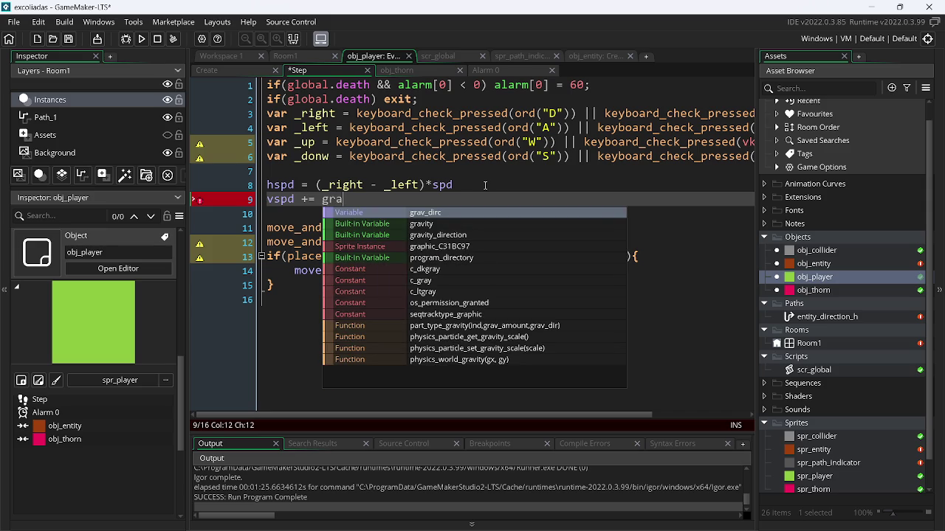
key(Return)
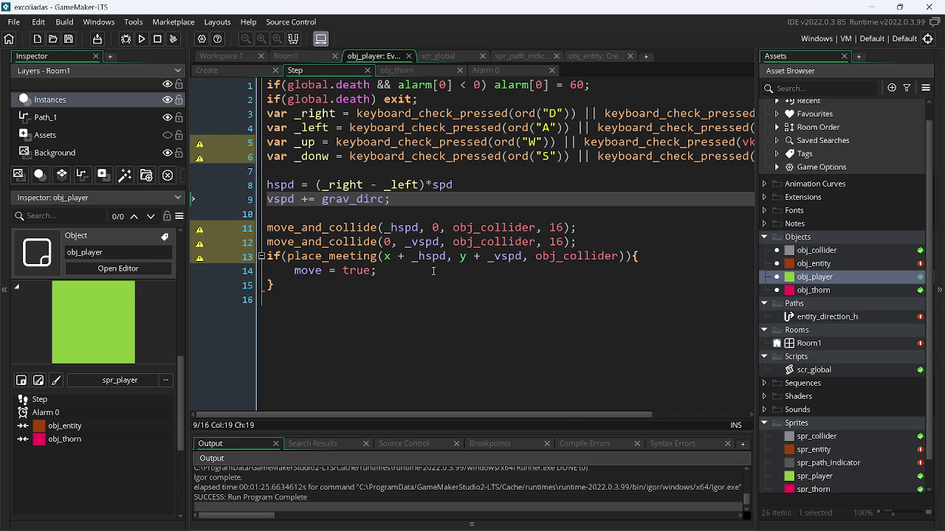
Rename _hspd and _vspd to hspd and vspd on lines 11–13.
double_click(401, 229)
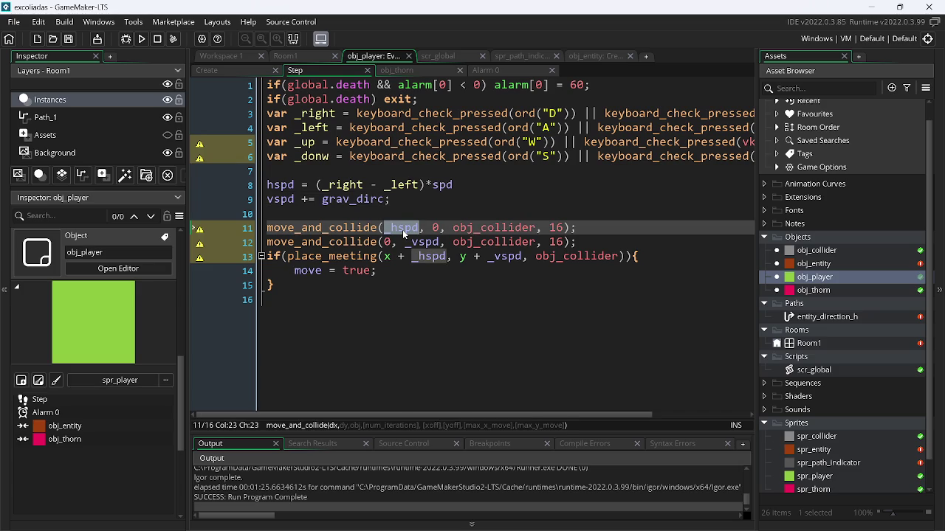
click(410, 228)
key(BackSpace)
key(Down)
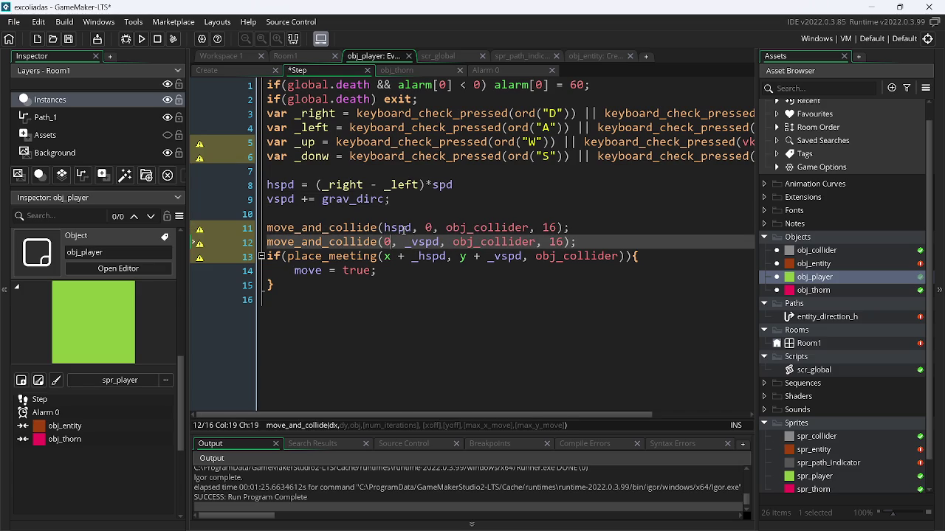
key(Right)
key(Right)
key(Right)
key(Left)
key(BackSpace)
key(Down)
key(Right)
key(Delete)
key(Right)
key(Right)
key(Right)
key(Delete)
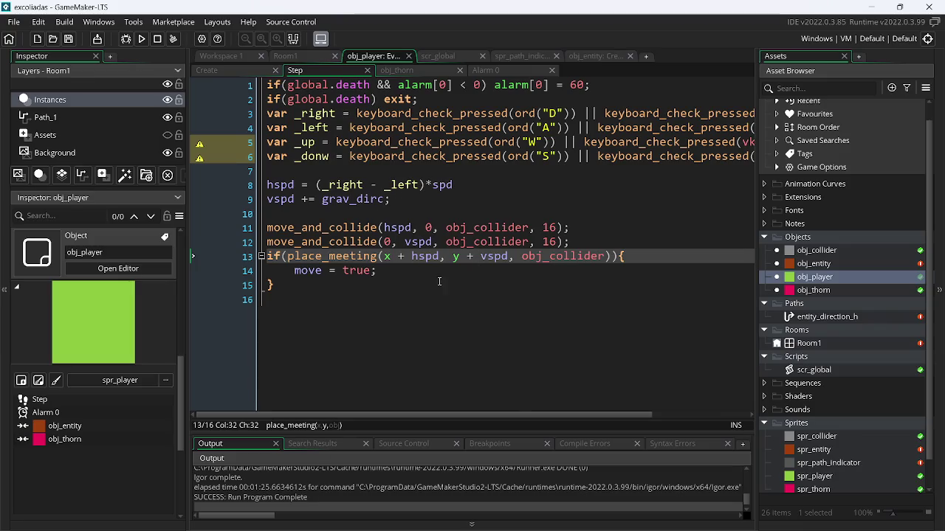
click(653, 519)
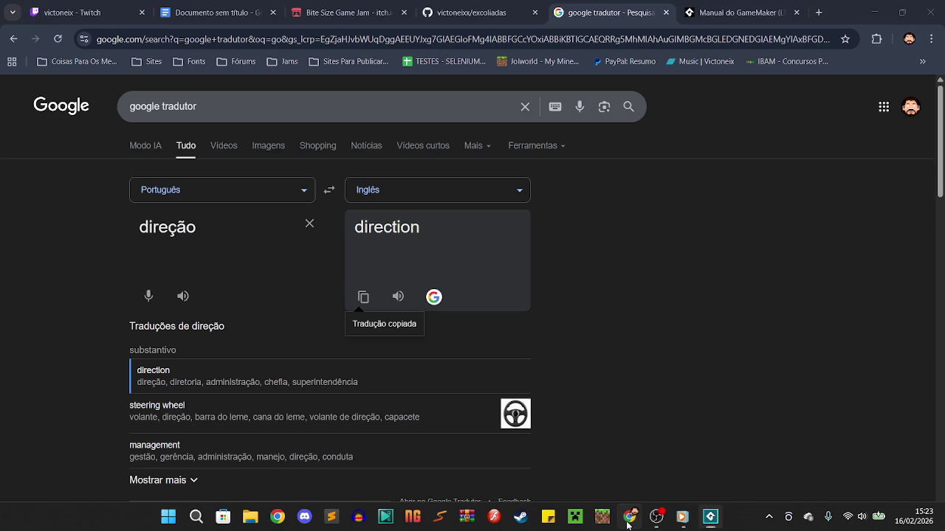
In a new Chrome tab, search Google for 'vvvvvv grav'.
click(819, 12)
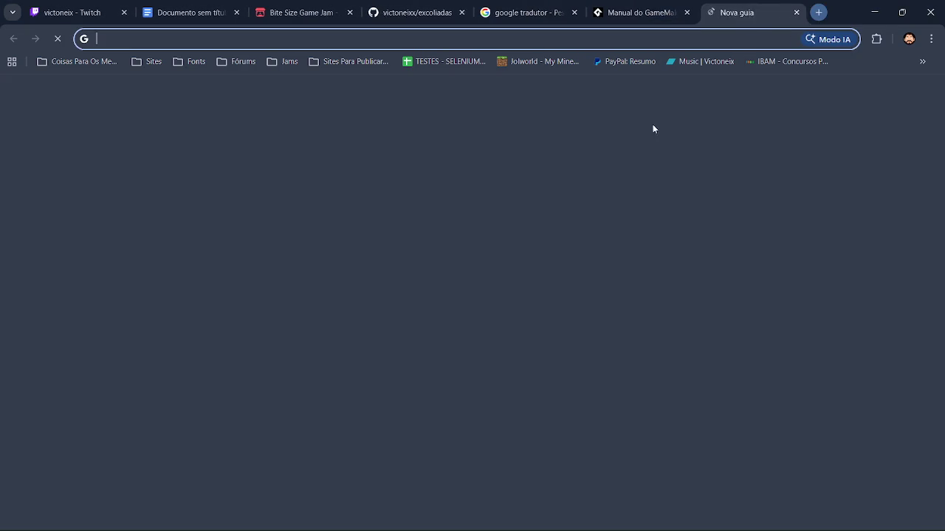
click(412, 262)
text(vvv)
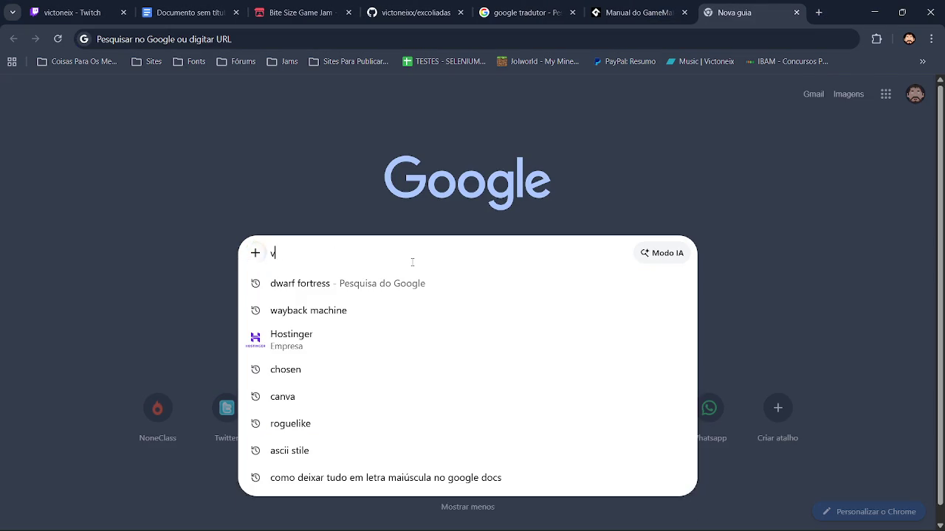
key(BackSpace)
key(BackSpace)
key(BackSpace)
text(vvvvvv)
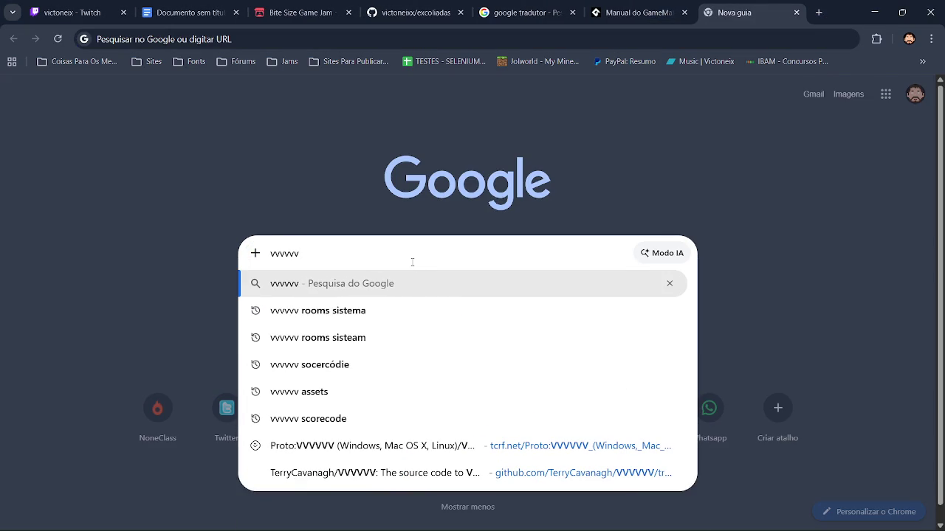
text( grav)
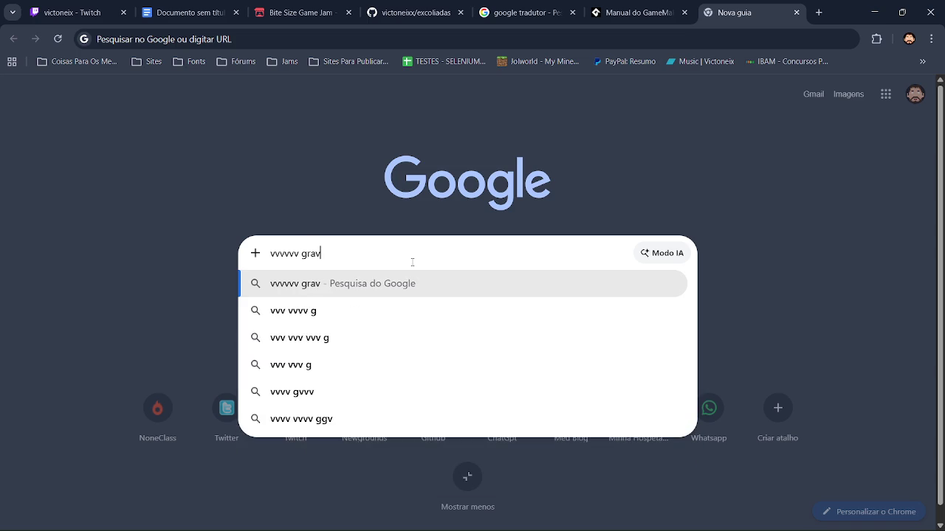
key(Return)
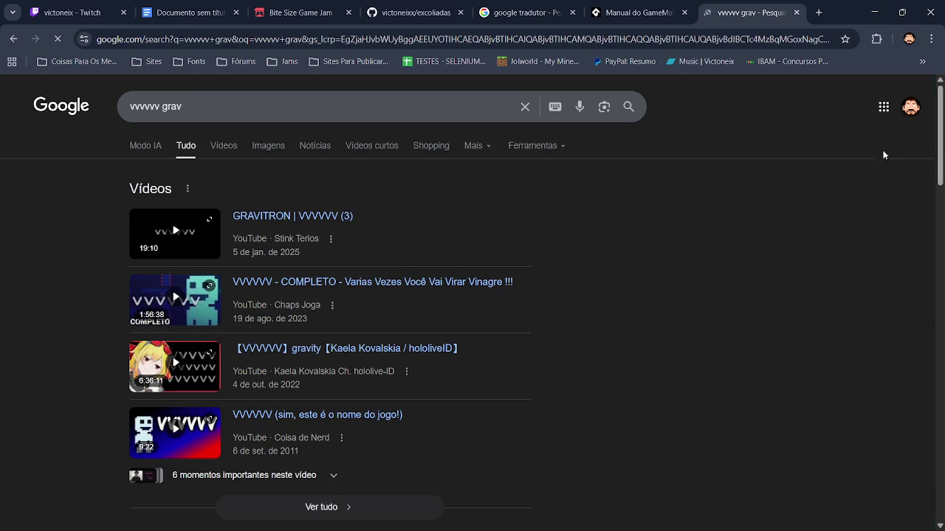
scroll(448, 362, down, 5)
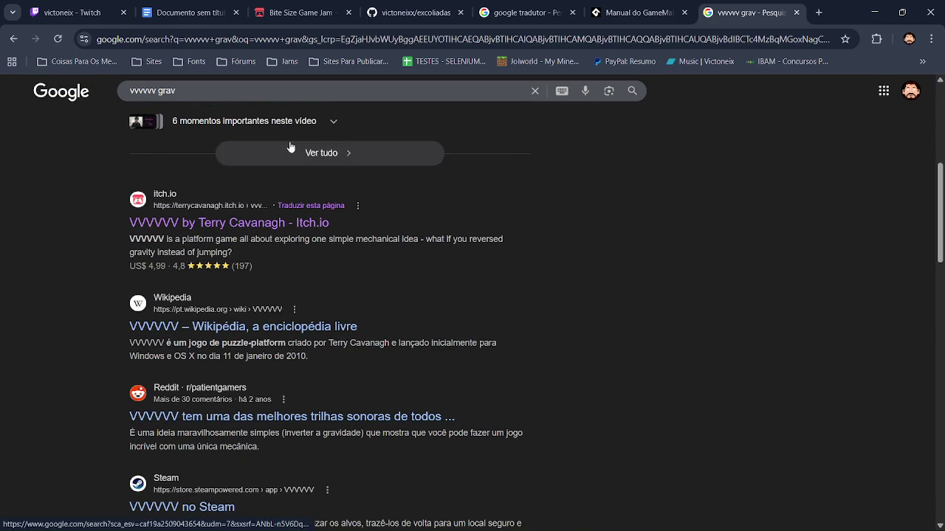
Refine the search to 'vvvvvv gravidade', view the Reddit VVVVVV result, then return to the results.
click(274, 98)
text(idade)
key(Return)
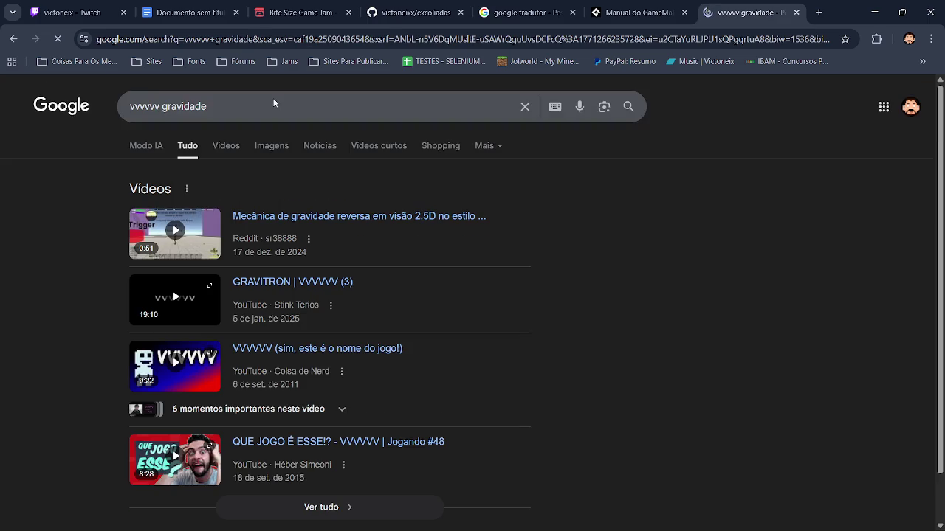
scroll(645, 175, down, 5)
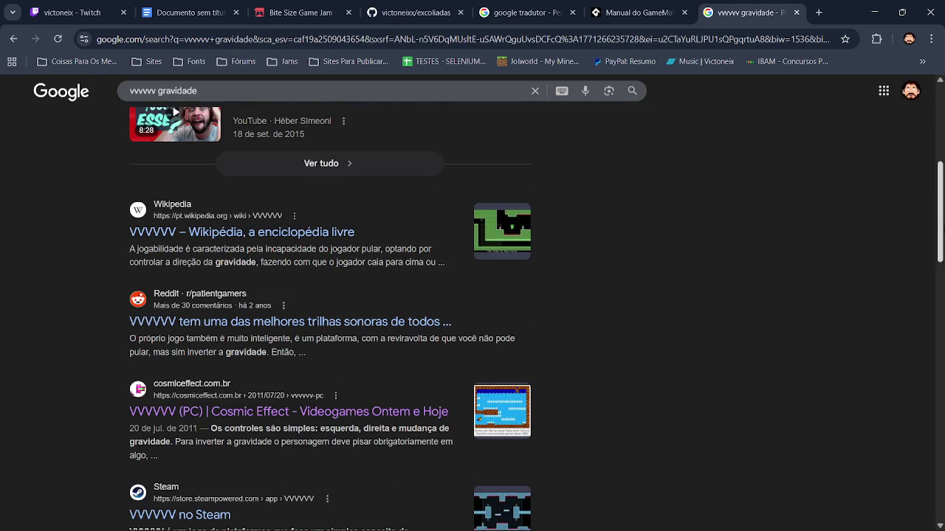
click(358, 321)
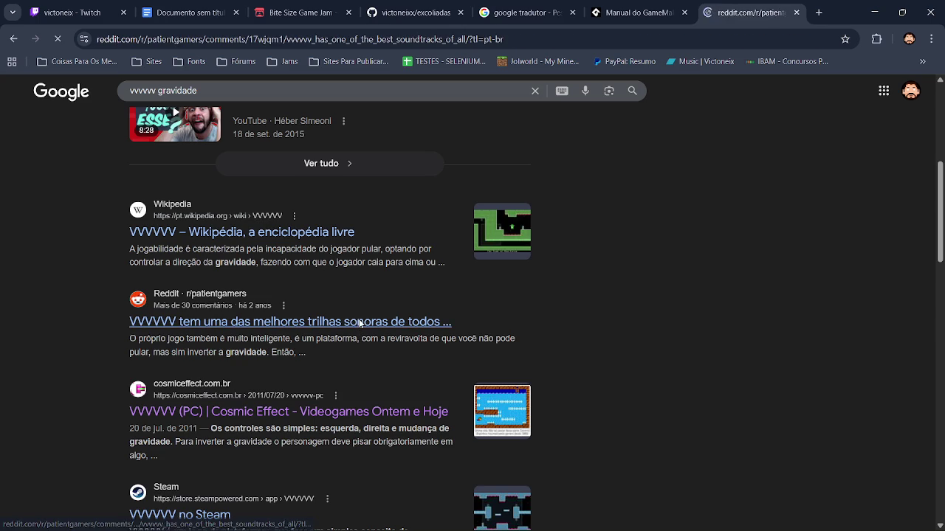
scroll(943, 140, down, 10)
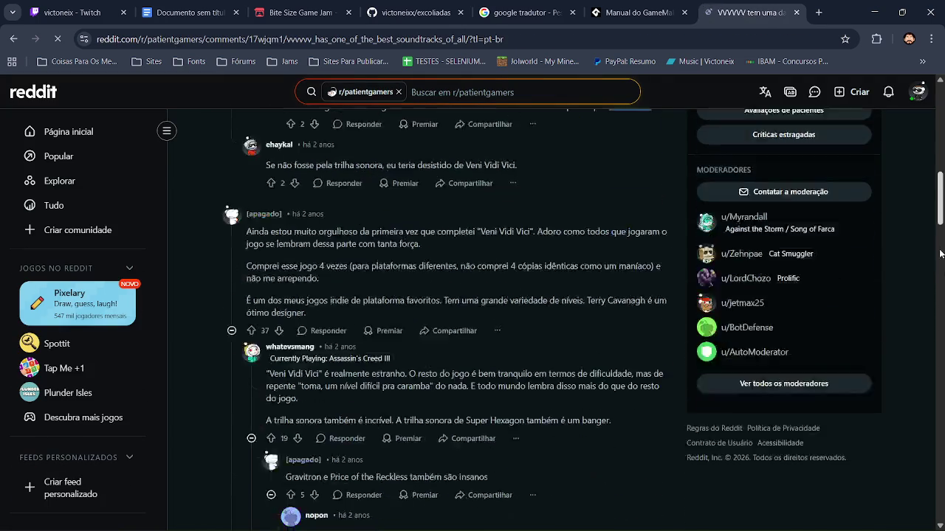
click(13, 39)
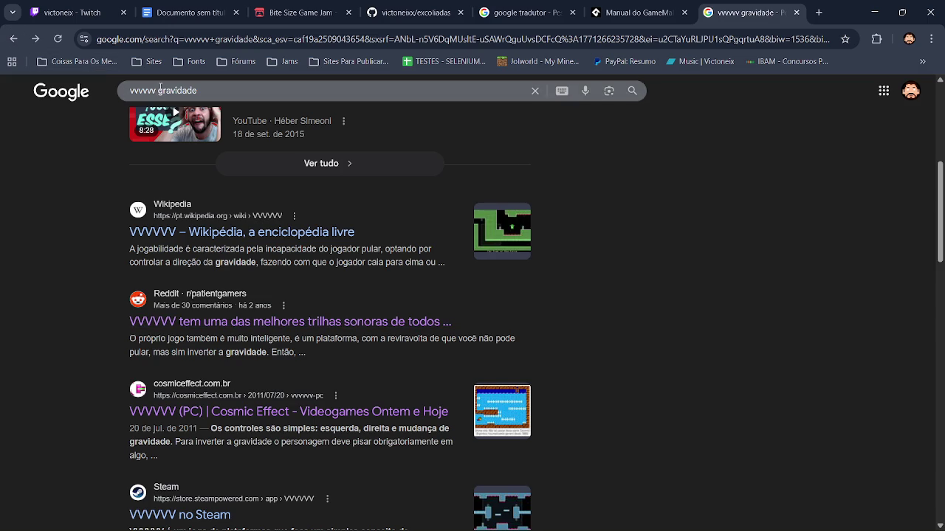
Search 'vvvvvv sistema gravidade' and go to the second results page.
click(158, 90)
text(steam)
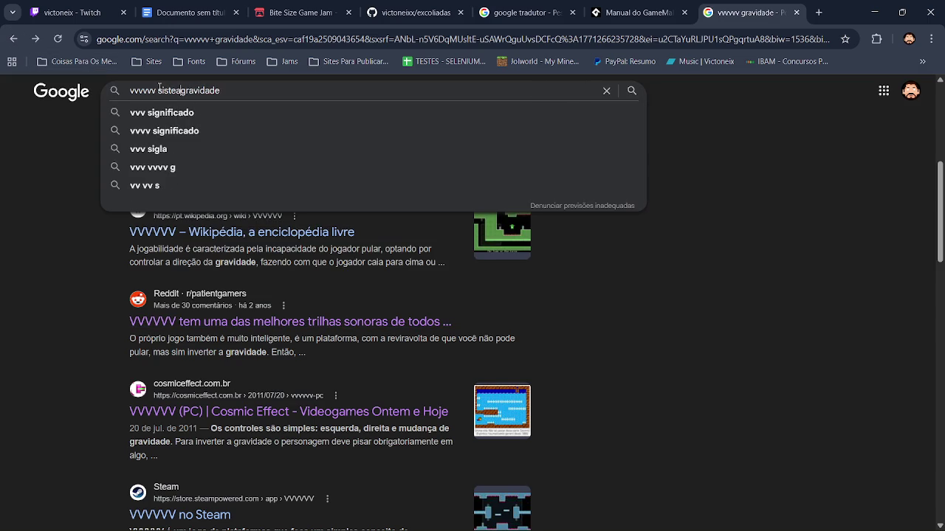
key(BackSpace)
key(BackSpace)
key(BackSpace)
key(BackSpace)
key(BackSpace)
key(BackSpace)
text(sistema)
key(Return)
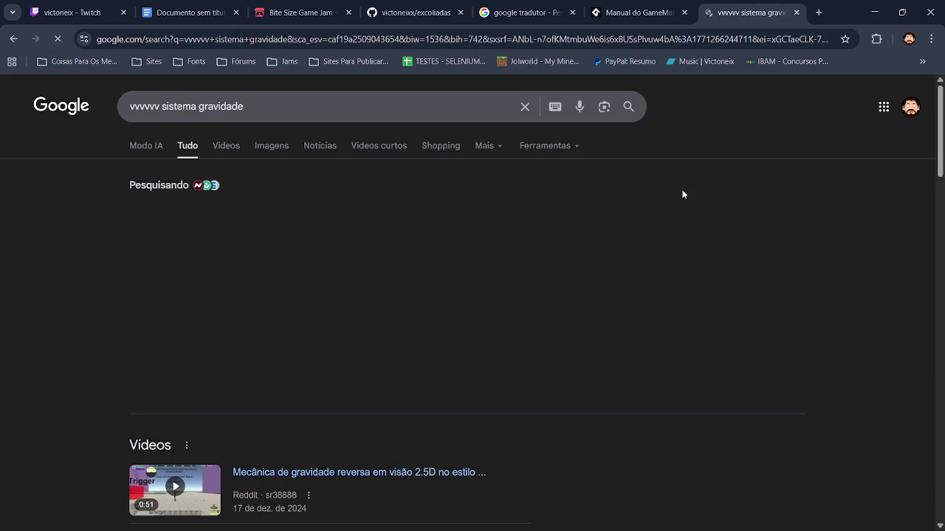
scroll(683, 194, down, 6)
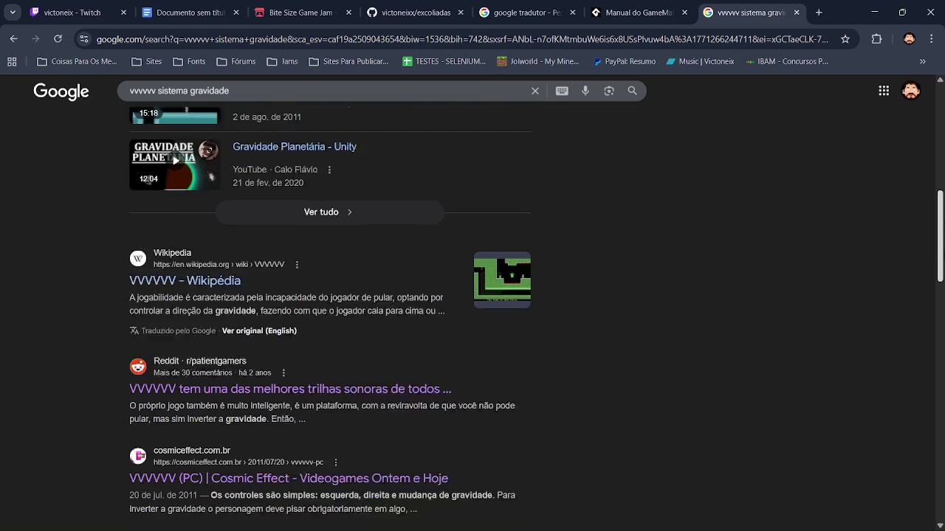
scroll(398, 324, down, 4)
scroll(472, 317, down, 11)
scroll(472, 318, up, 3)
scroll(287, 440, down, 4)
click(267, 449)
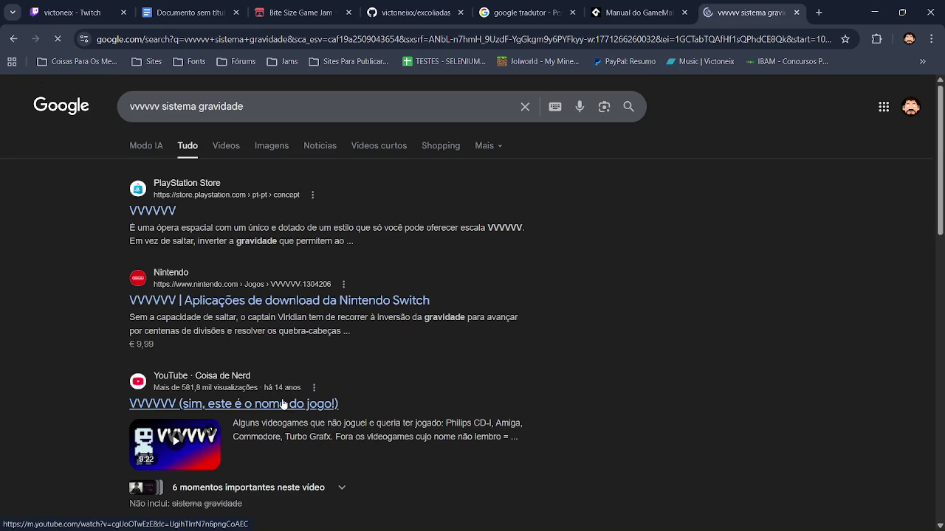
Replace 'sistema' in the query to search 'vvvvvv gravidade invertida'.
double_click(182, 106)
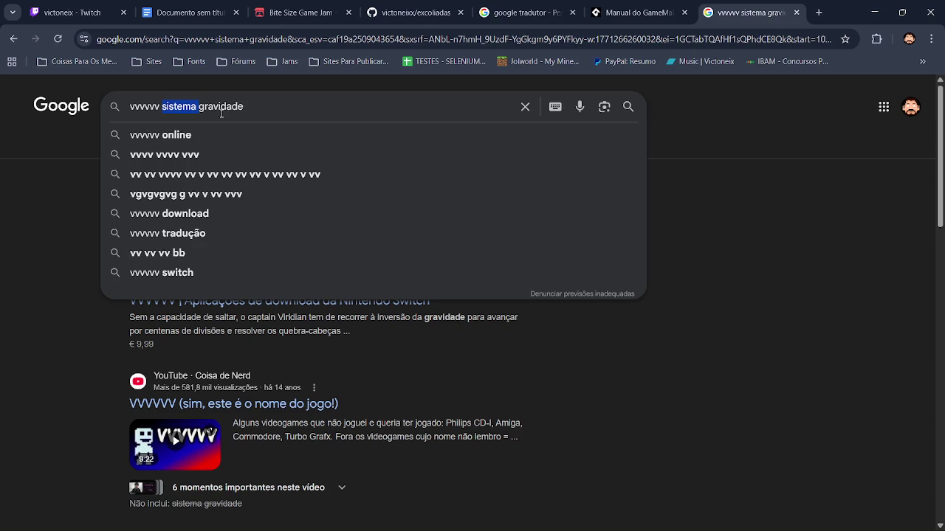
key(BackSpace)
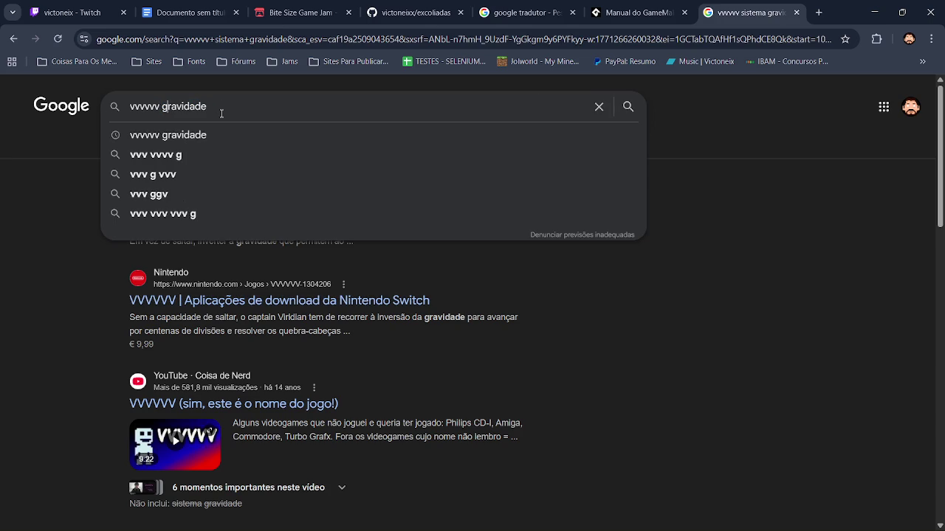
text( inve)
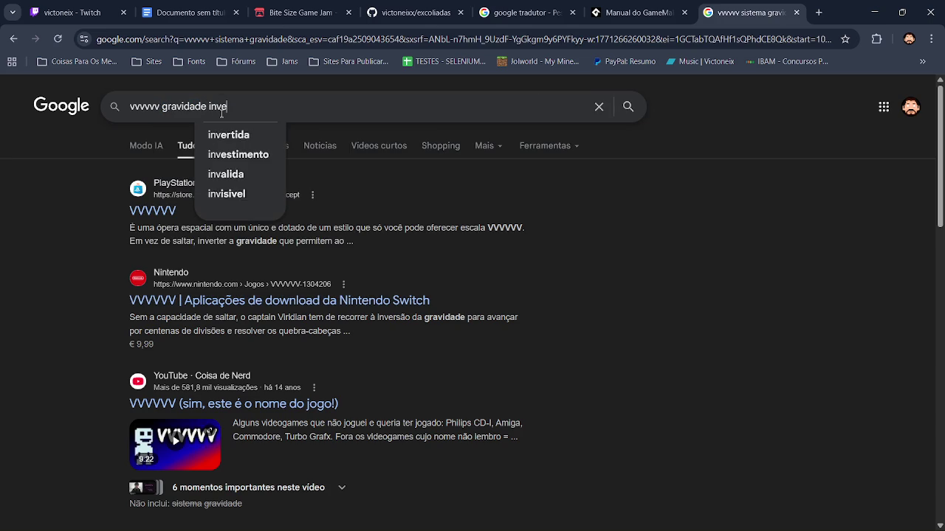
text(rtida)
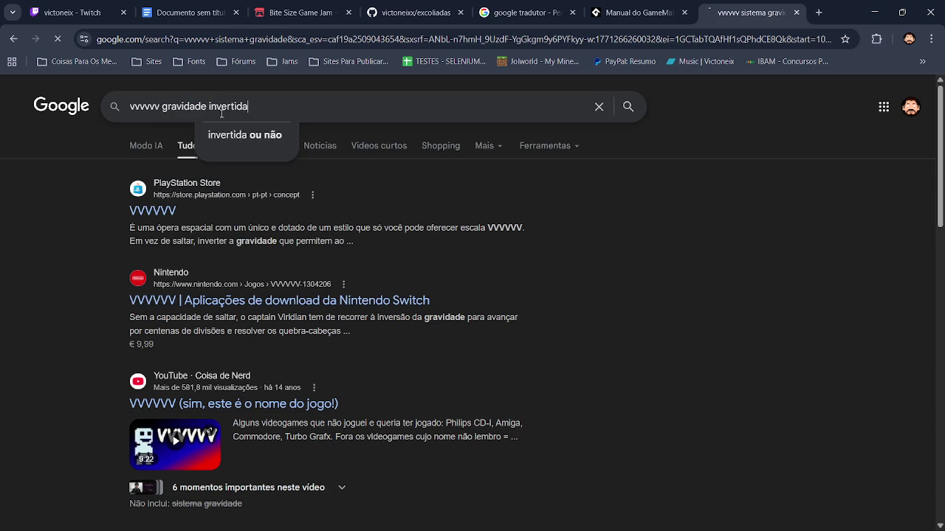
key(Return)
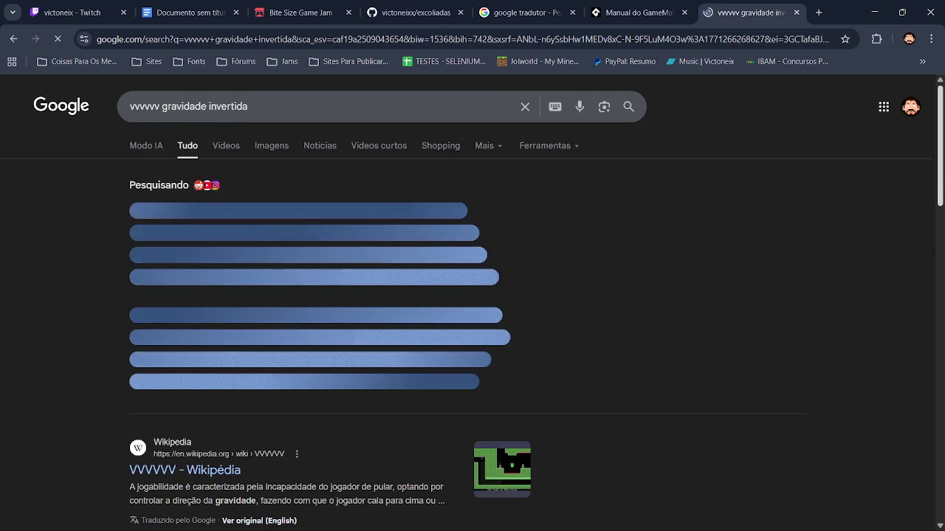
Load the second results page for 'vvvvvv gravidade invertida'.
scroll(721, 190, down, 4)
scroll(472, 310, down, 7)
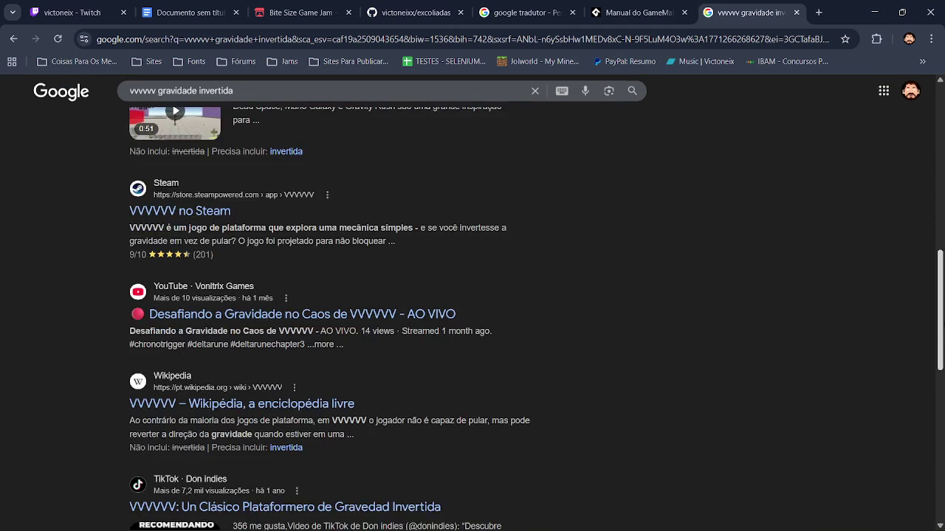
scroll(473, 319, down, 3)
scroll(279, 421, down, 3)
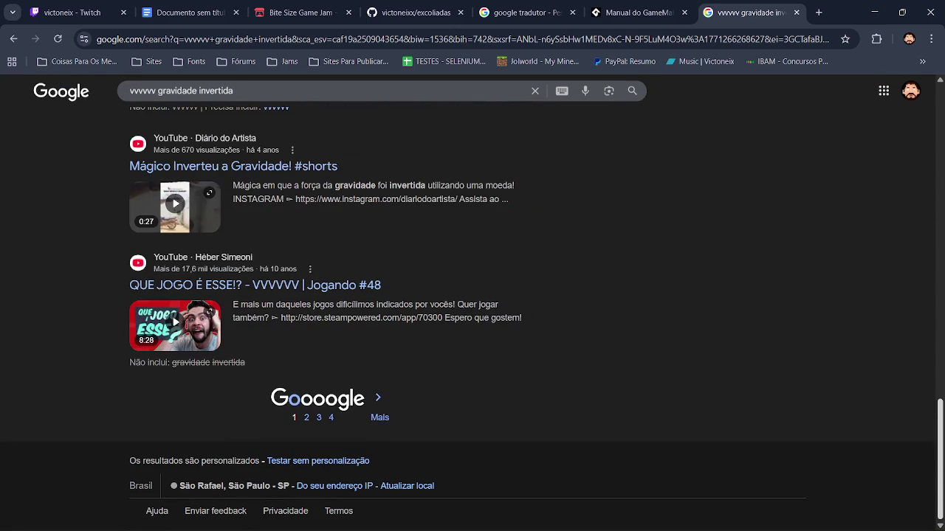
click(306, 420)
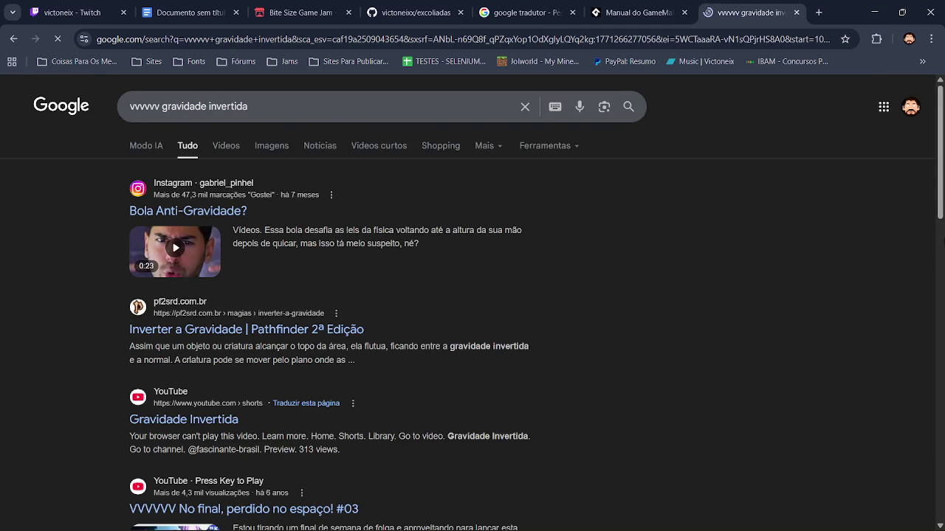
scroll(622, 160, down, 5)
drag(940, 249, 940, 433)
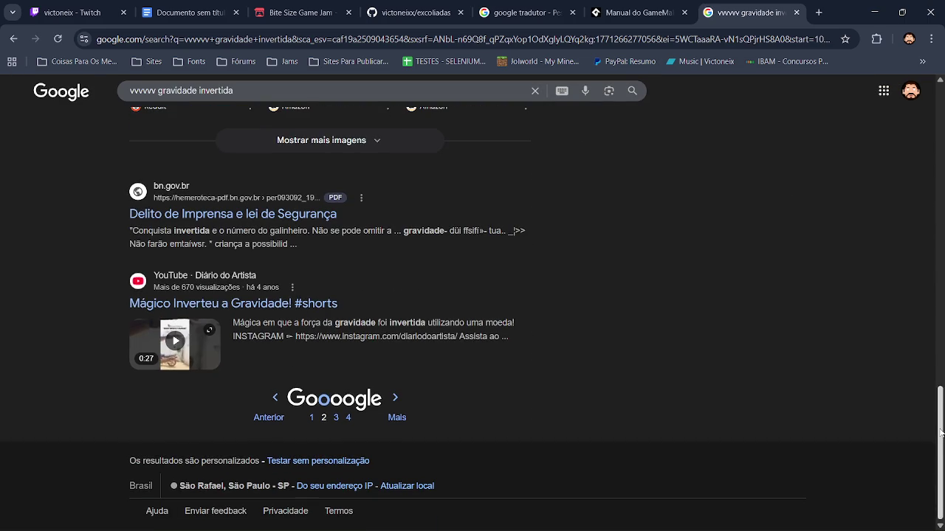
Extend the query to 'vvvvvv gravidade invertida reddit' using the autocomplete suggestion.
click(254, 91)
text(r)
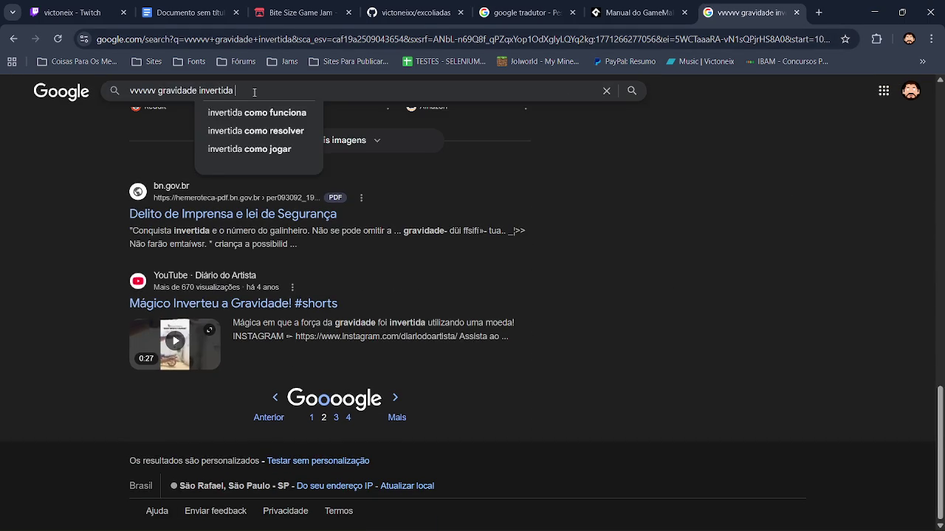
key(Down)
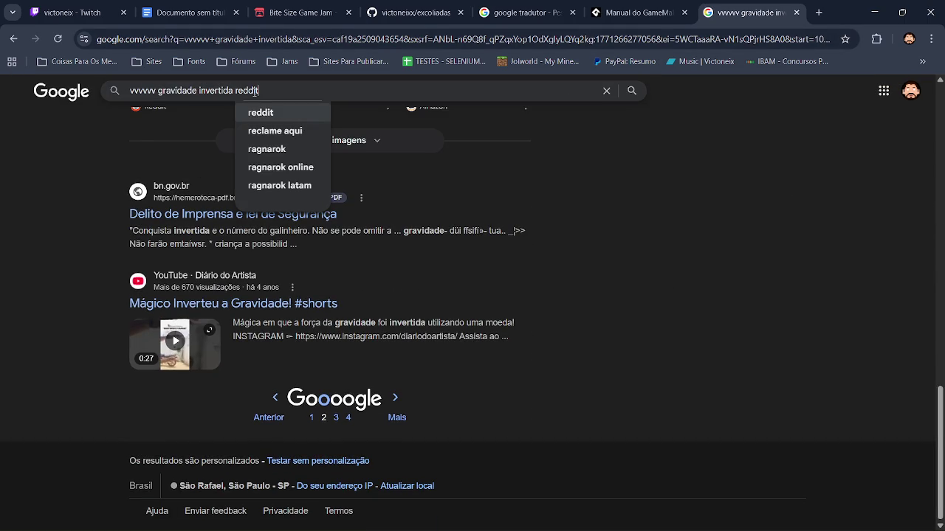
Search 'vvvvvv gravidade invertida reddit' and preview the Reddit Gordian Knot screenshot under Imagens.
key(Return)
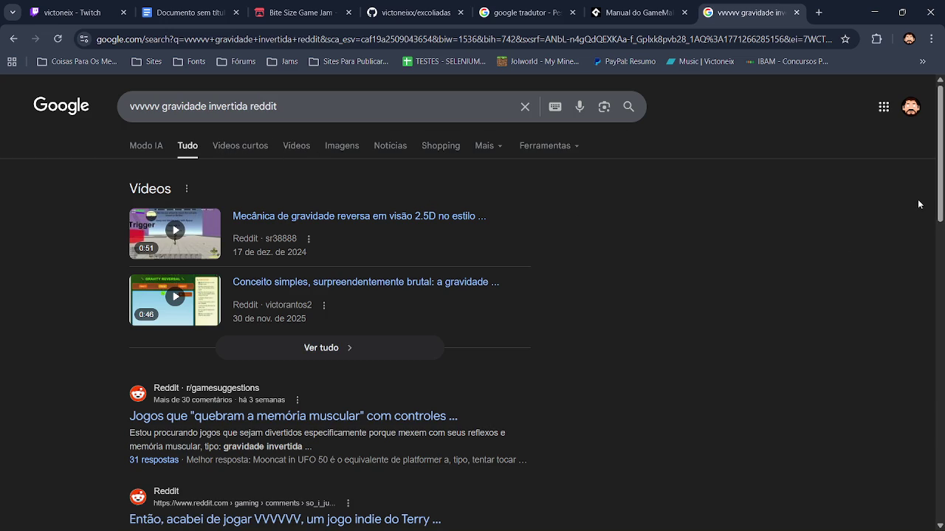
scroll(939, 177, down, 3)
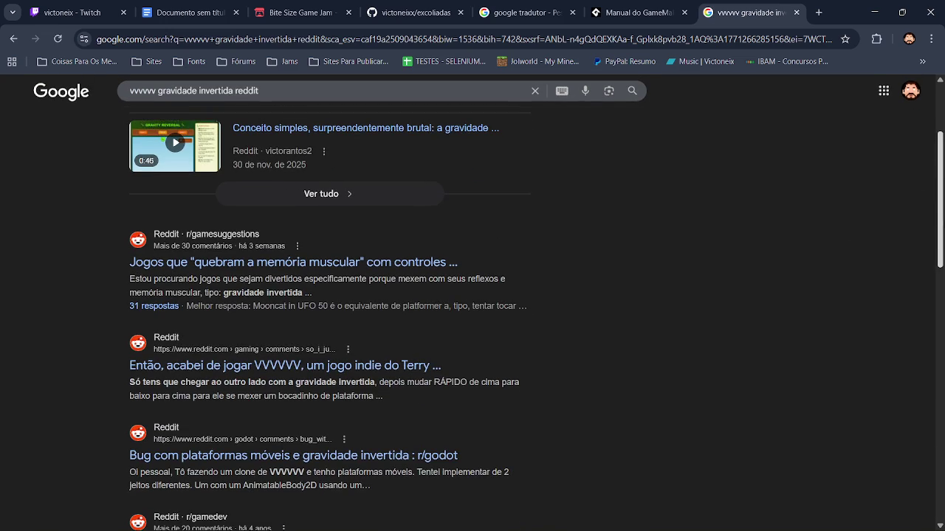
scroll(473, 310, down, 2)
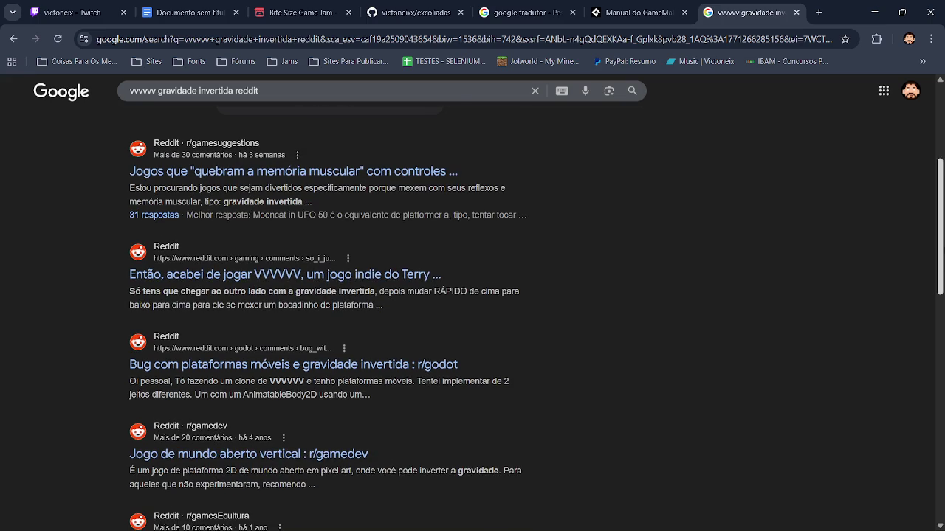
scroll(943, 277, down, 1)
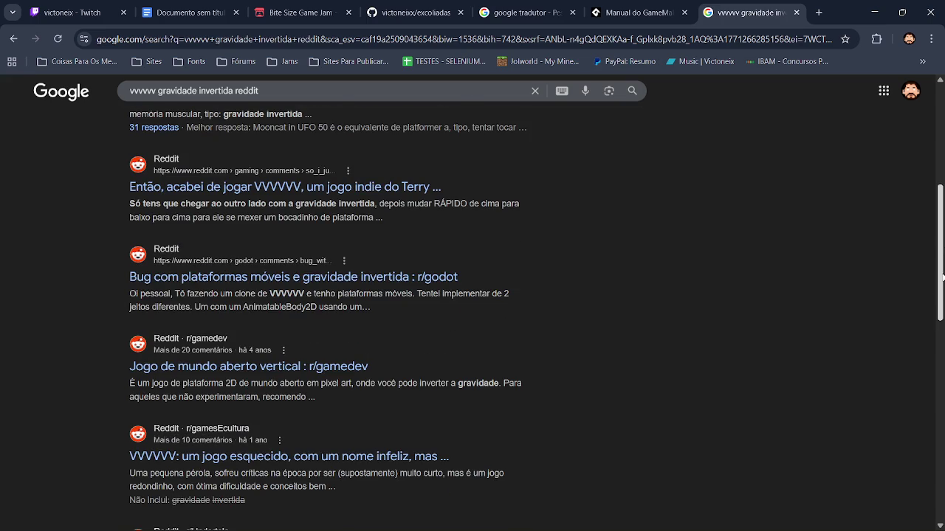
mouse_move(943, 277)
mouse_down()
mouse_move(943, 463)
mouse_move(943, 147)
mouse_up()
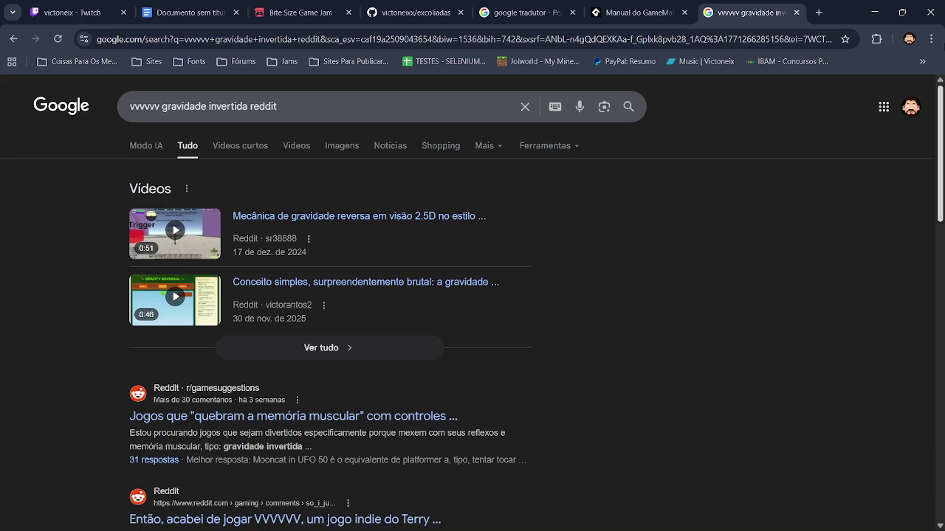
scroll(310, 260, down, 8)
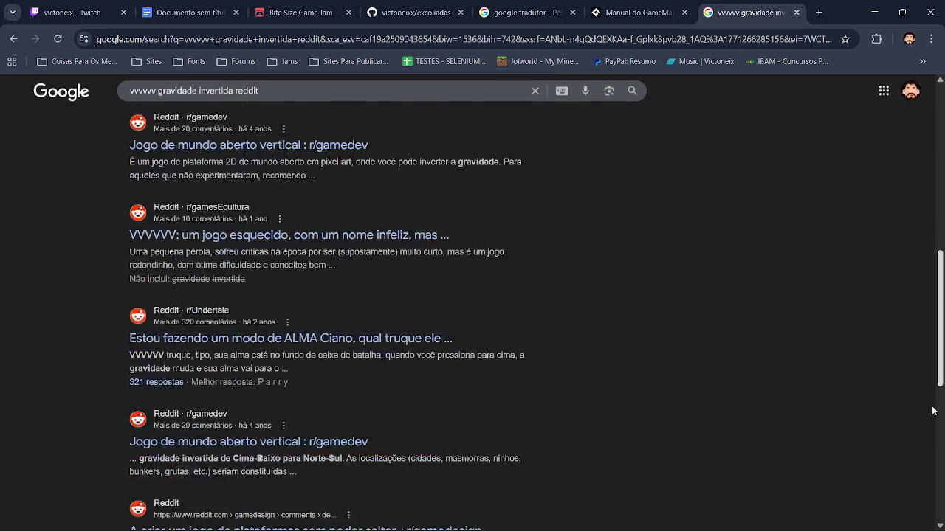
click(311, 260)
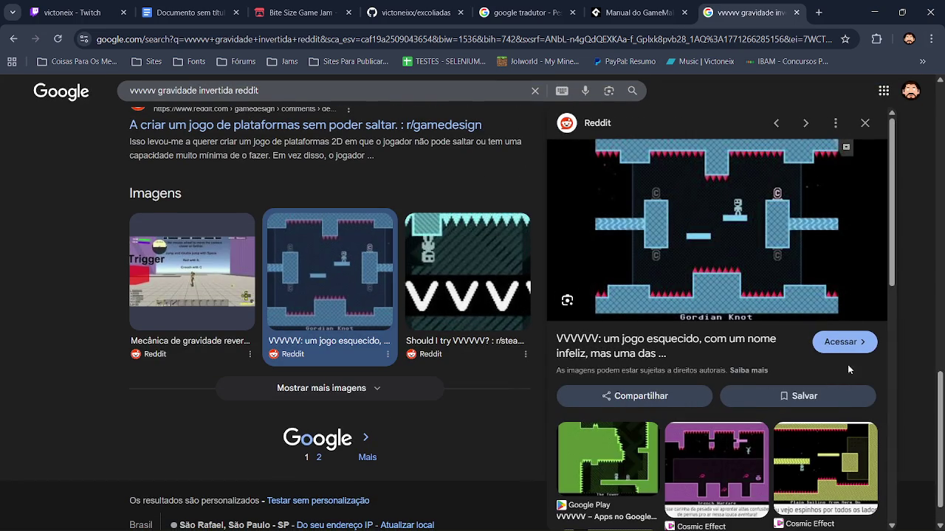
click(855, 341)
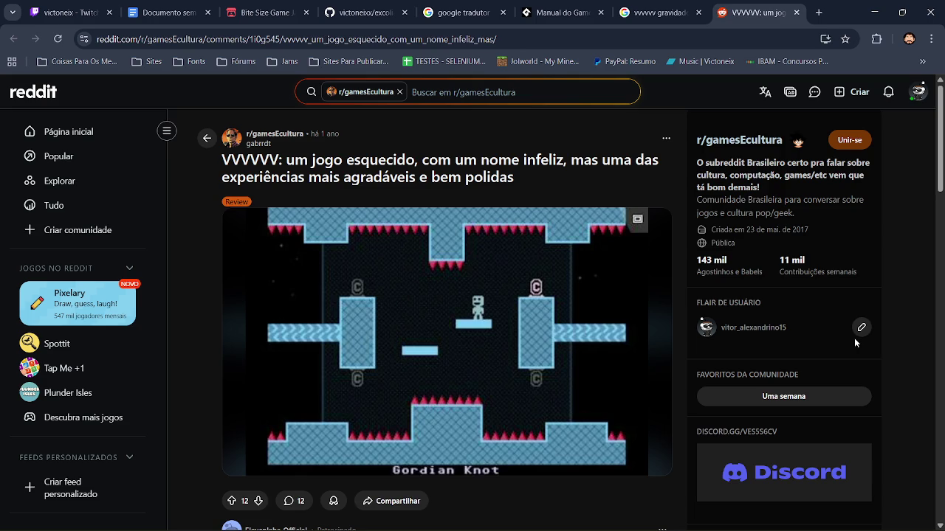
drag(940, 178, 940, 267)
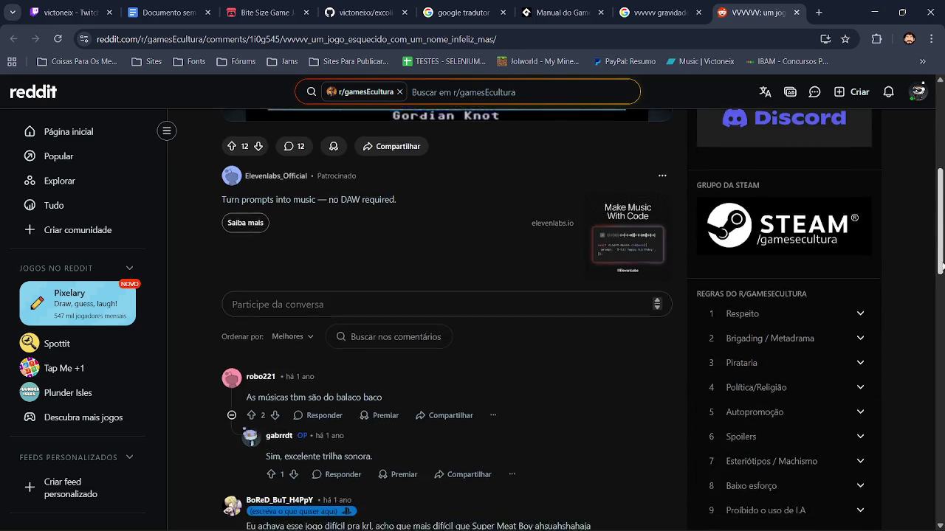
scroll(844, 236, down, 8)
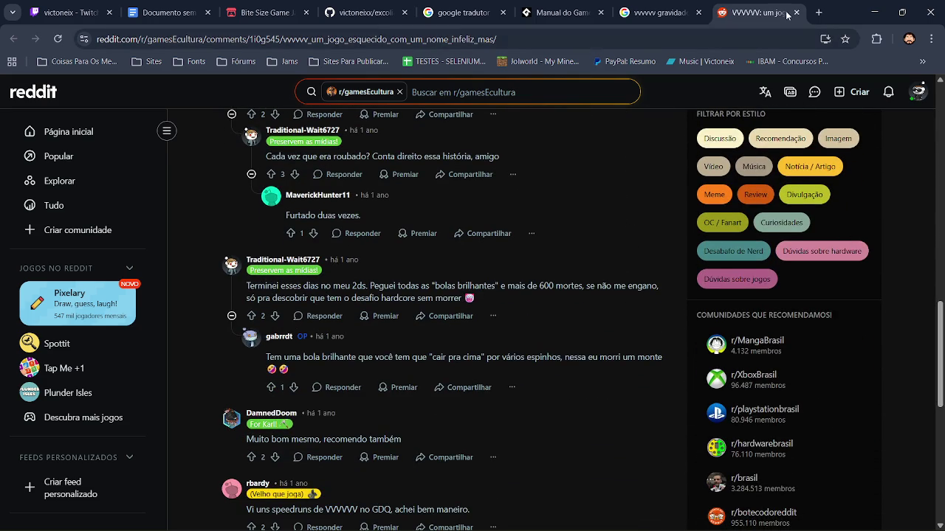
click(795, 12)
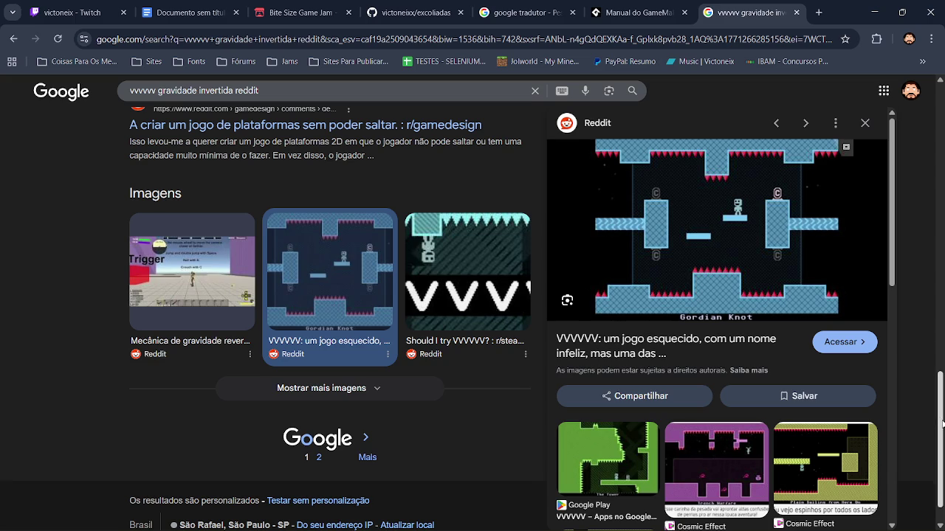
mouse_move(943, 423)
mouse_down()
mouse_move(942, 435)
mouse_move(931, 166)
mouse_up()
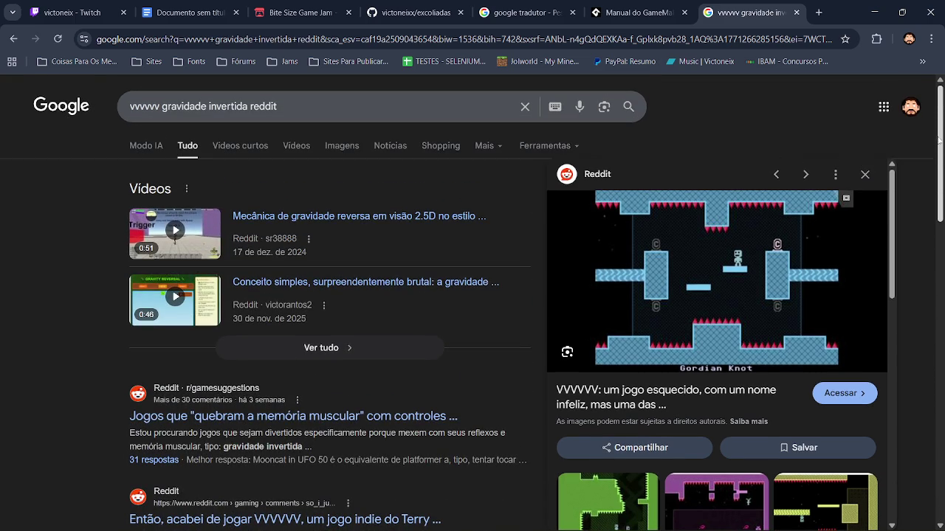
scroll(891, 210, down, 4)
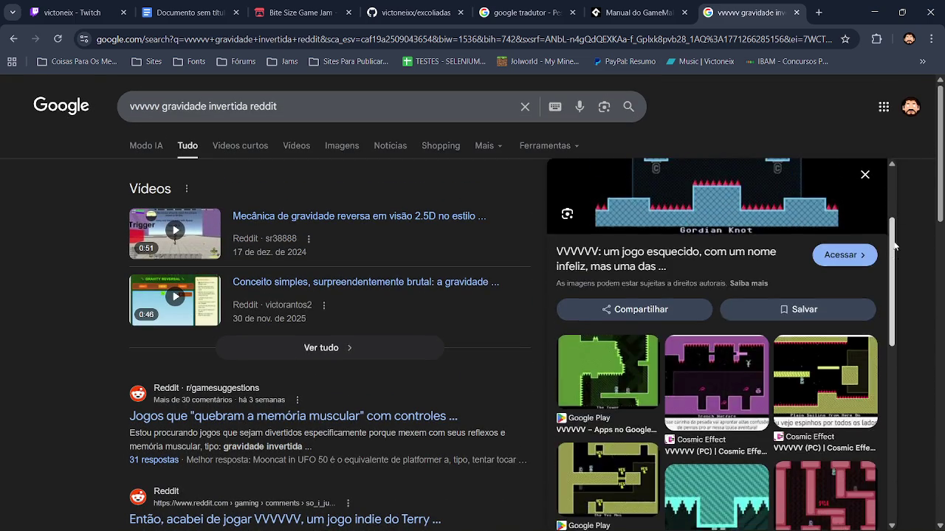
scroll(890, 210, up, 4)
scroll(943, 183, down, 2)
mouse_move(943, 183)
mouse_down()
mouse_move(939, 436)
mouse_move(938, 205)
mouse_up()
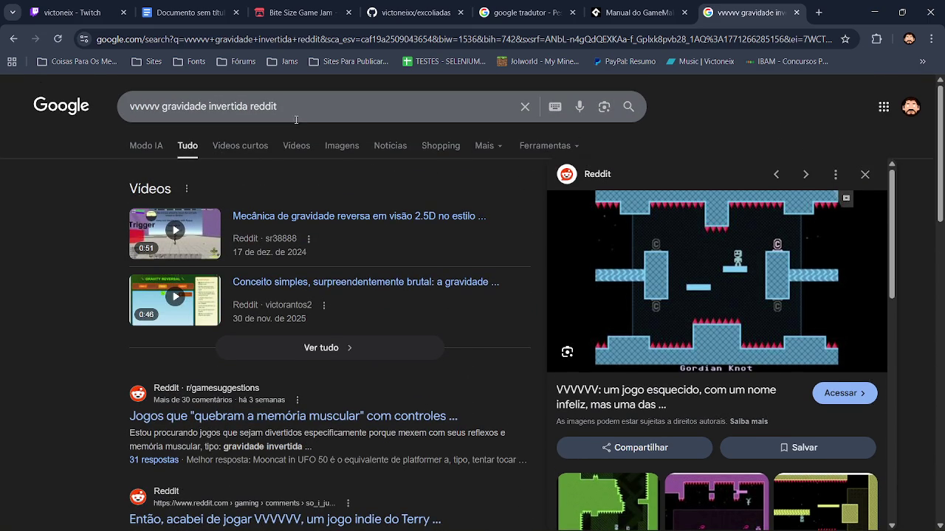
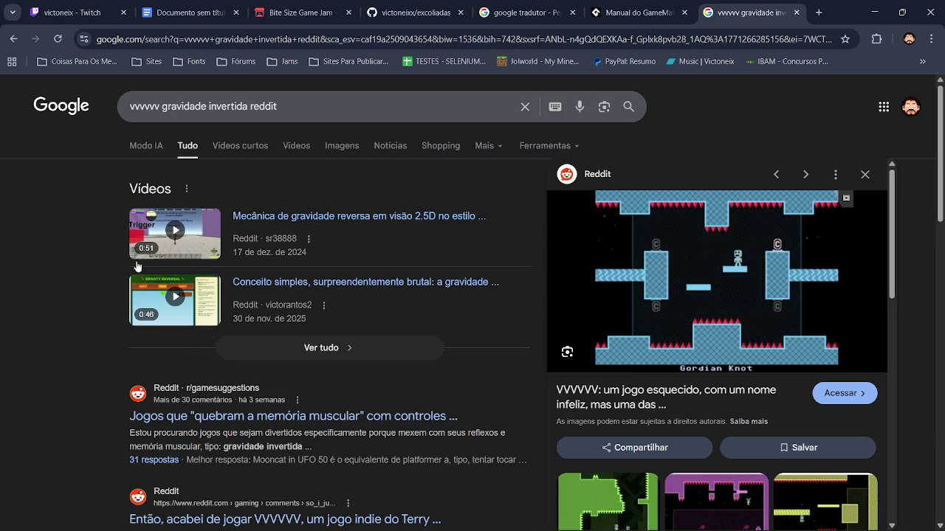
Replace 'reddit' in the query with 'sistema da' to search 'vvvvv sistema da gravidade invertida'.
click(296, 110)
double_click(276, 109)
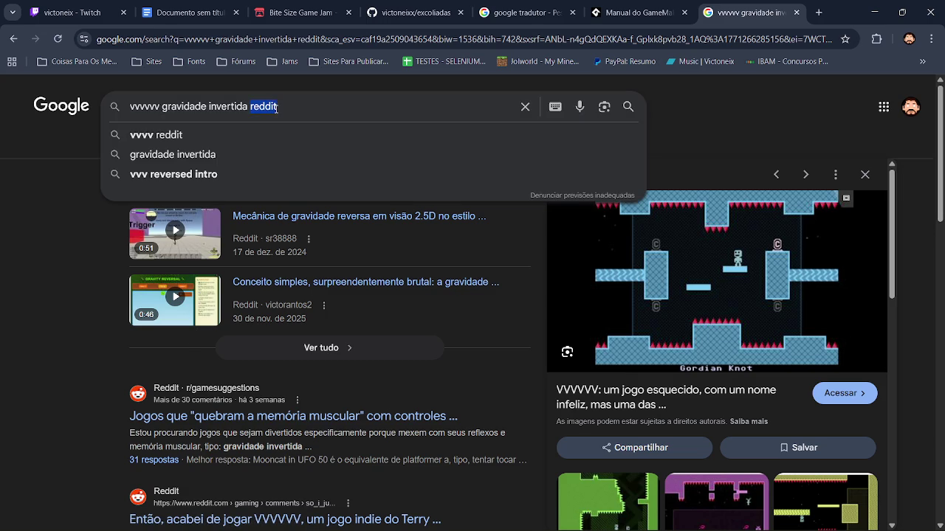
key(BackSpace)
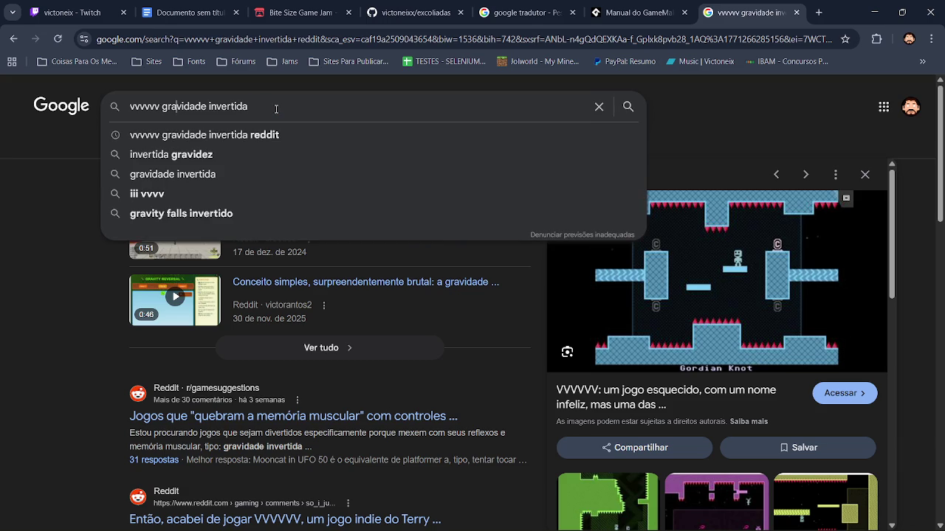
text(siste)
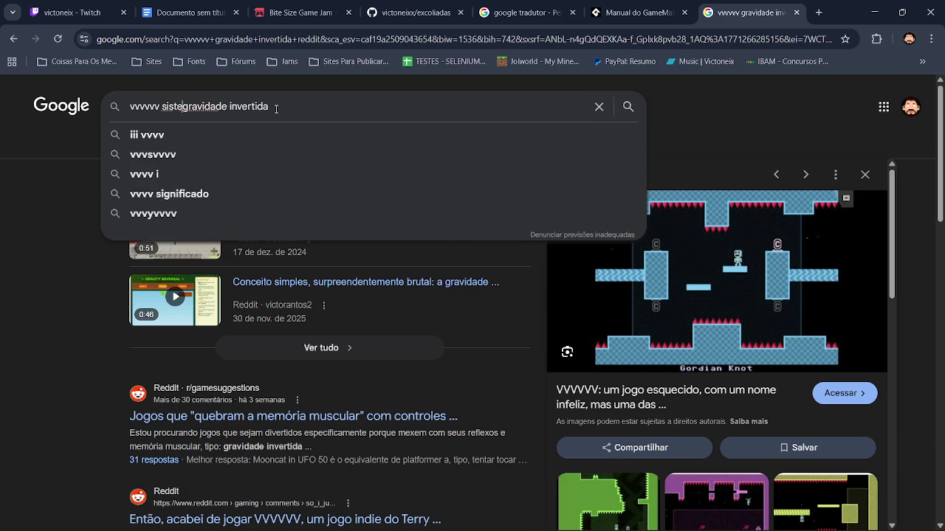
text(ma da)
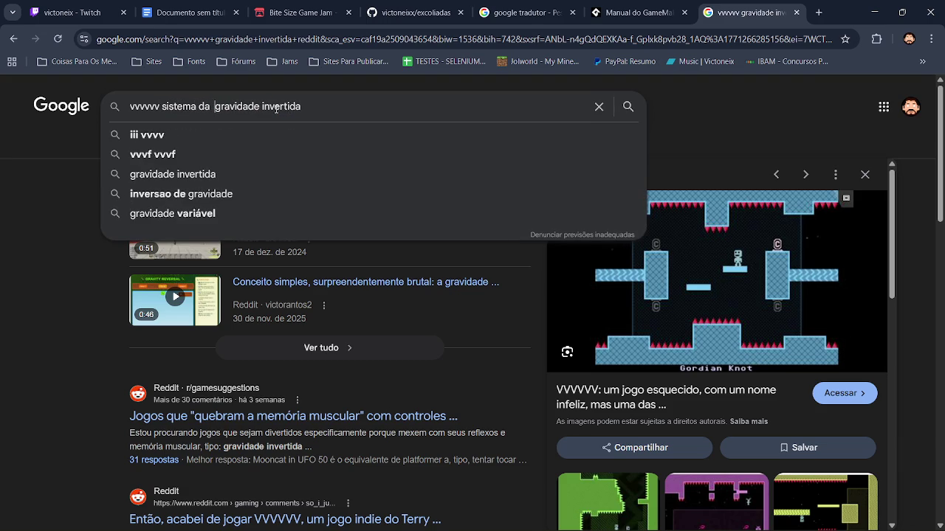
key(Return)
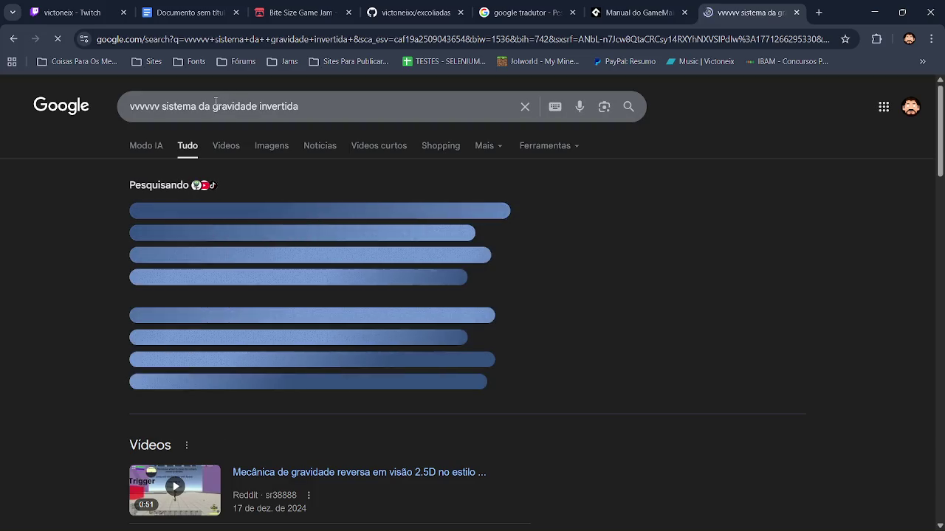
drag(940, 169, 942, 301)
Read the Reddit thread about muscle-memory inverted-gravity games.
click(370, 307)
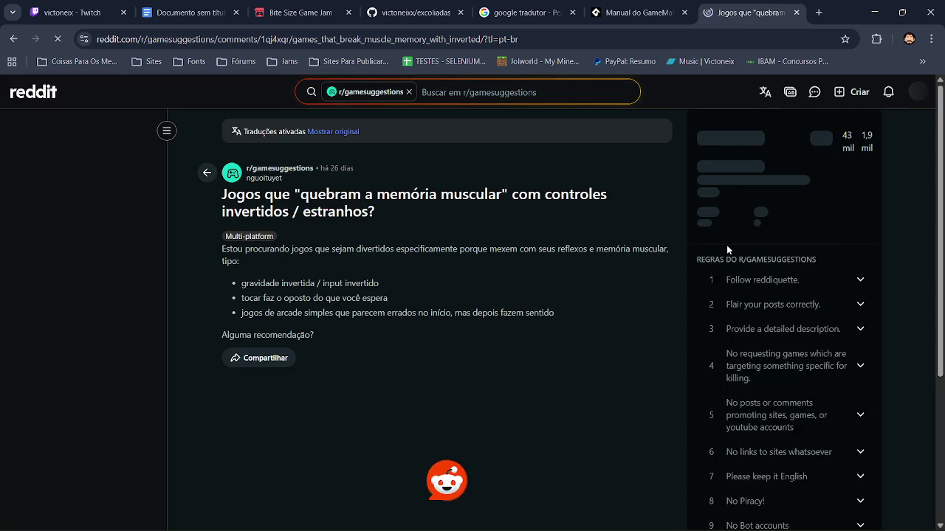
scroll(726, 245, down, 3)
scroll(583, 319, down, 3)
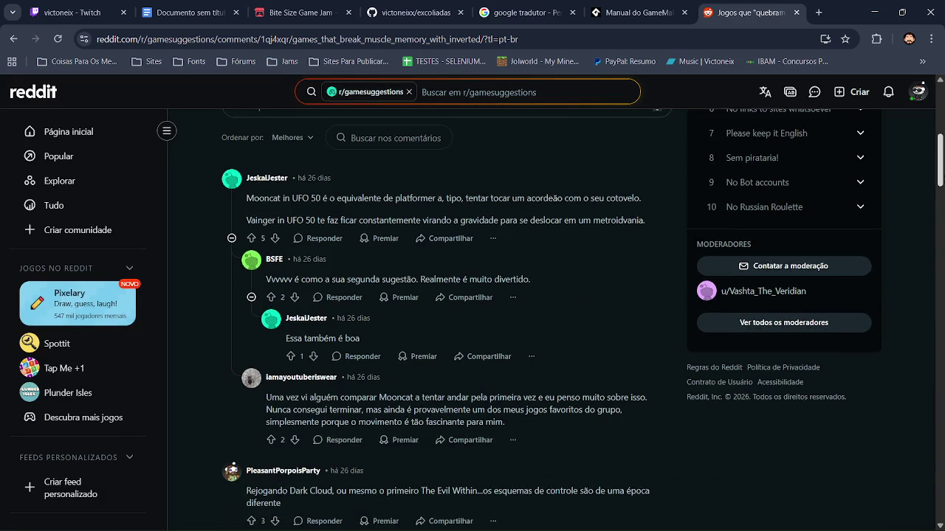
scroll(472, 317, up, 5)
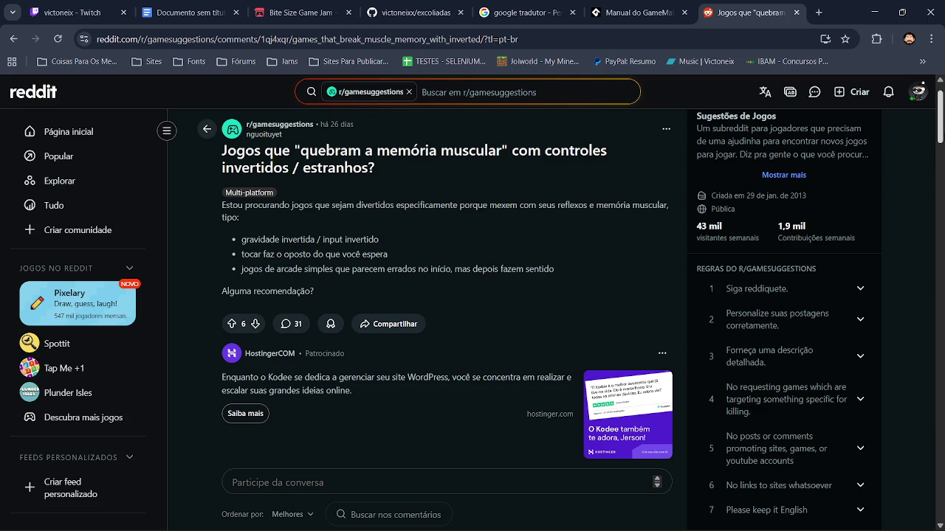
scroll(472, 318, down, 15)
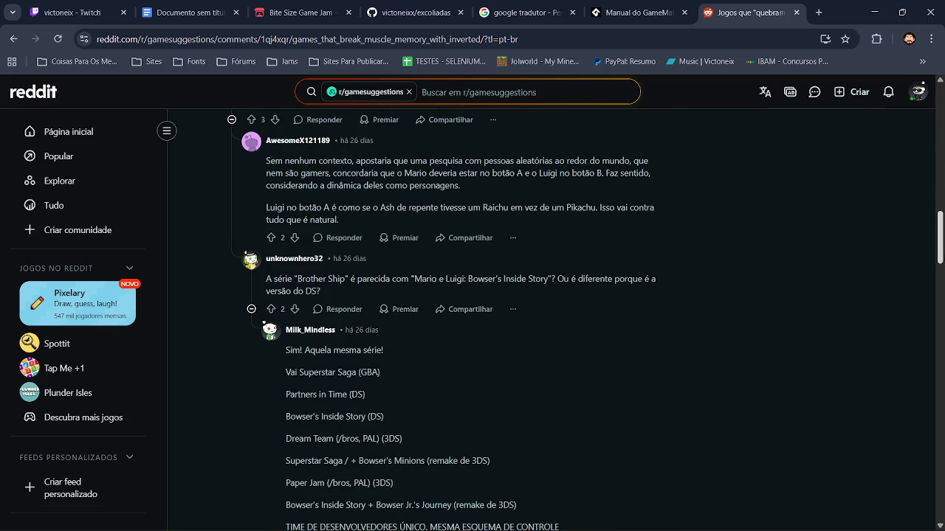
Return to the Google results and scroll down to the related searches.
click(9, 36)
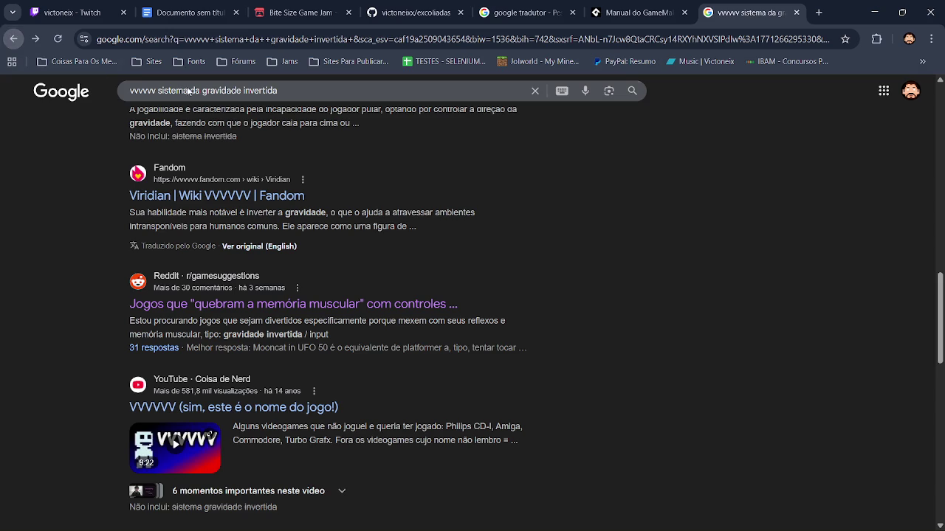
scroll(940, 313, down, 2)
mouse_move(941, 314)
mouse_down()
mouse_move(940, 436)
mouse_move(940, 372)
mouse_up()
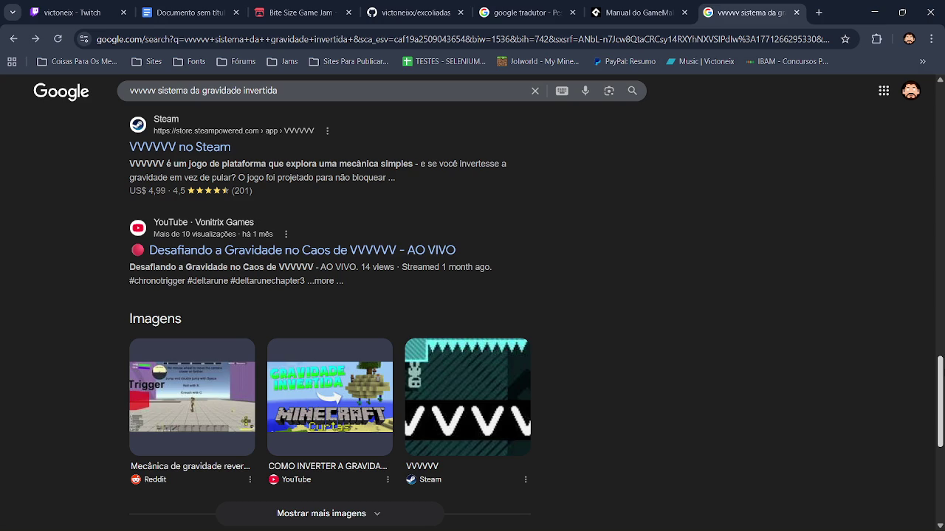
scroll(471, 476, up, 6)
scroll(470, 475, down, 12)
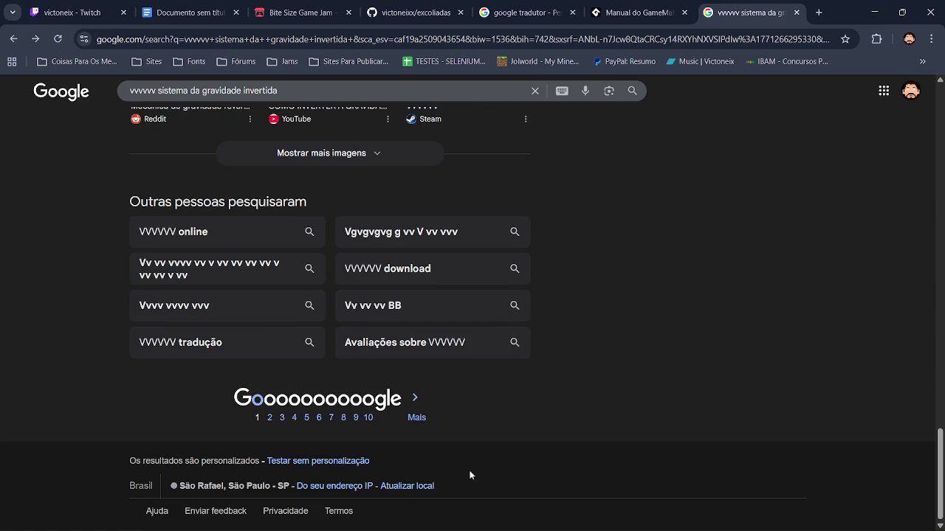
Read the r/gamedev vertical open-world post from results page 2, then go back.
click(269, 418)
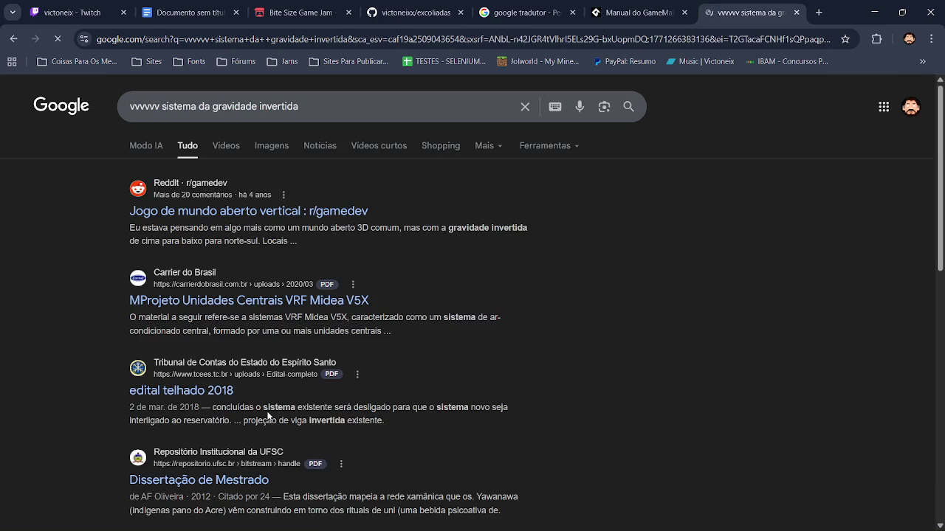
click(286, 213)
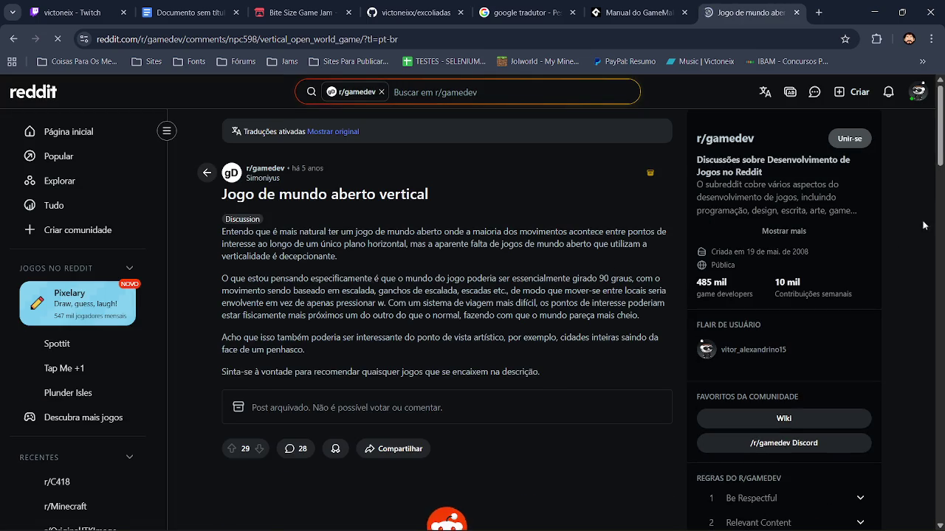
scroll(933, 184, down, 4)
scroll(934, 184, down, 4)
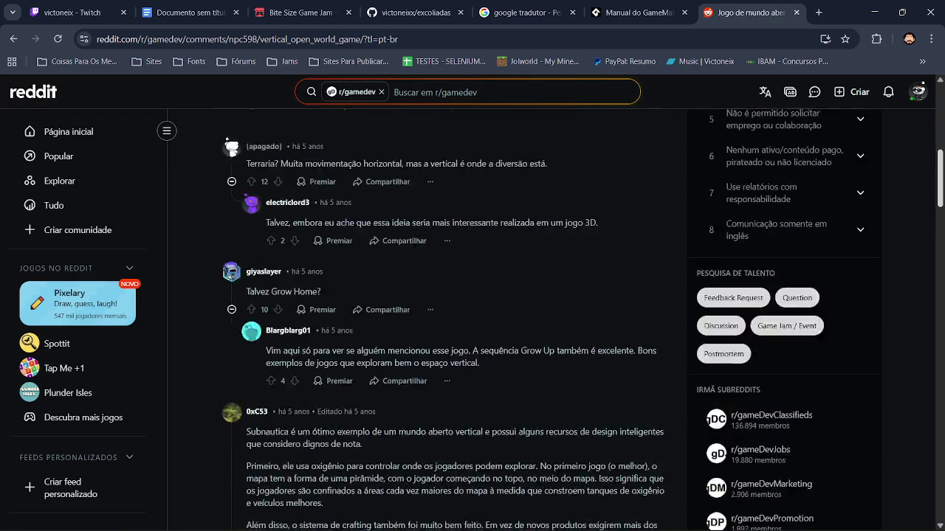
click(13, 39)
Trim the query down to 'vvvvv sistema' and search again.
mouse_move(325, 108)
mouse_down()
mouse_move(198, 111)
mouse_move(261, 117)
mouse_up()
key(BackSpace)
key(Return)
drag(941, 129, 941, 371)
drag(184, 90, 300, 96)
text(a)
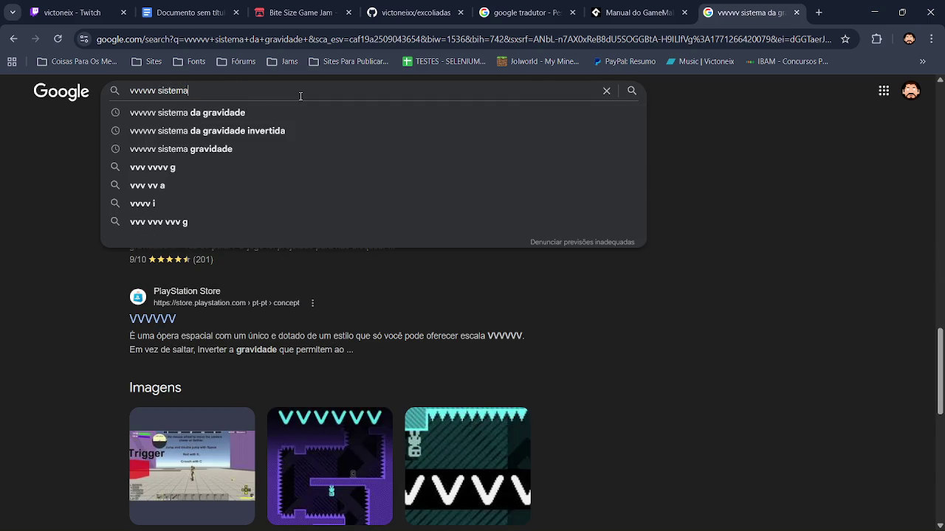
key(Return)
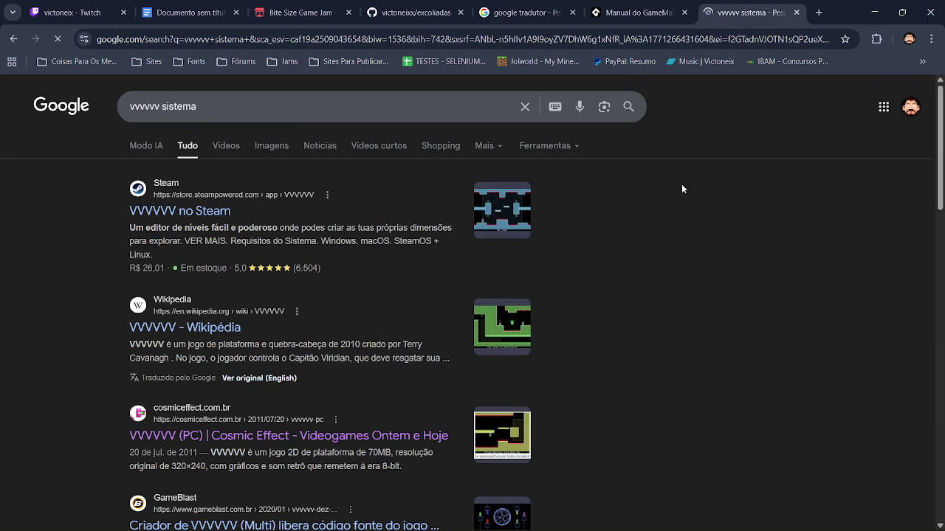
drag(940, 140, 940, 277)
Skim the VVVVV designer's Reddit AMA, return to the results, and exit full screen.
click(379, 207)
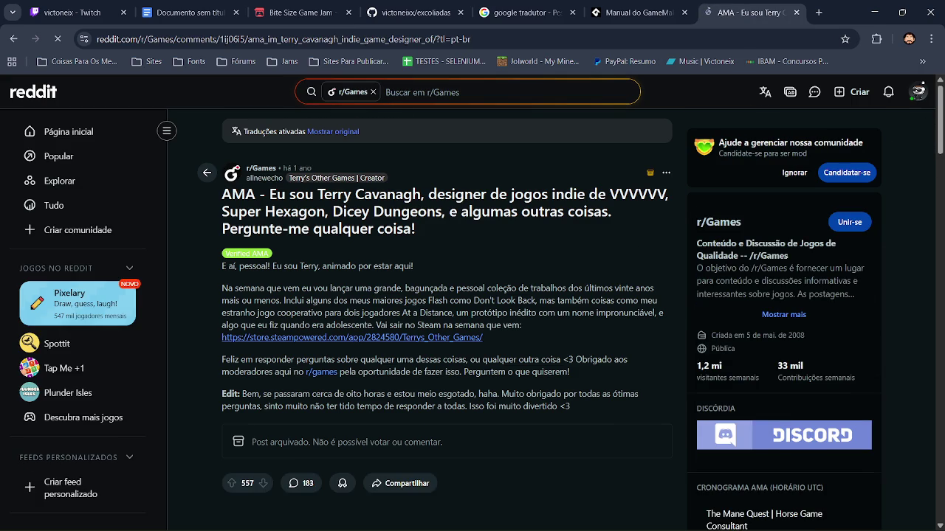
scroll(447, 317, down, 15)
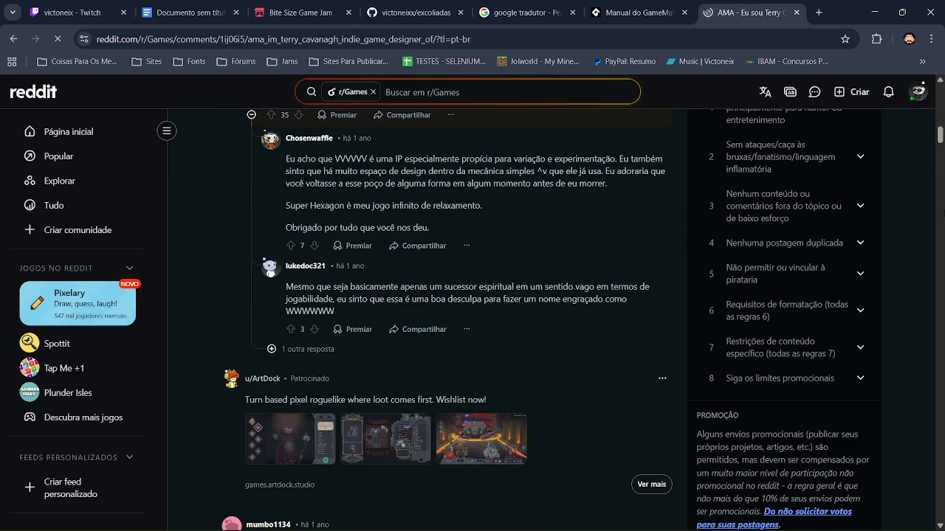
click(12, 40)
scroll(472, 310, down, 8)
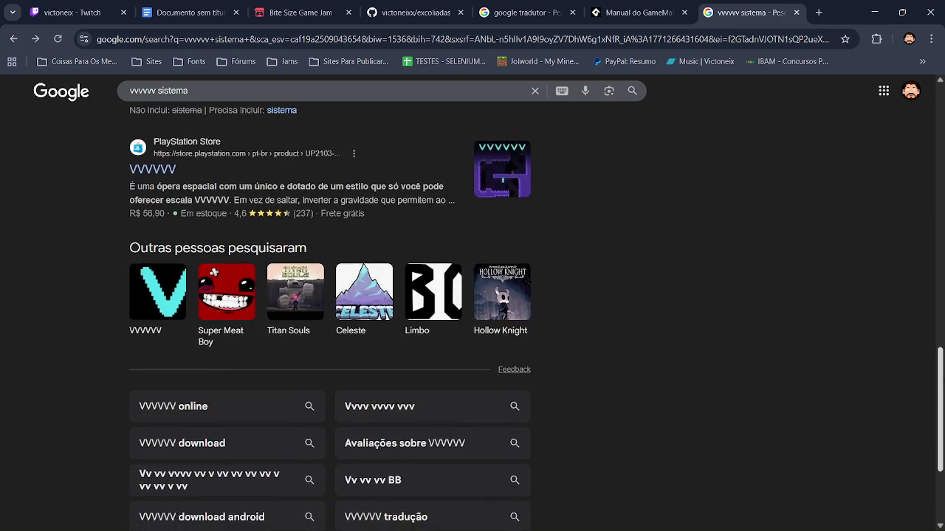
scroll(472, 310, down, 5)
scroll(472, 310, up, 20)
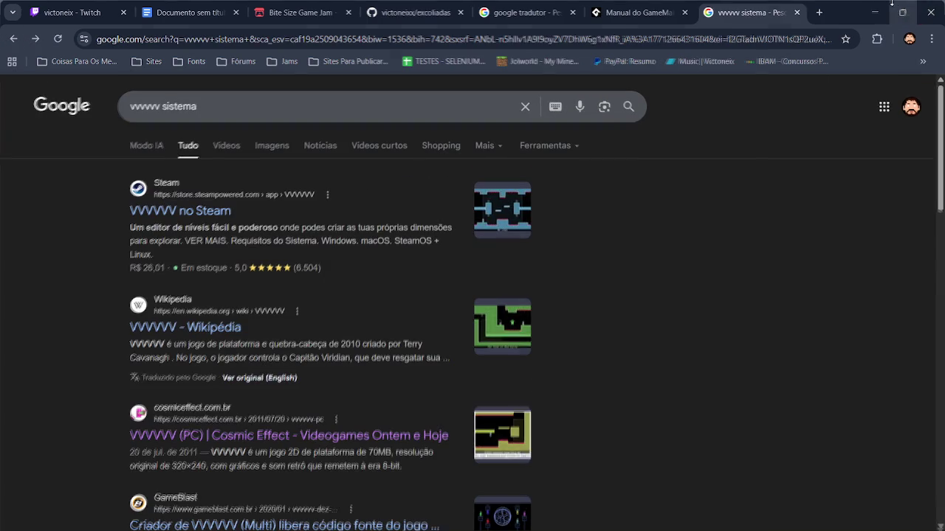
click(902, 12)
Minimise the browser and open the HWT550 project in GameMaker-LTS from recent items.
click(856, 60)
click(871, 7)
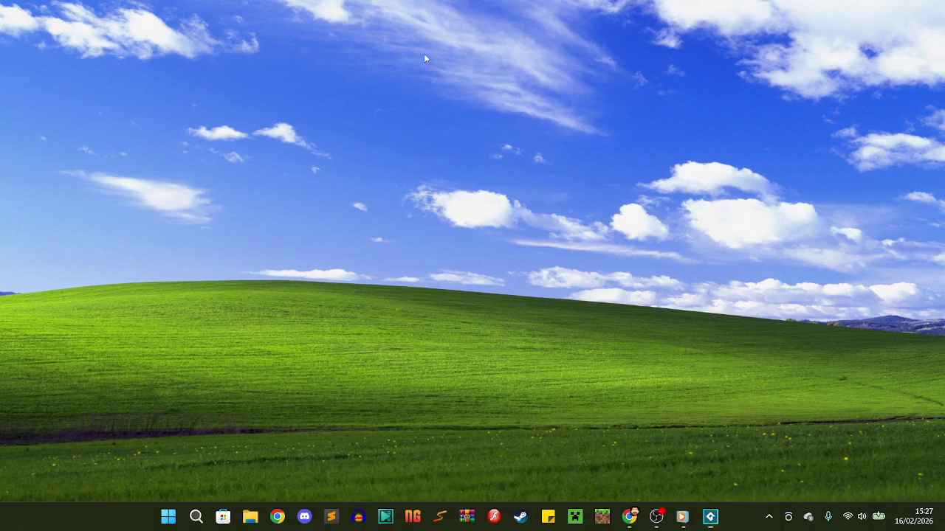
click(196, 516)
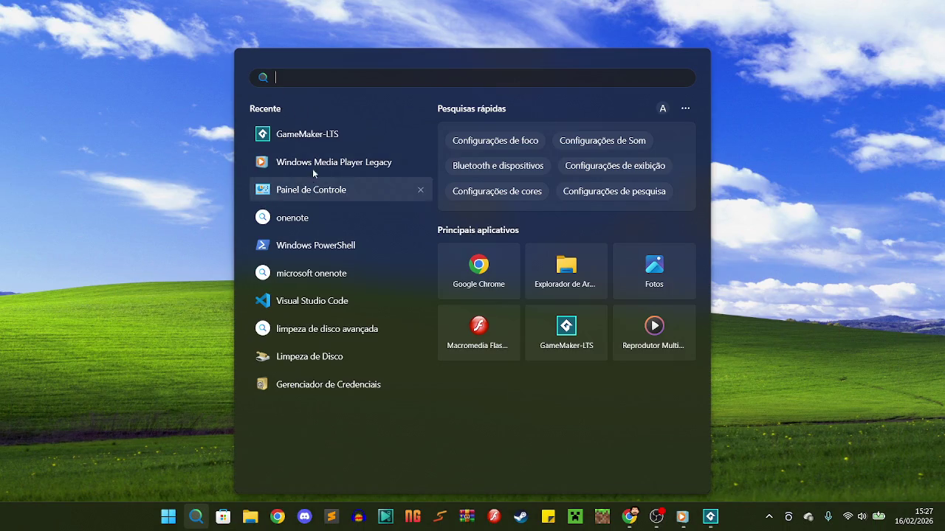
click(313, 135)
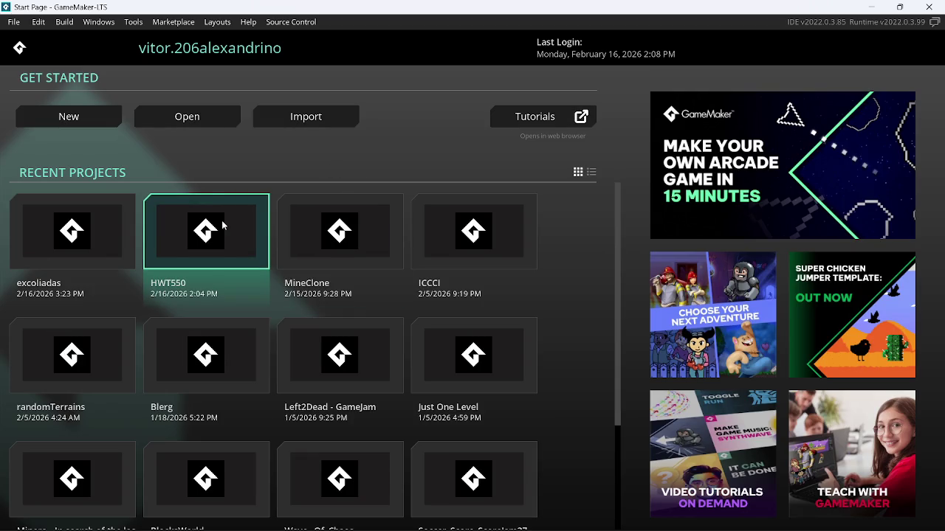
click(223, 227)
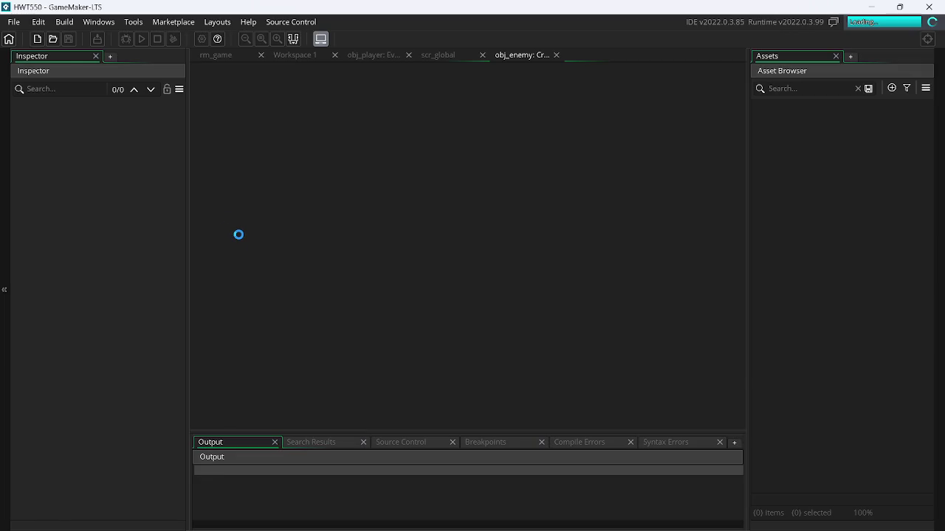
Open obj_player's Step event code from the Objects list, then show the Source Control menu.
click(290, 22)
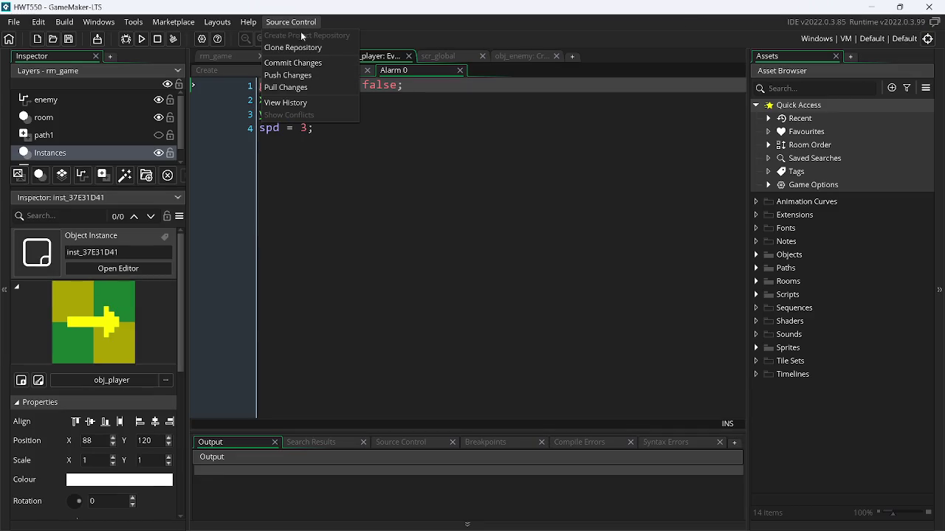
click(479, 198)
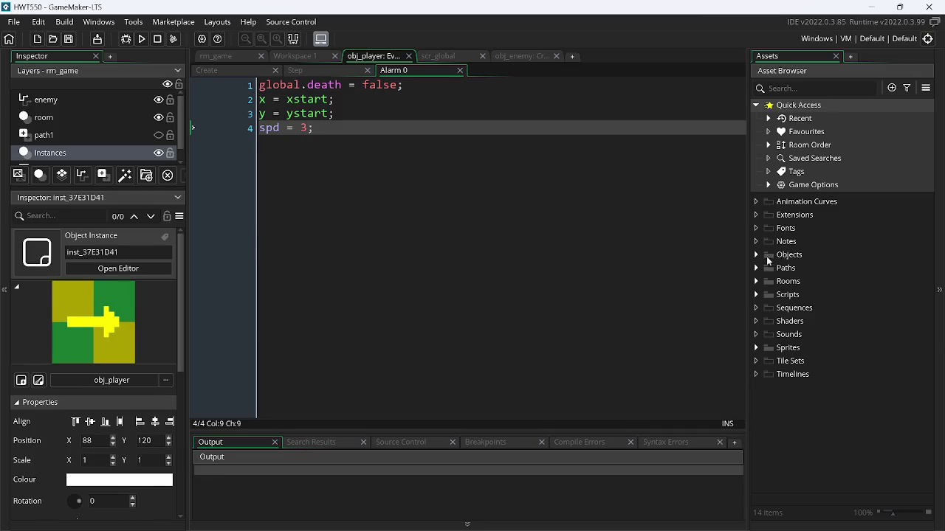
click(767, 260)
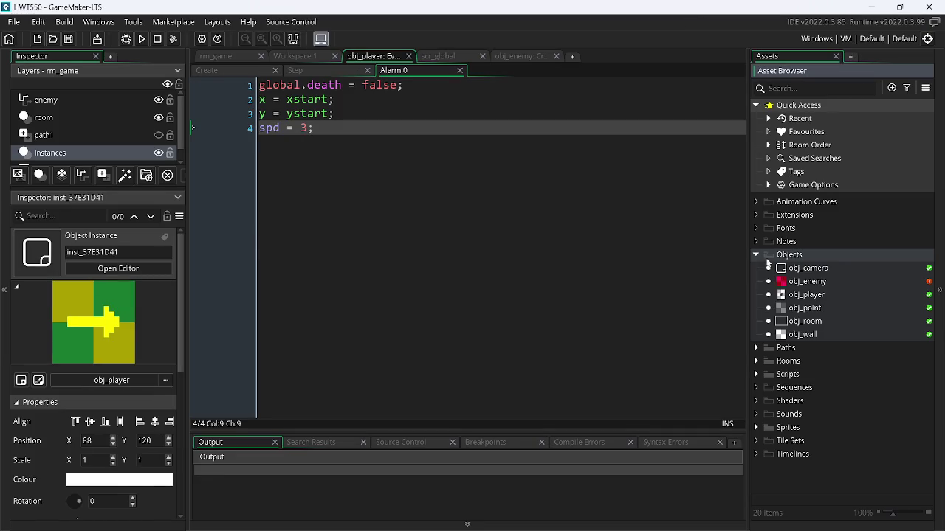
double_click(835, 293)
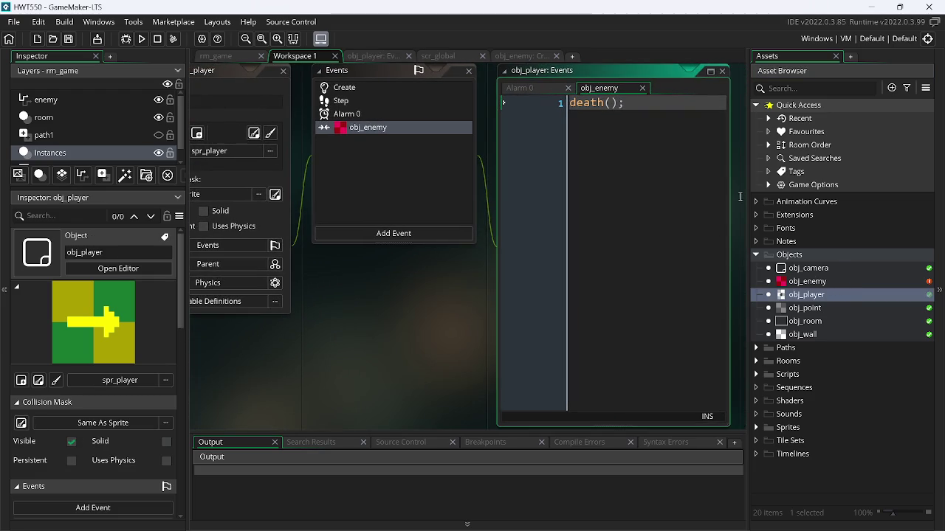
right_click(821, 294)
click(730, 322)
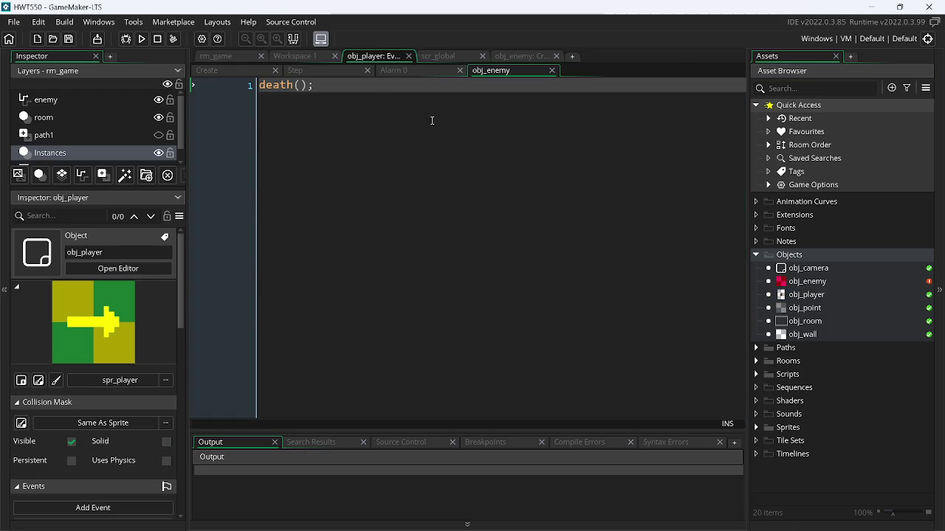
click(305, 71)
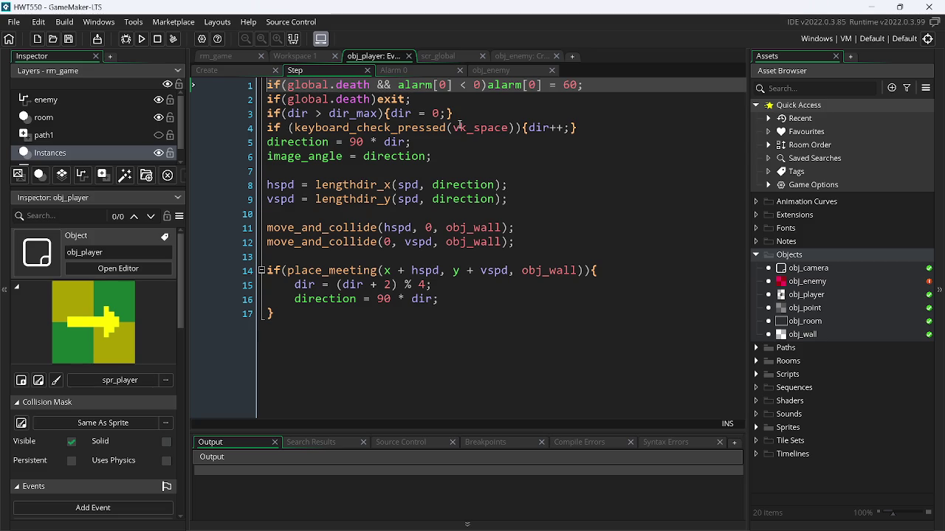
click(13, 22)
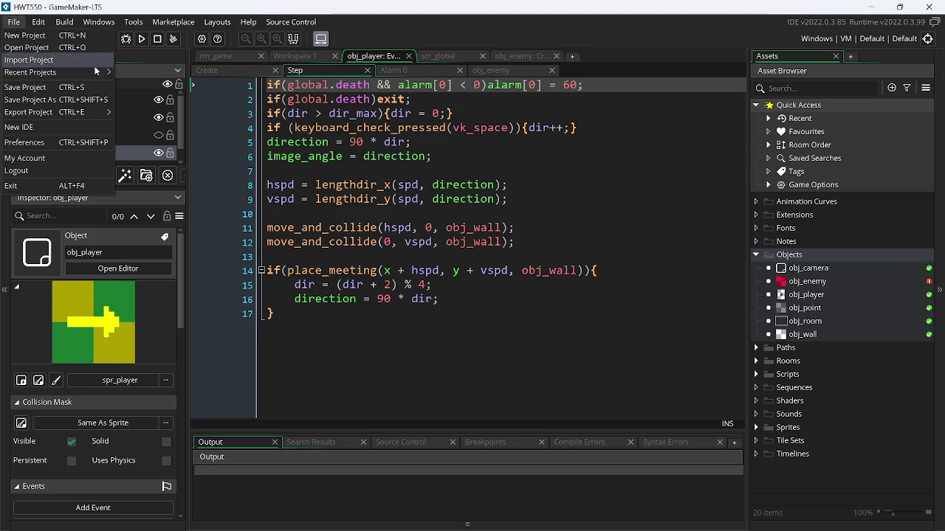
mouse_move(278, 26)
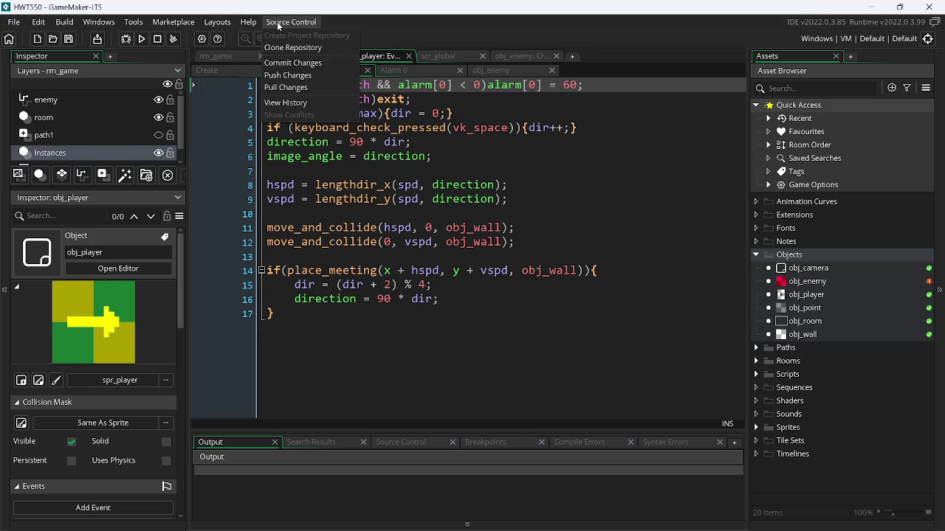
Pick an earlier commit in View History, reload the project, and expand Objects.
click(318, 102)
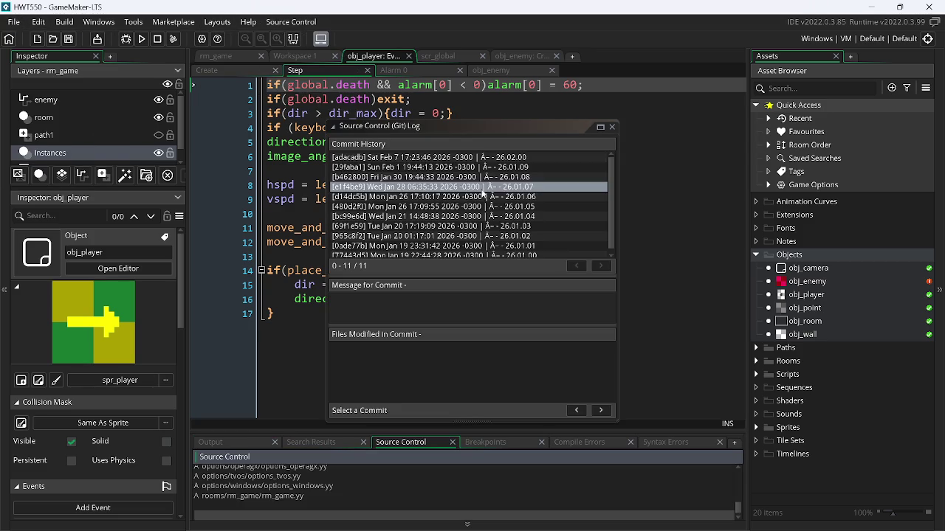
click(540, 197)
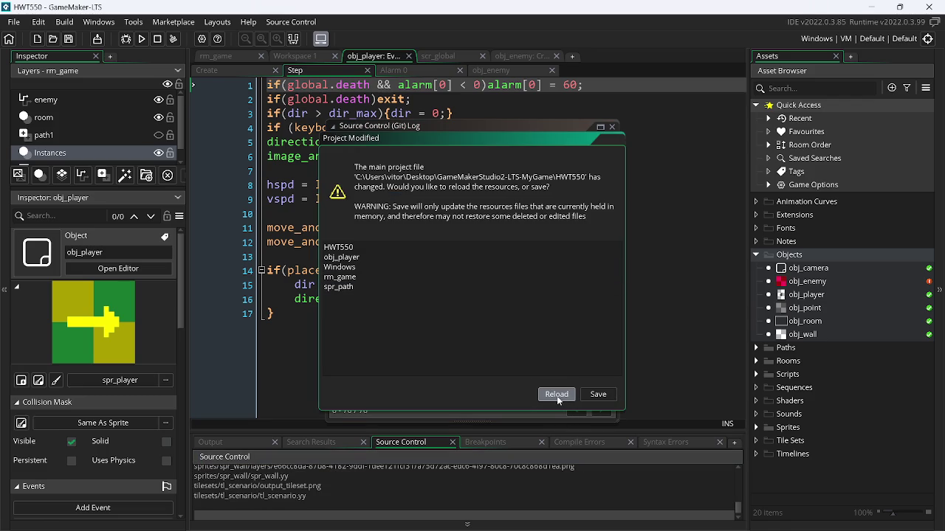
click(556, 394)
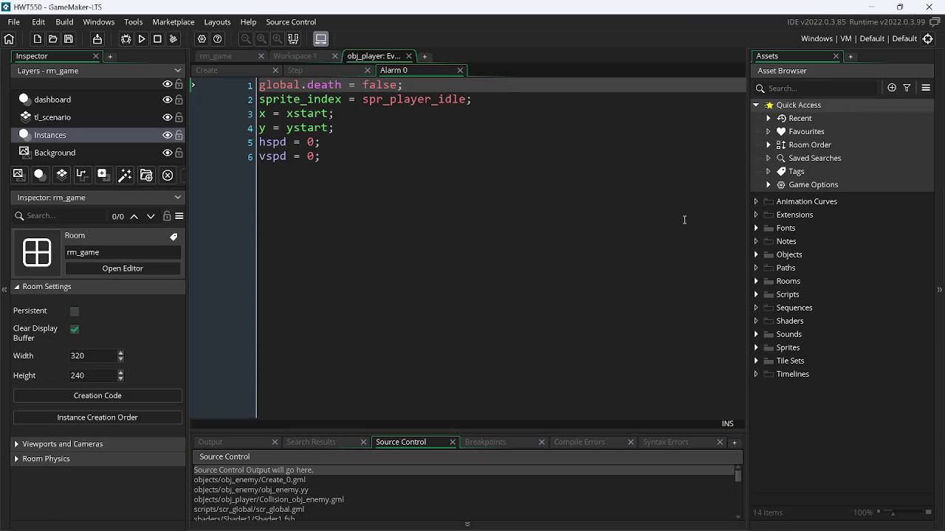
click(762, 256)
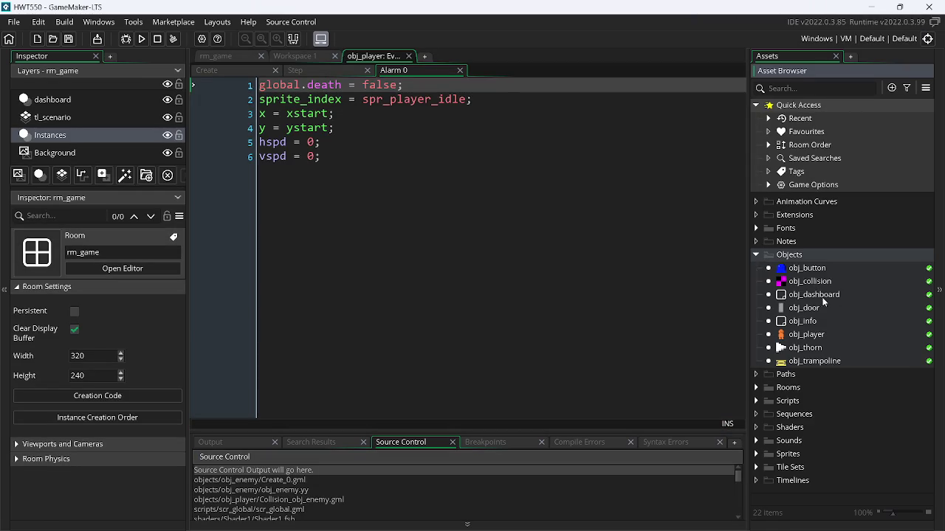
Open obj_player's event scripts and show its Step event code.
double_click(805, 348)
click(806, 335)
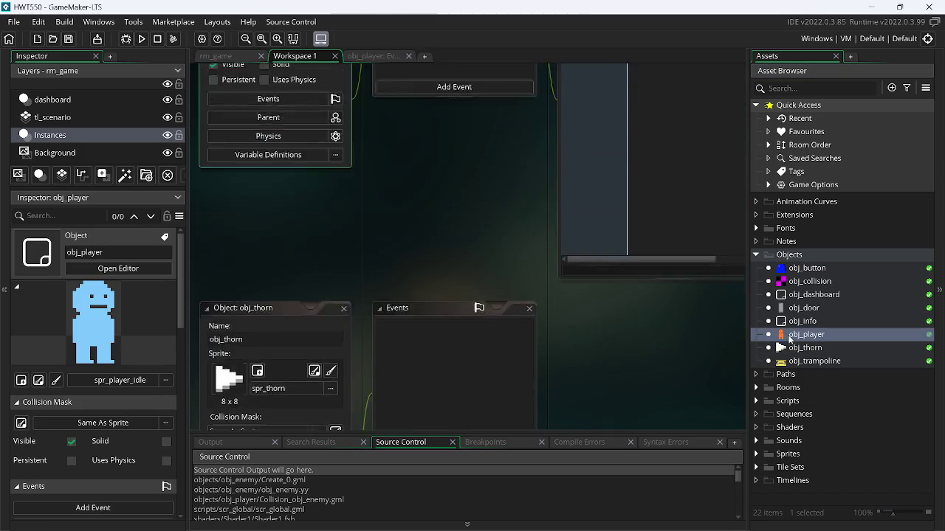
double_click(806, 336)
right_click(801, 336)
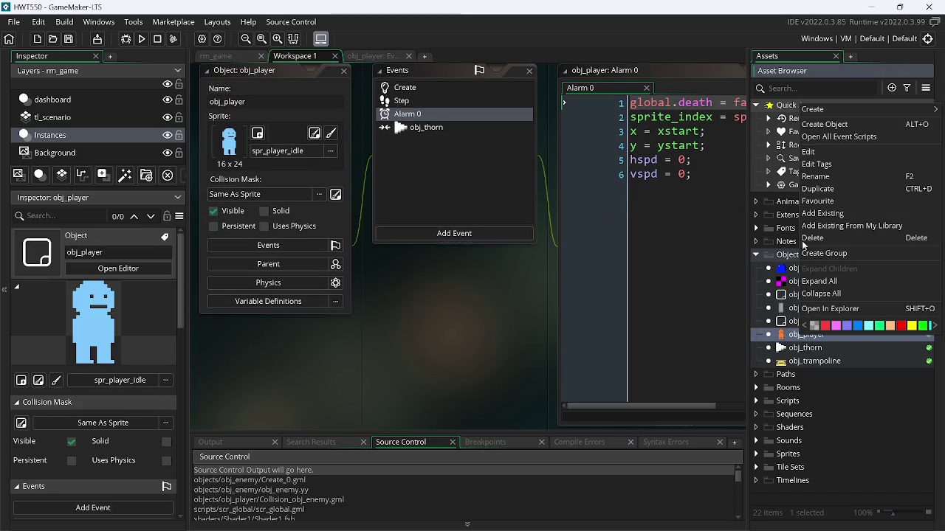
click(824, 142)
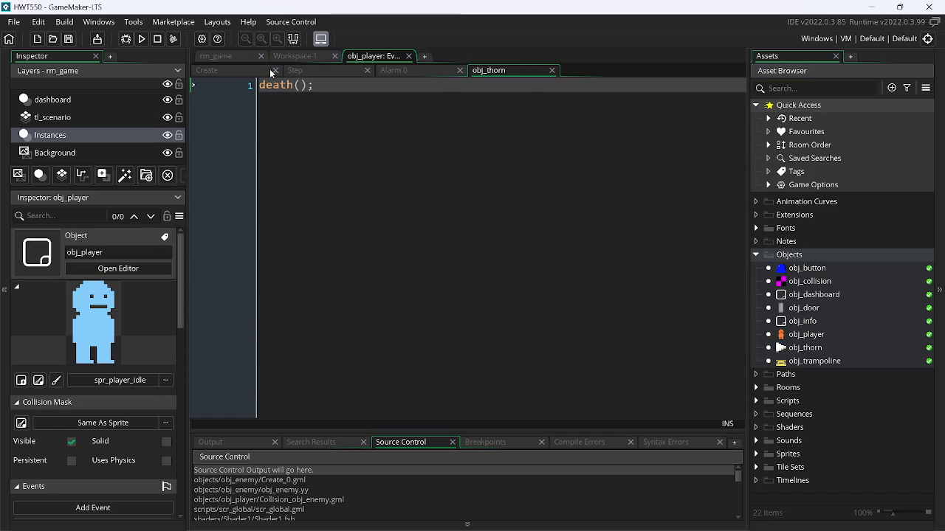
click(295, 71)
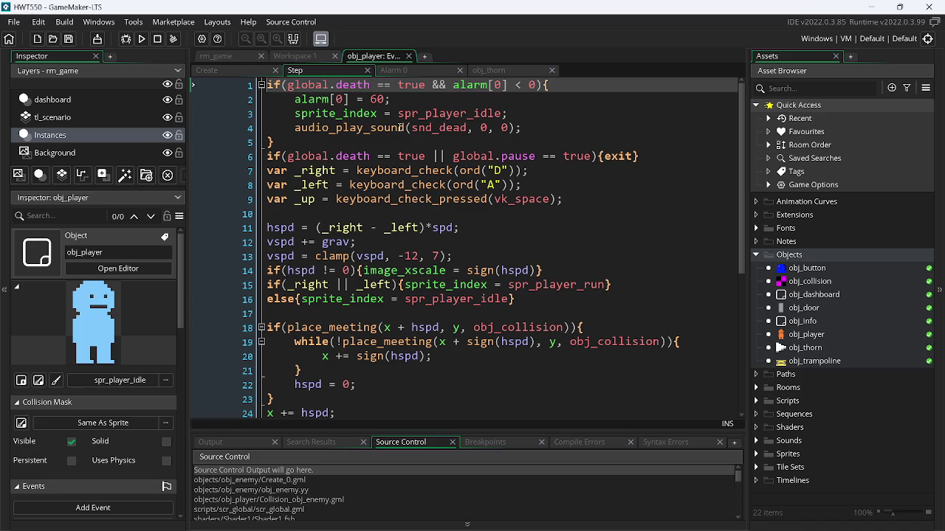
Revert the project to commit 26.01.08 via View History and reload it.
click(295, 22)
click(325, 99)
click(545, 174)
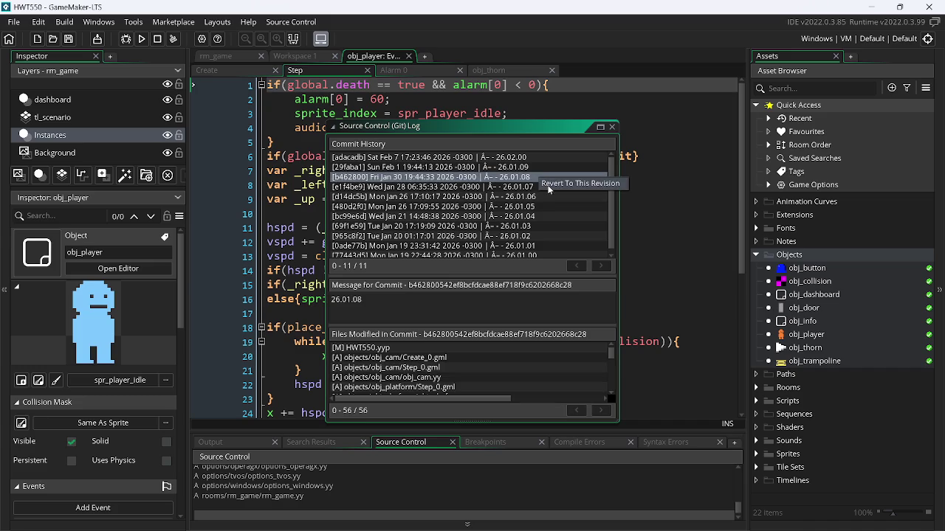
click(550, 183)
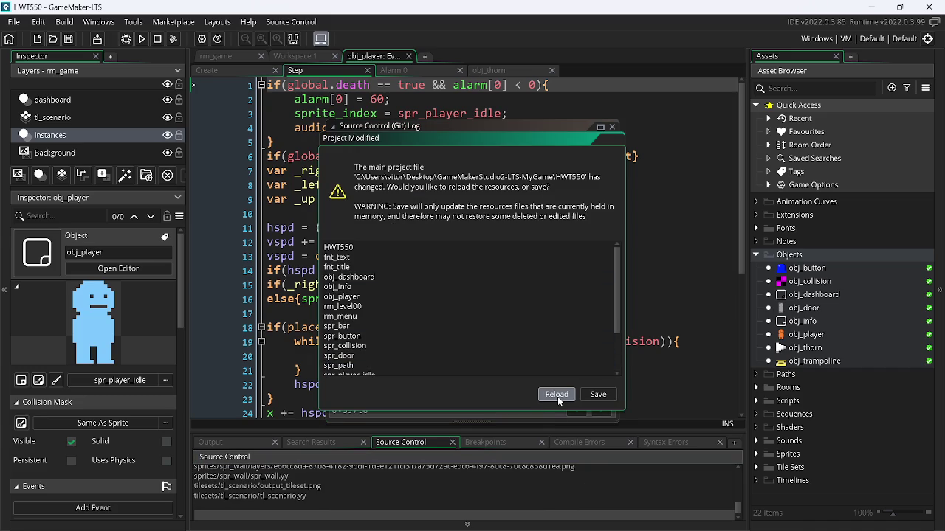
click(556, 395)
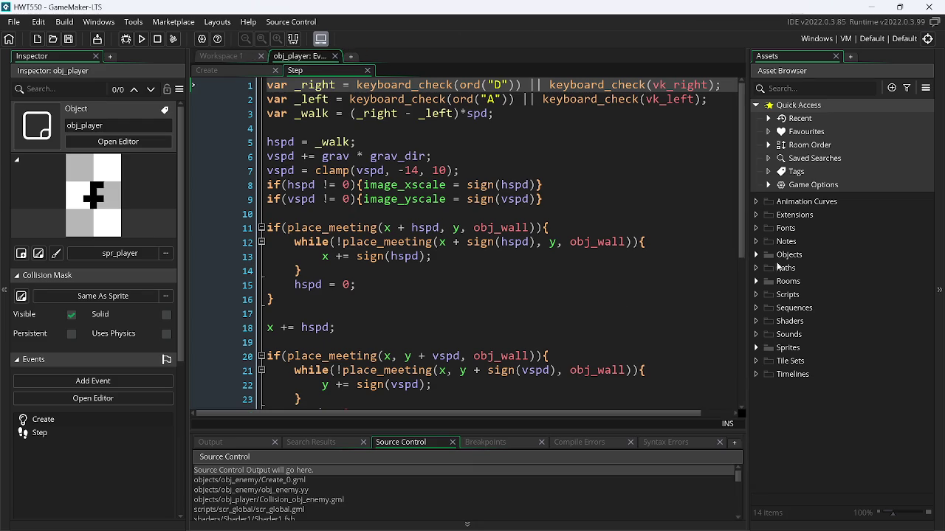
Review the reverted Create and Step code of obj_player, then minimise GameMaker.
click(239, 71)
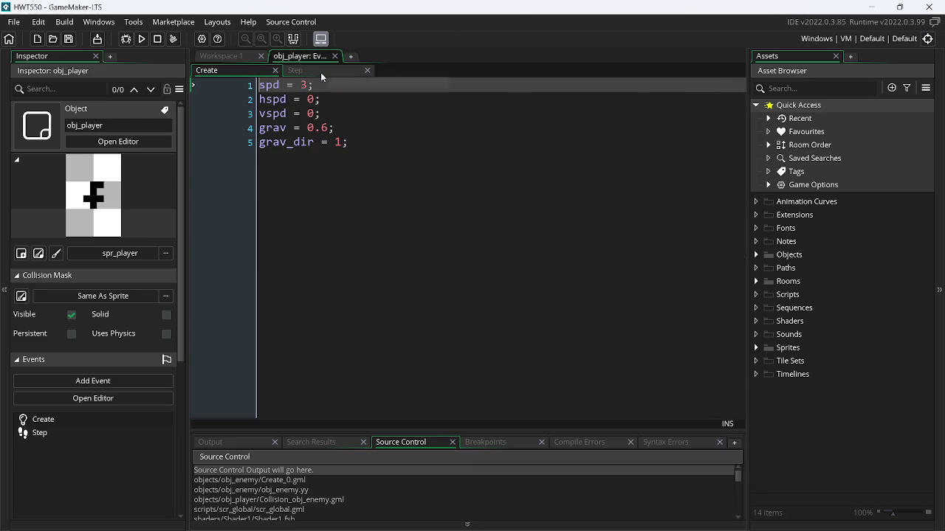
click(321, 73)
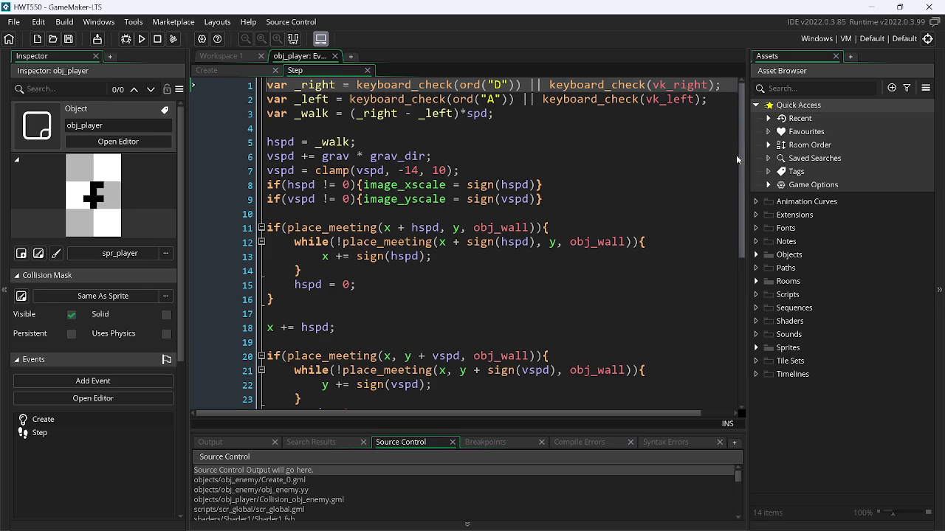
drag(738, 184, 761, 340)
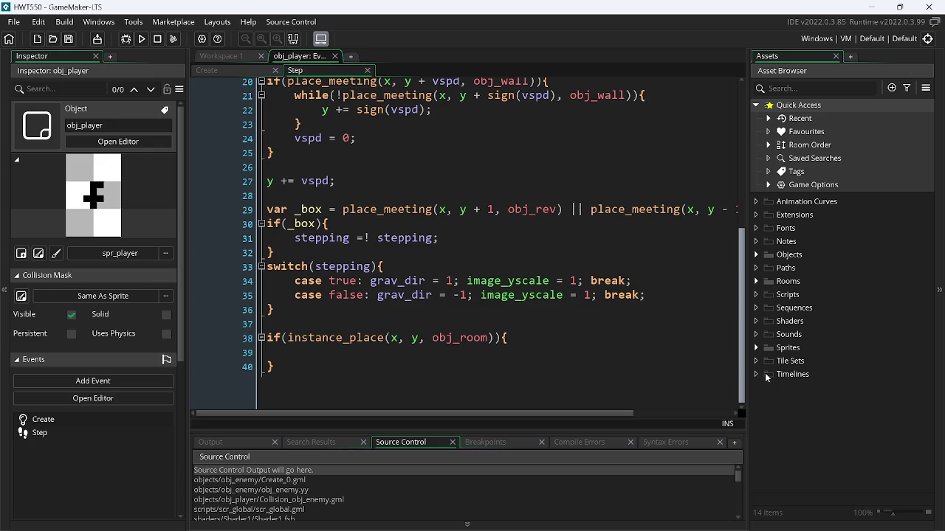
click(872, 6)
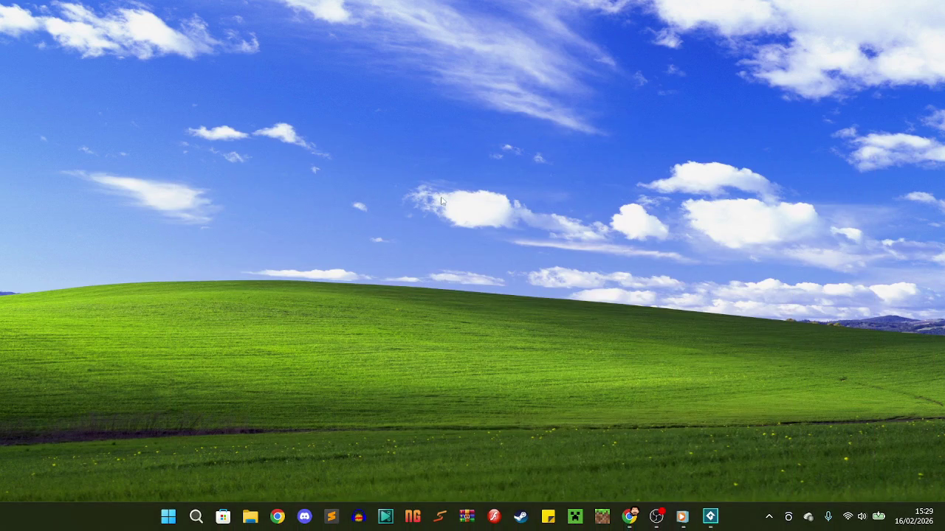
In the excoliadas project, change line 9 to vspd += 1 * grav_dirc, save, and run.
mouse_move(708, 518)
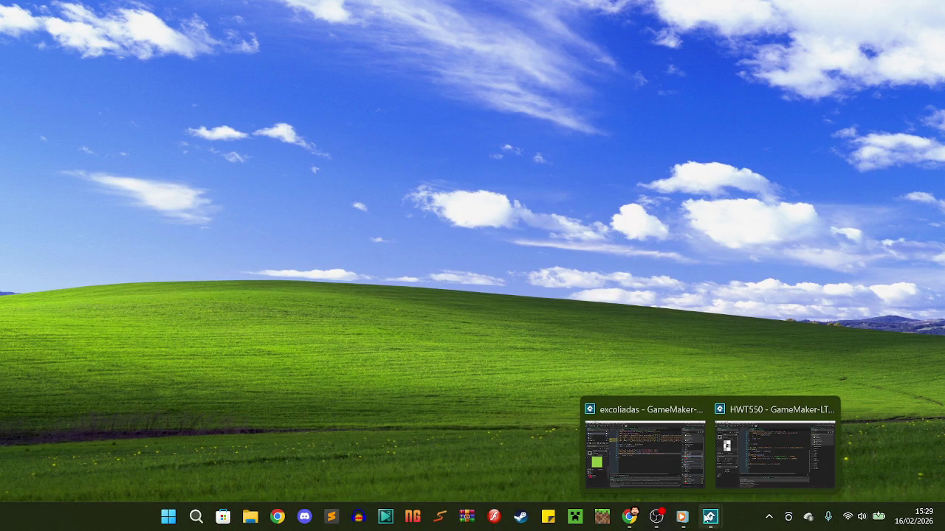
click(665, 465)
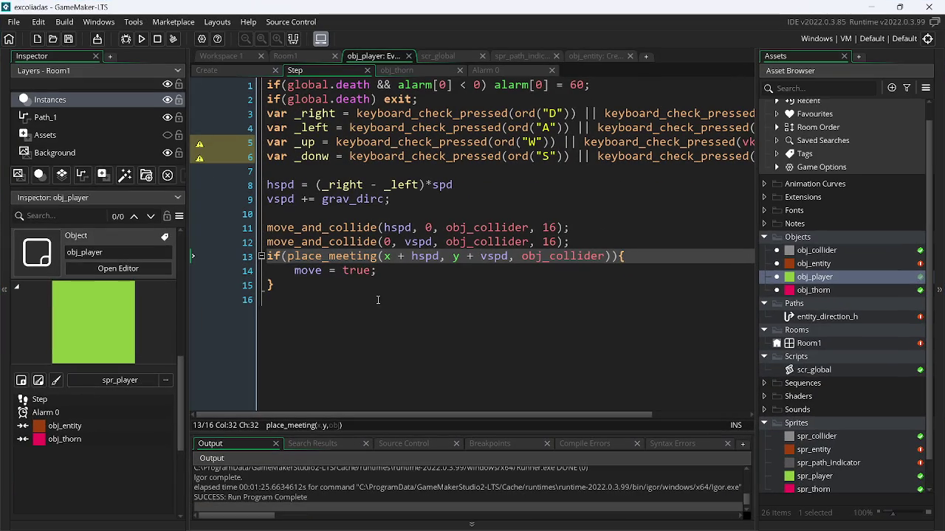
click(320, 200)
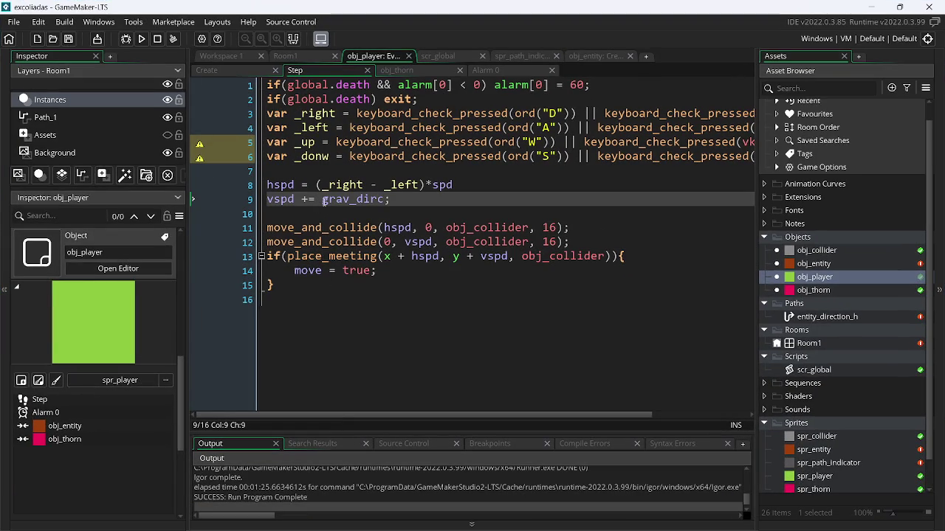
text(1 *)
key(ctrl+s)
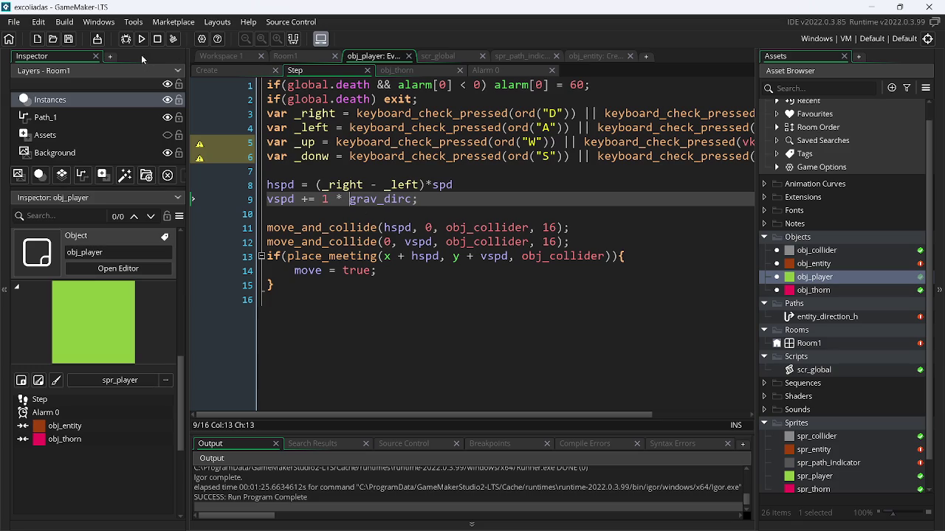
click(145, 39)
Compare with the HWT550 code, then delete the place_meeting block on lines 13–15.
key(alt+Tab)
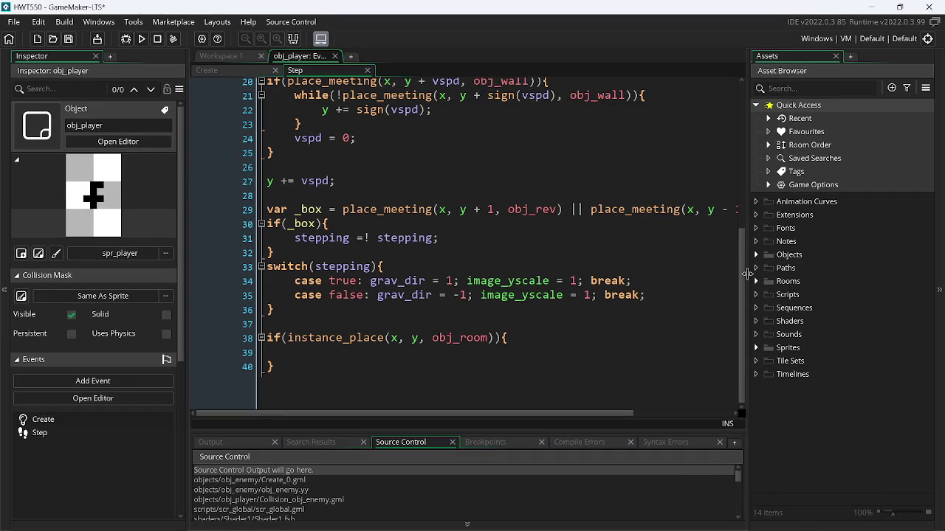
drag(741, 260, 743, 123)
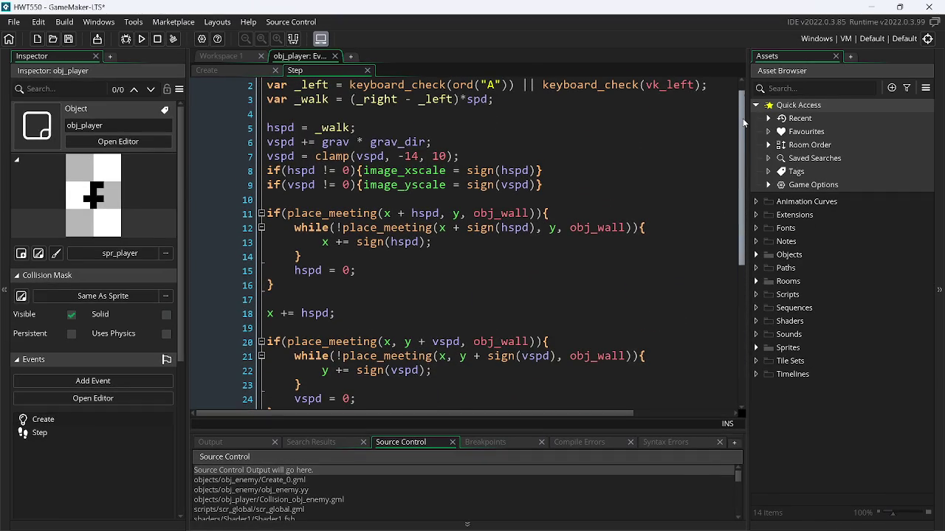
key(alt+Tab)
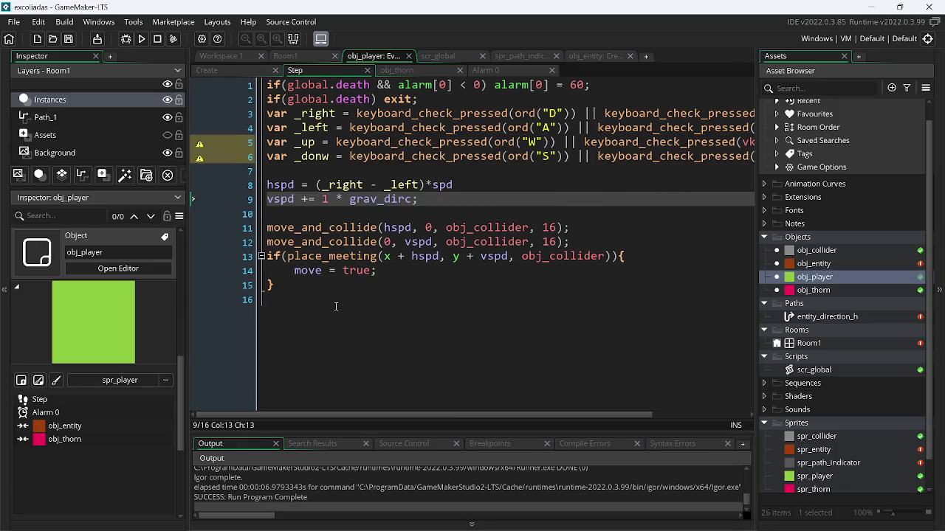
click(279, 284)
key(shift+Up)
key(shift+Up)
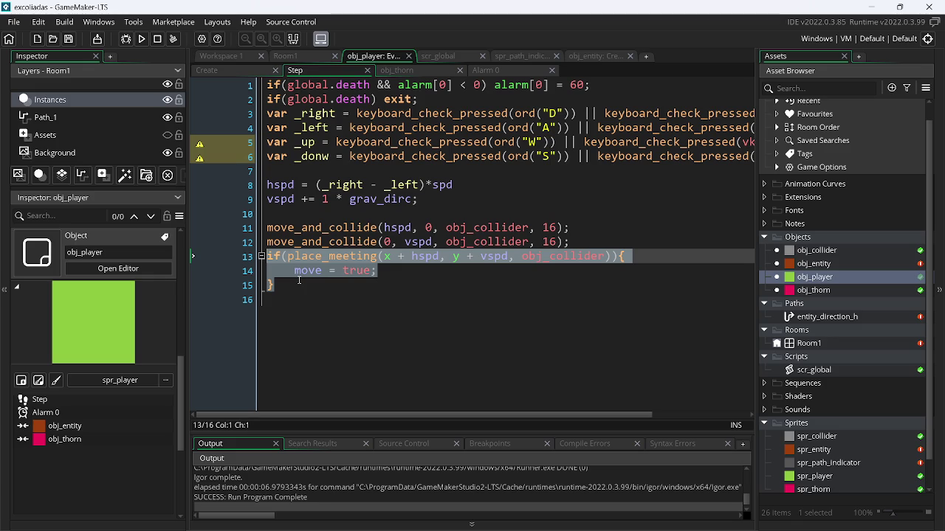
key(BackSpace)
key(BackSpace)
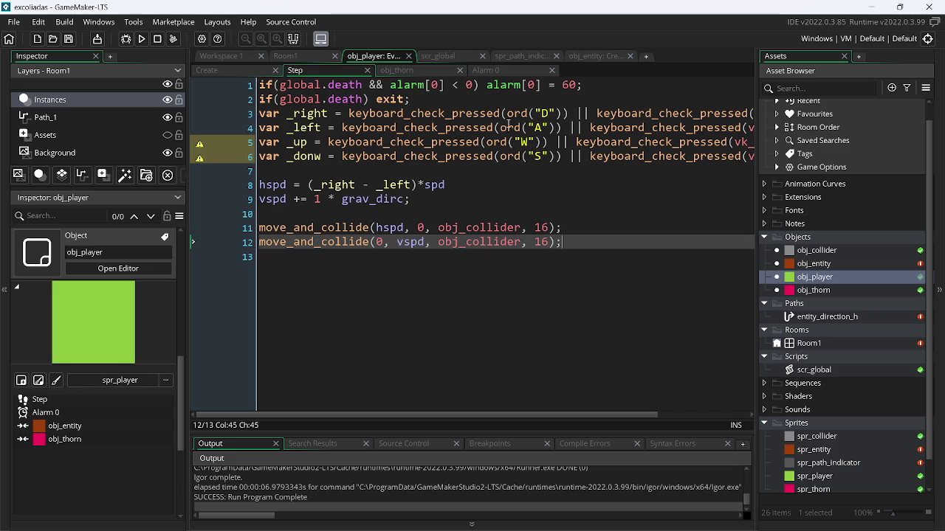
Change the D and A key checks on lines 3–4 to keyboard_check.
drag(500, 115, 446, 121)
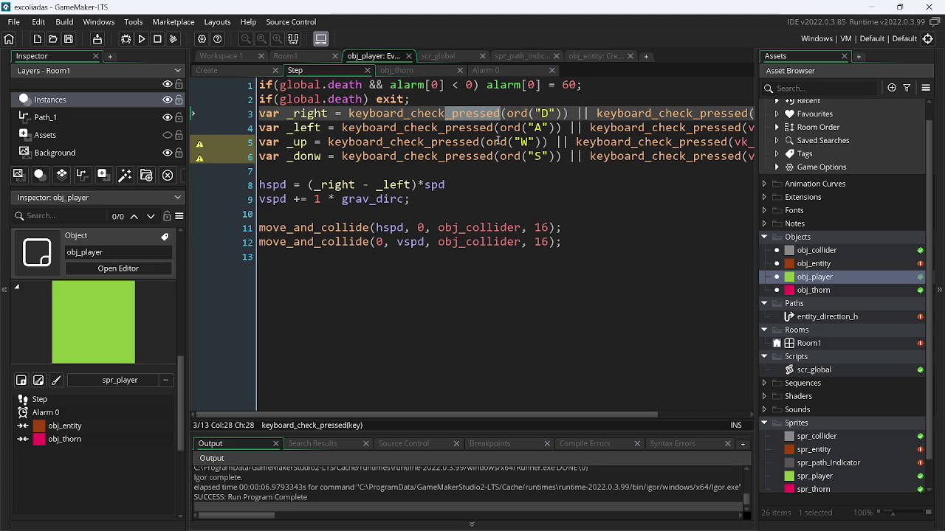
key(BackSpace)
key(Return)
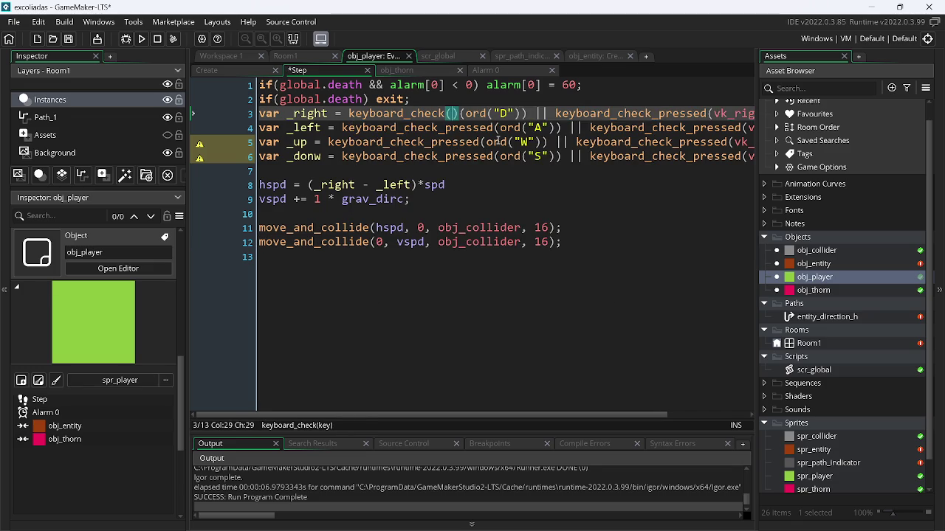
key(BackSpace)
key(BackSpace)
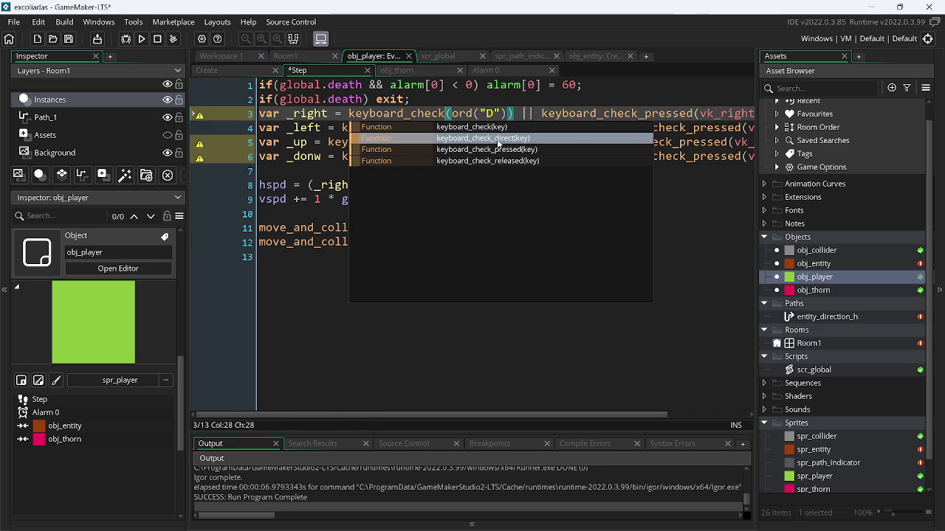
key(Right)
key(Right)
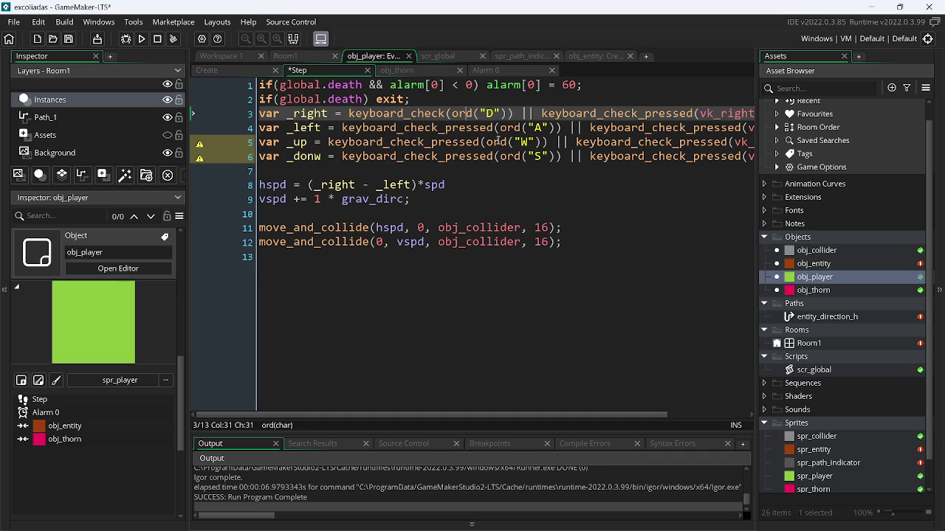
key(Down)
key(Left)
key(Left)
key(Left)
key(ctrl+shift+Right)
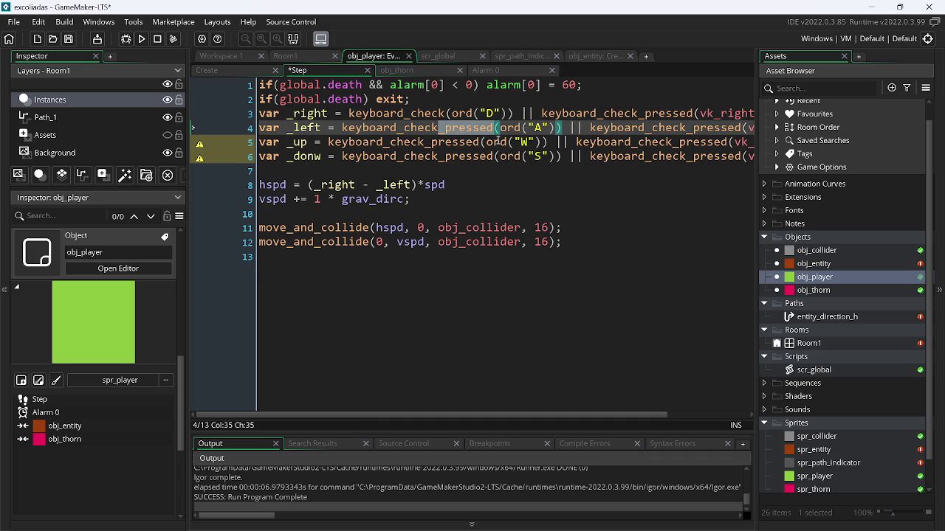
key(BackSpace)
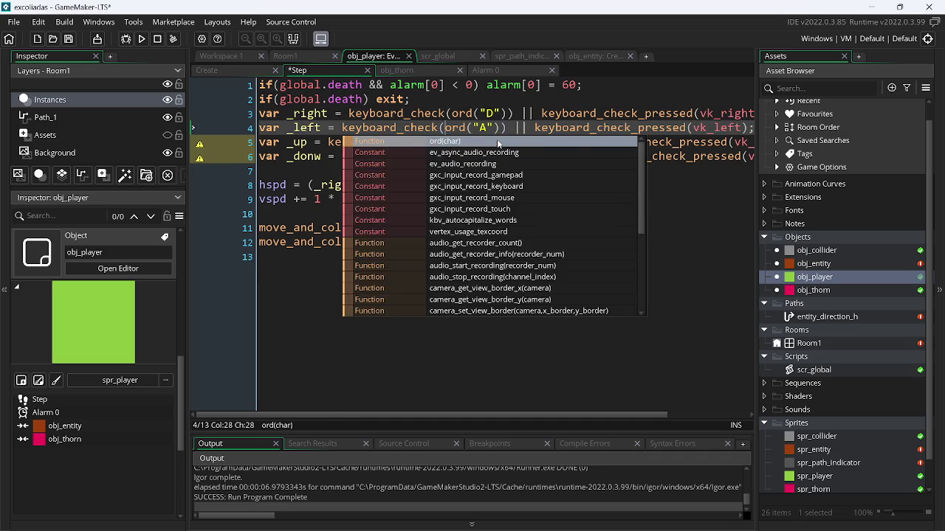
Remove _pressed from the W key check on line 5 and select it on line 6.
key(Escape)
key(Down)
key(ctrl+Right)
key(ctrl+Left)
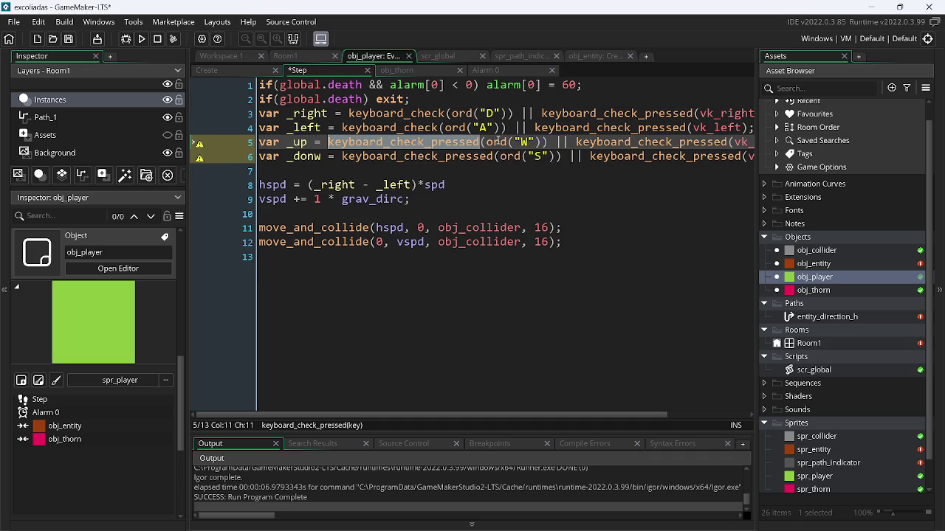
key(ctrl+Right)
key(Left)
key(Left)
key(Left)
key(ctrl+shift+Right)
key(Delete)
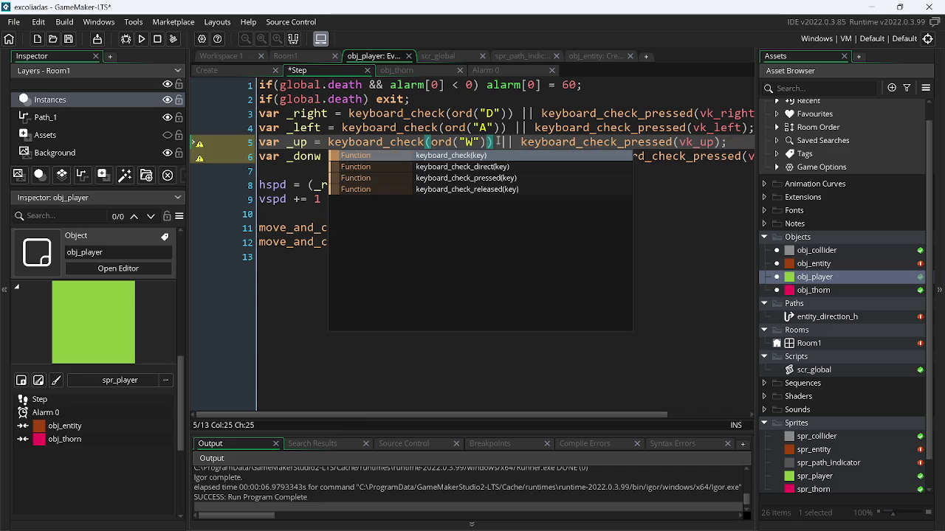
key(Left)
key(Left)
key(Left)
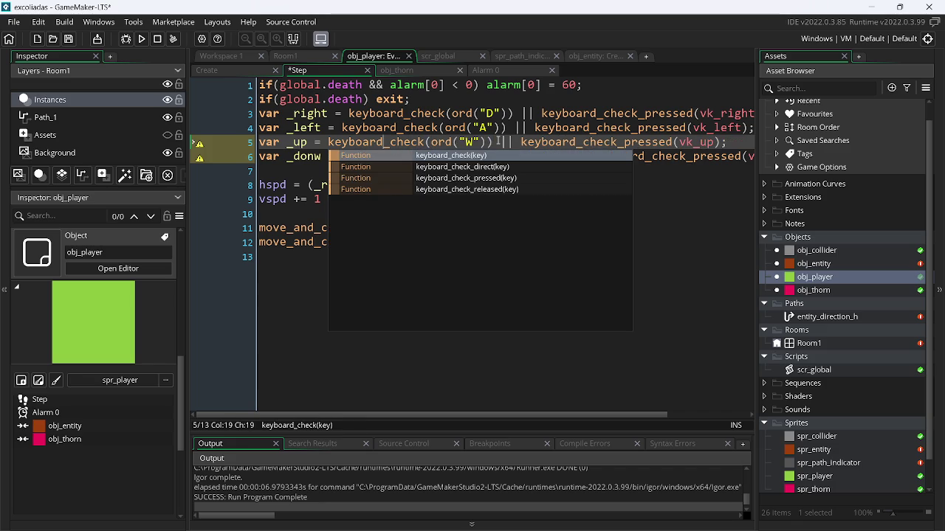
key(Left)
key(Left)
key(Left)
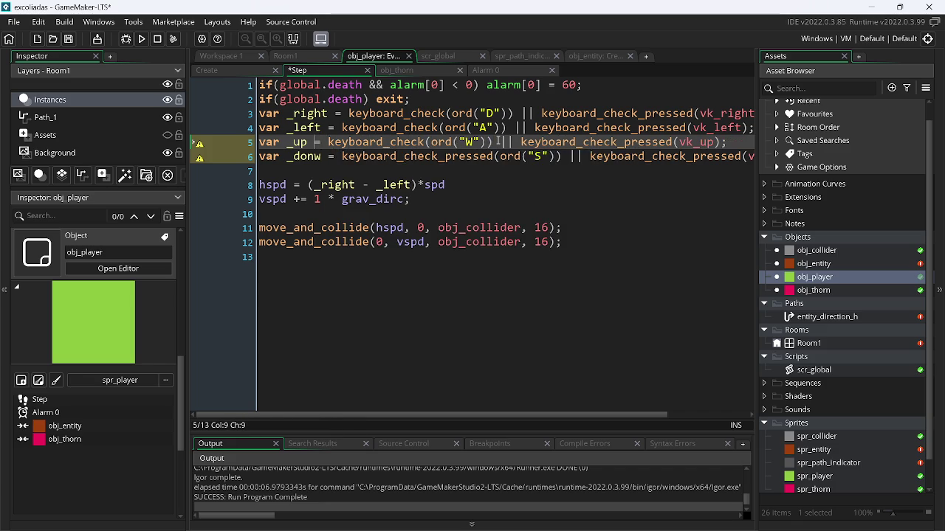
key(Down)
key(ctrl+Right)
key(ctrl+Right)
key(ctrl+Right)
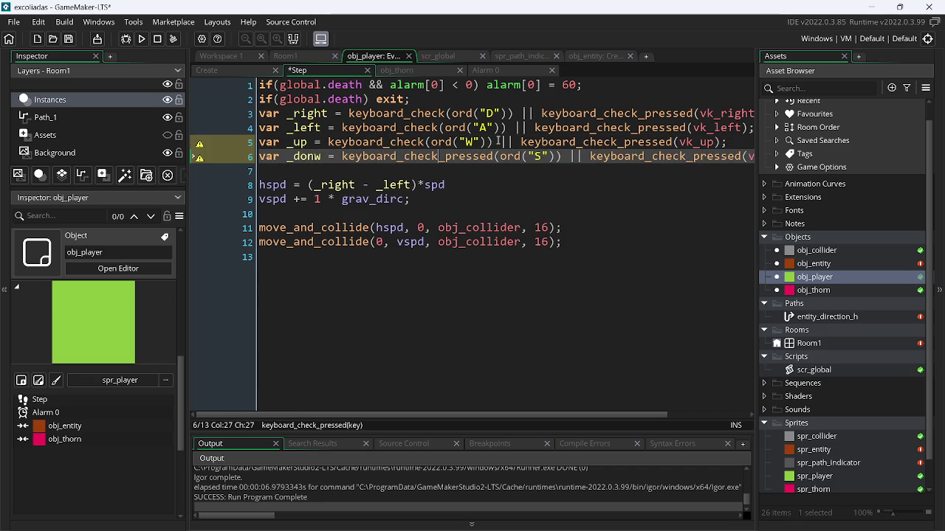
key(ctrl+shift+Right)
Replace all remaining _pressed with nothing using Find and Replace, save, and run the game.
key(ctrl+f)
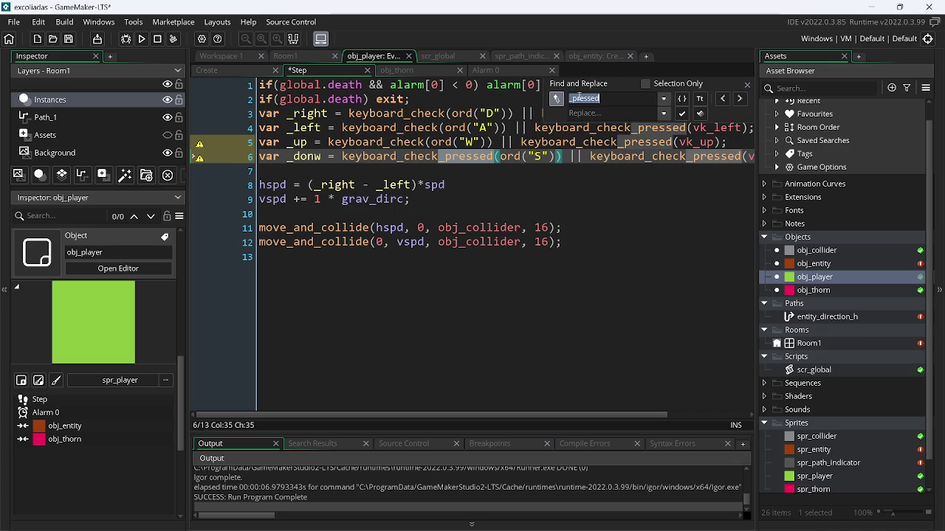
click(702, 113)
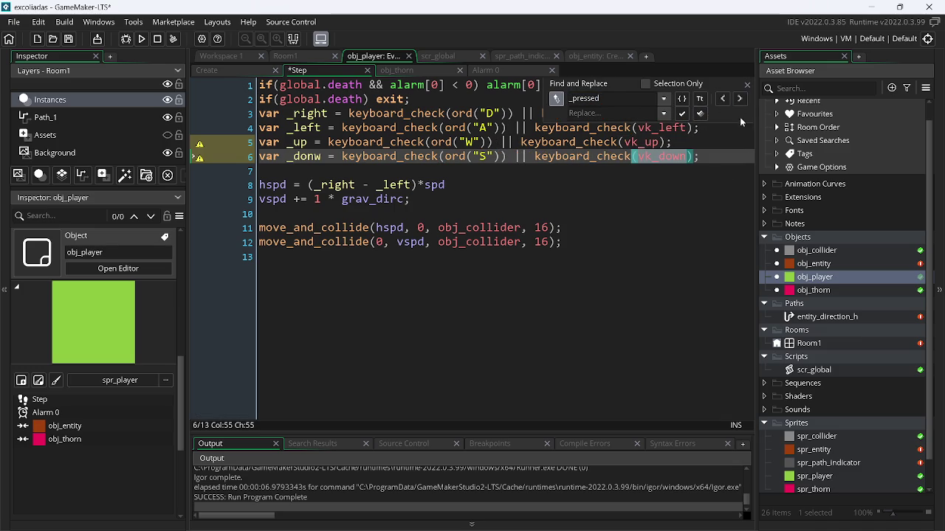
click(747, 85)
click(725, 156)
key(ctrl+s)
click(144, 41)
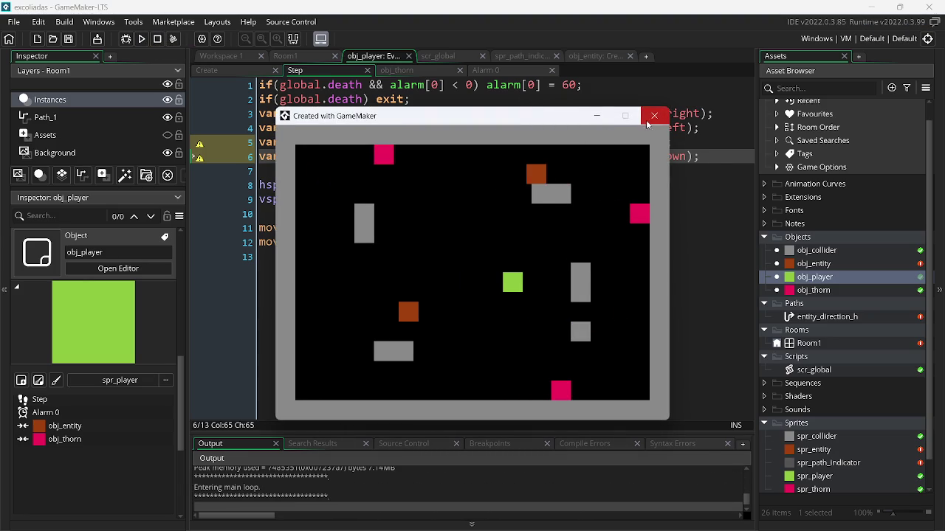
Close the game and delete the unused _up and _donw lines from the Step event.
click(653, 116)
mouse_move(700, 157)
mouse_down()
mouse_move(260, 161)
mouse_move(238, 140)
mouse_up()
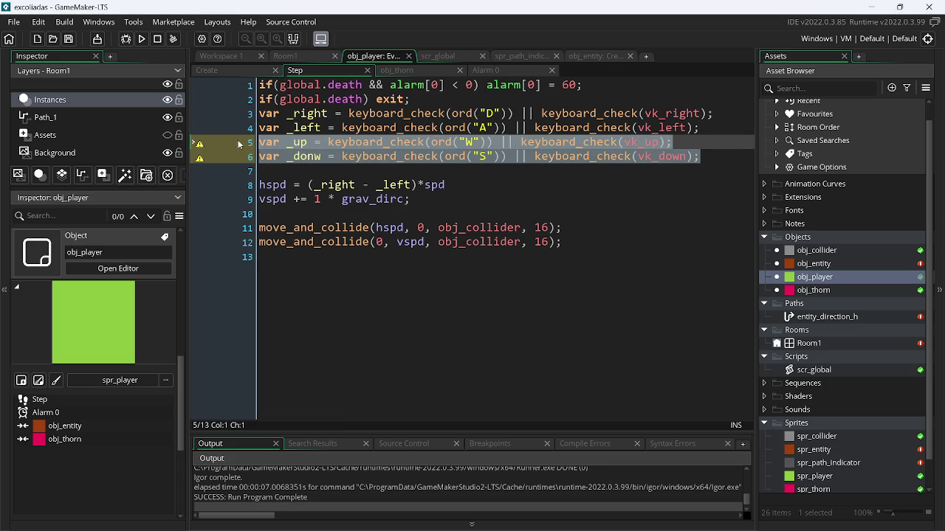
key(BackSpace)
key(BackSpace)
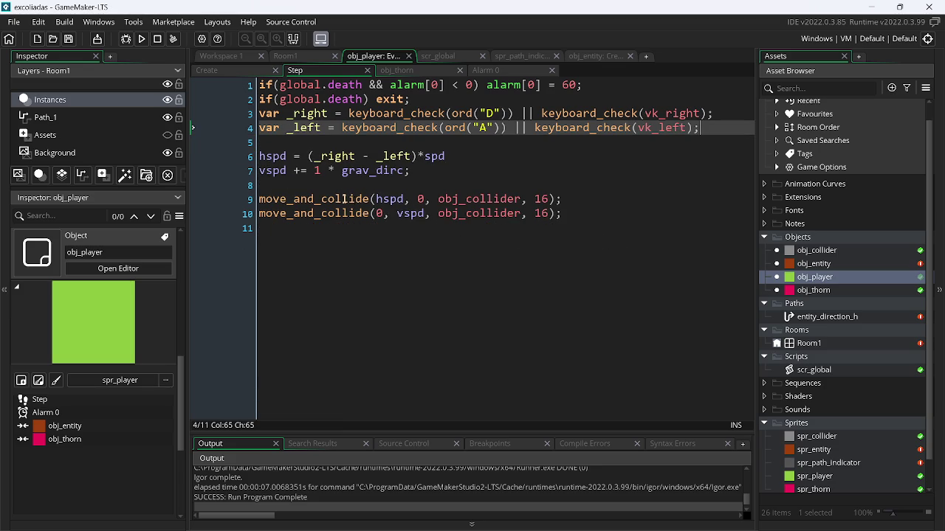
click(318, 171)
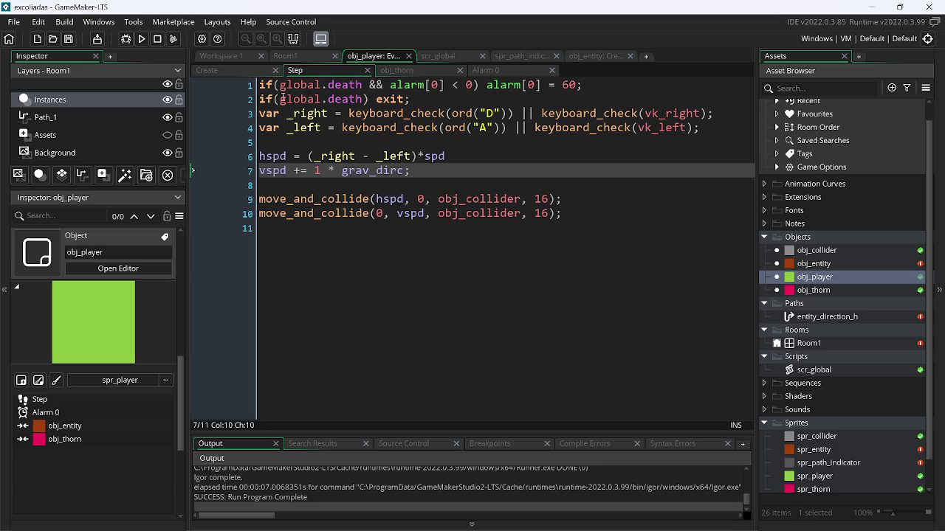
click(249, 70)
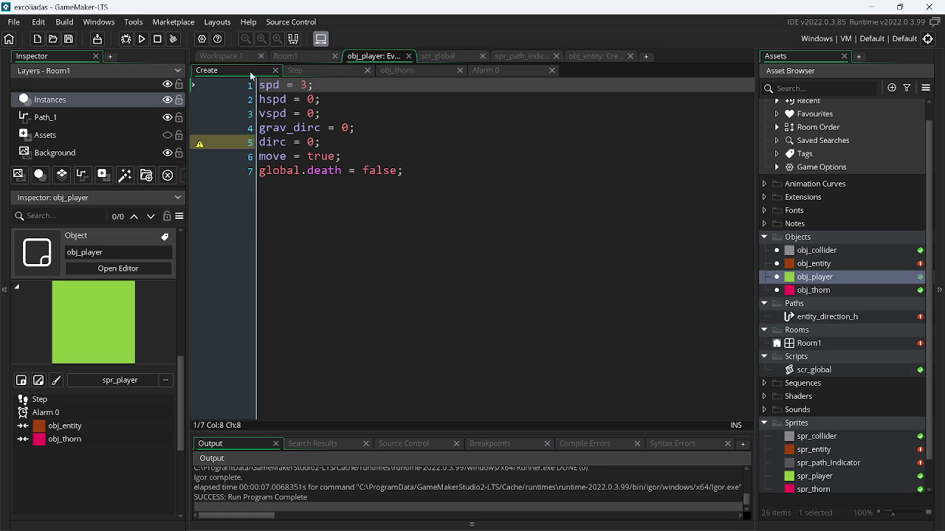
Set grav_dirc to 1 in the Create event and test-run the game.
click(352, 132)
key(BackSpace)
text(1)
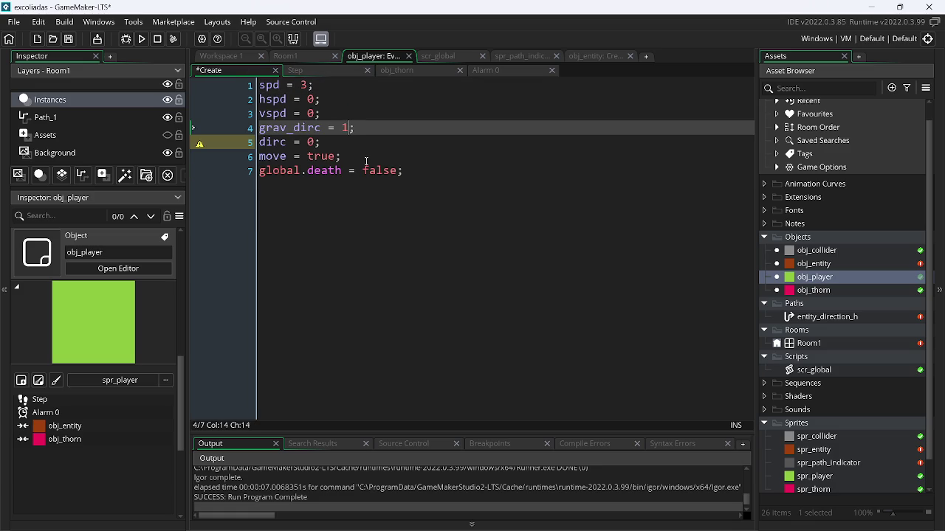
click(146, 40)
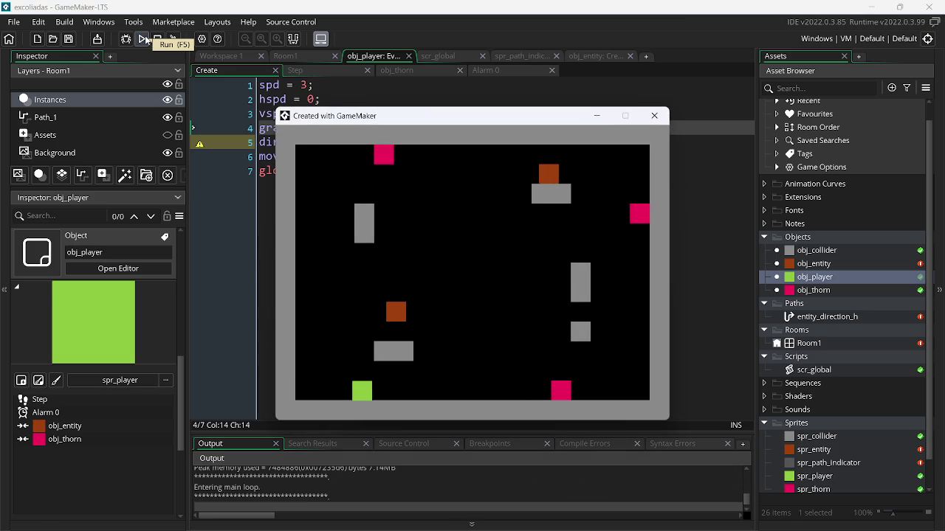
click(653, 116)
Test reversed gravity with grav_dirc = -1, then restore it to 1 and save.
click(343, 129)
text(-)
key(F5)
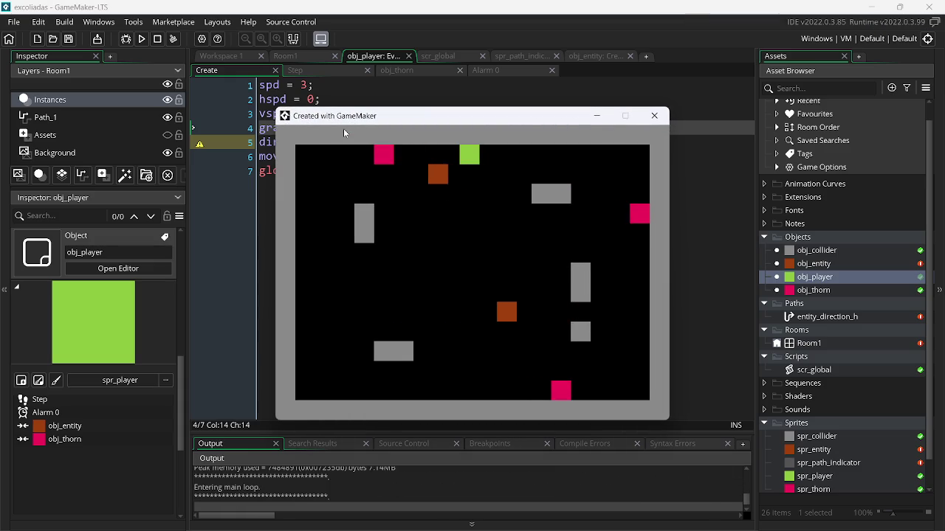
key(Escape)
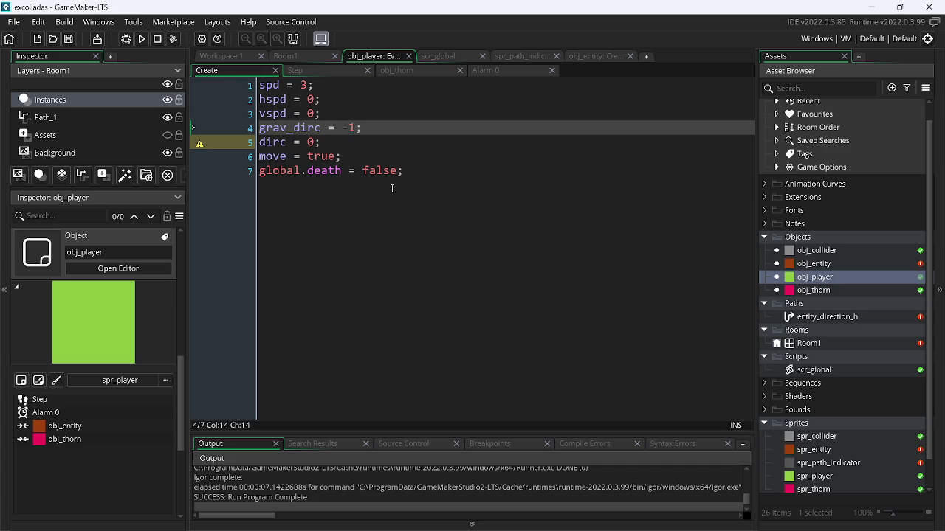
key(BackSpace)
key(ctrl+s)
Change the Step event gravity to vspd += 0.6 * grav_dirc.
click(331, 73)
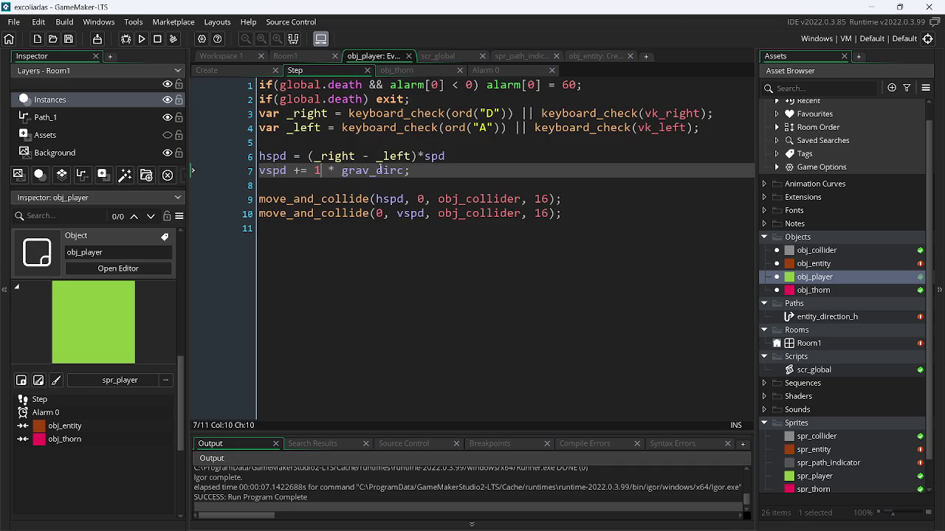
key(BackSpace)
text(0.6)
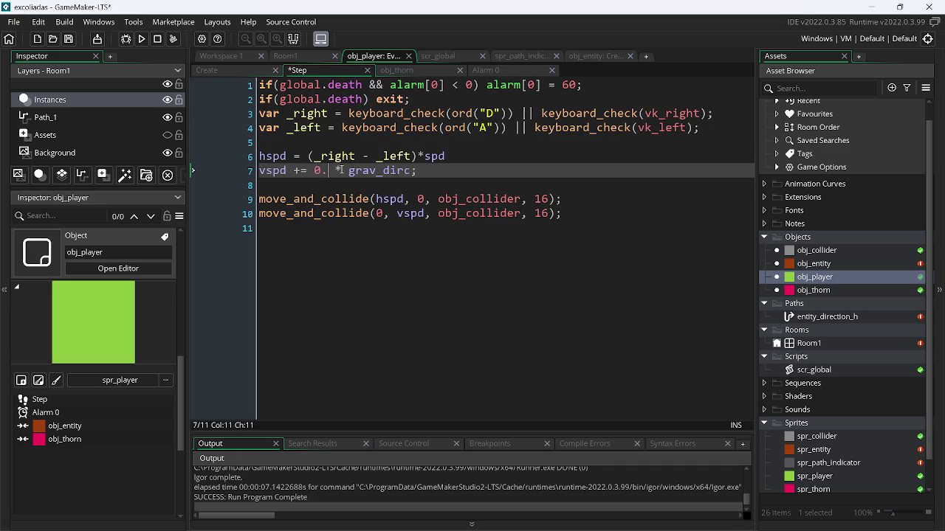
click(233, 68)
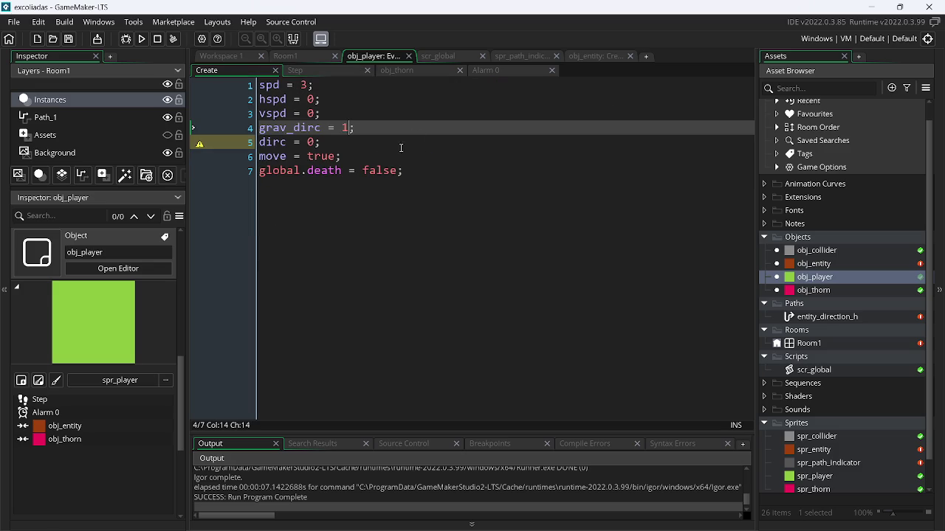
click(292, 69)
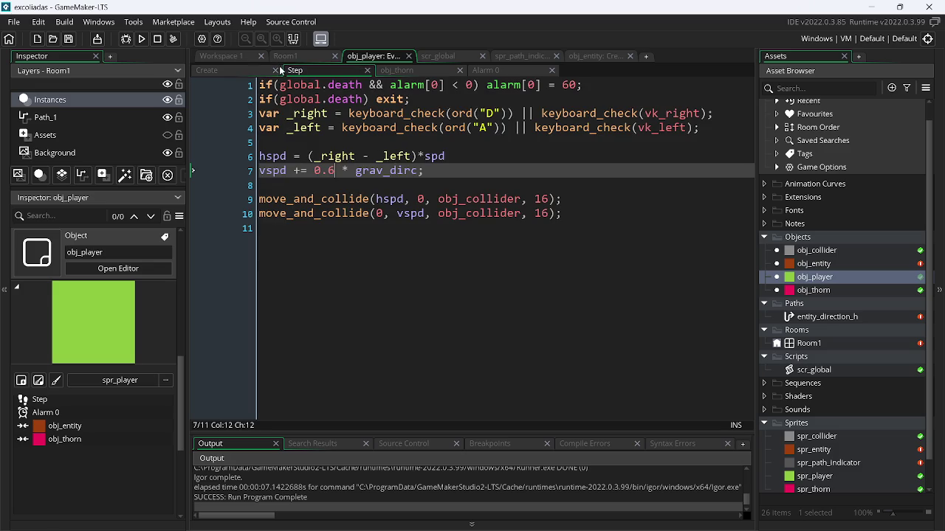
Delete the unused dirc = 0 and move = true lines from the Create event.
click(241, 70)
drag(319, 142, 356, 128)
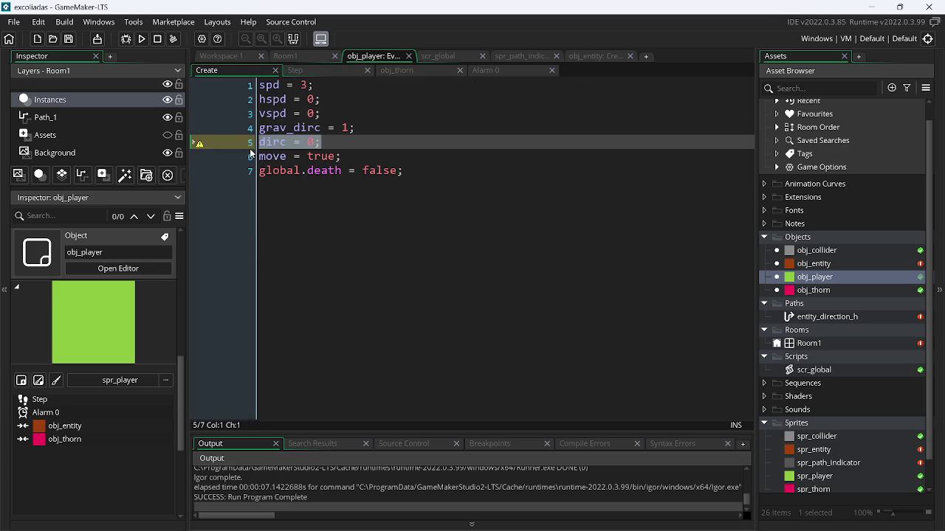
key(BackSpace)
click(319, 71)
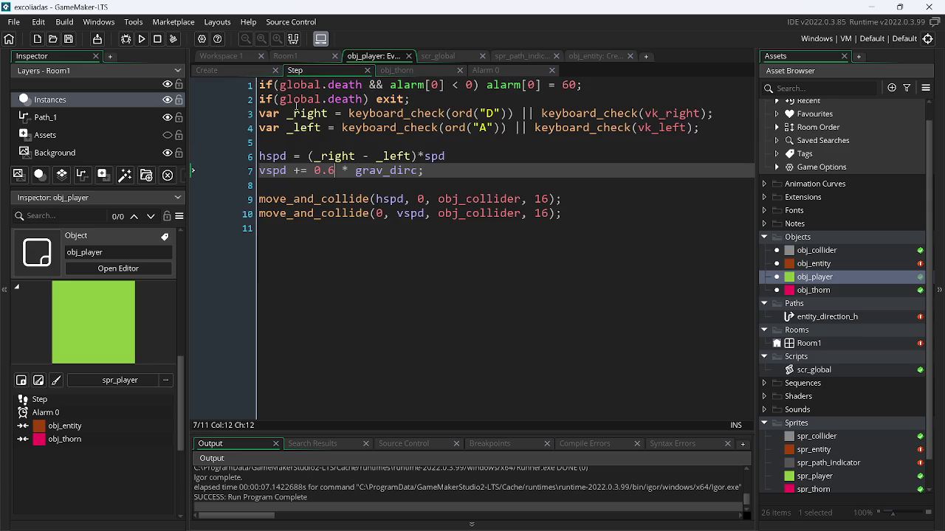
click(228, 69)
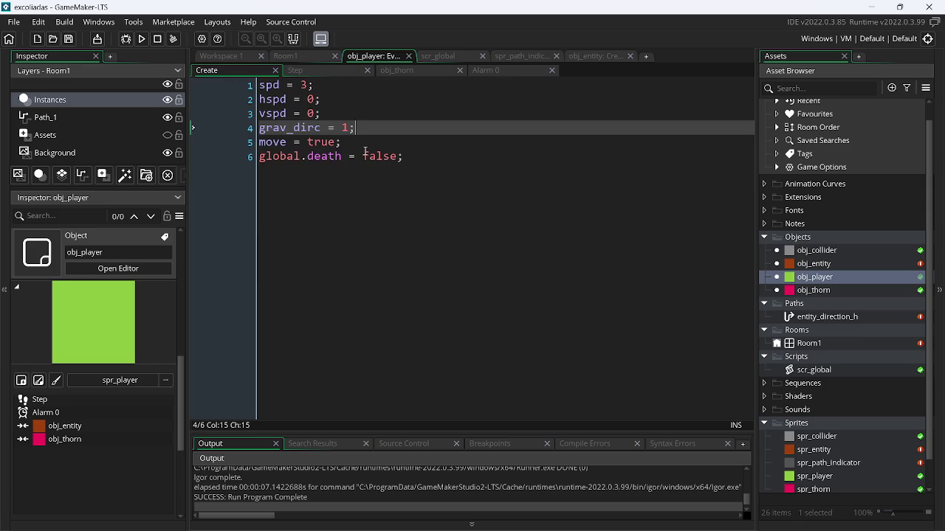
click(196, 170)
click(232, 141)
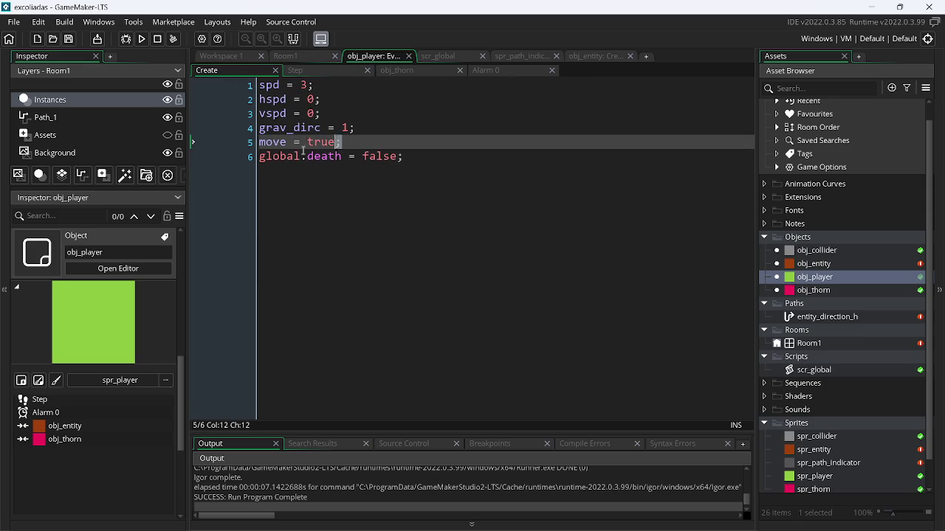
key(BackSpace)
key(BackSpace)
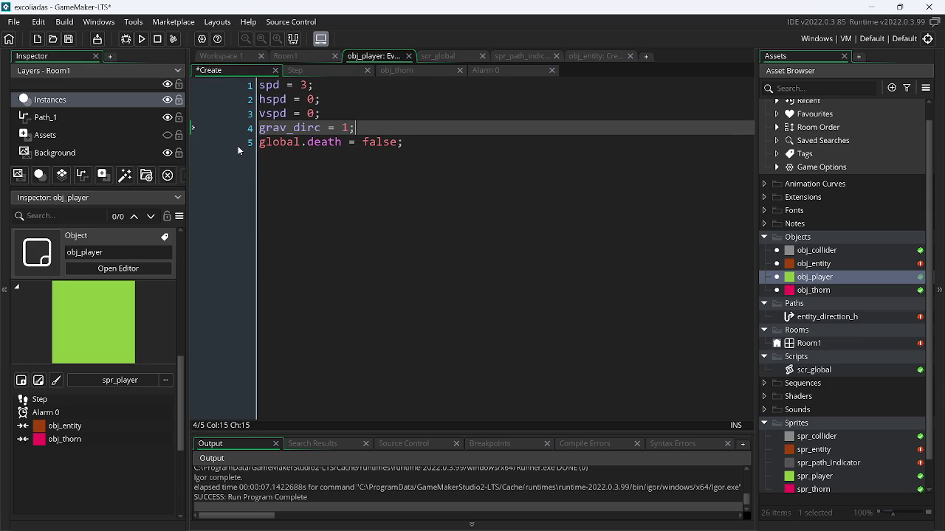
click(321, 76)
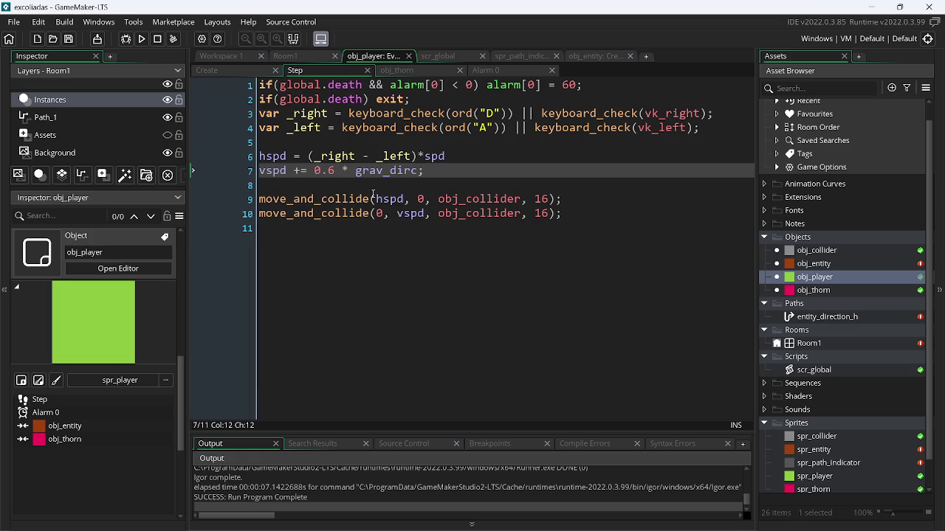
Below the gravity line, start a switch(keyboard_key) block with an opening brace.
click(432, 171)
key(Return)
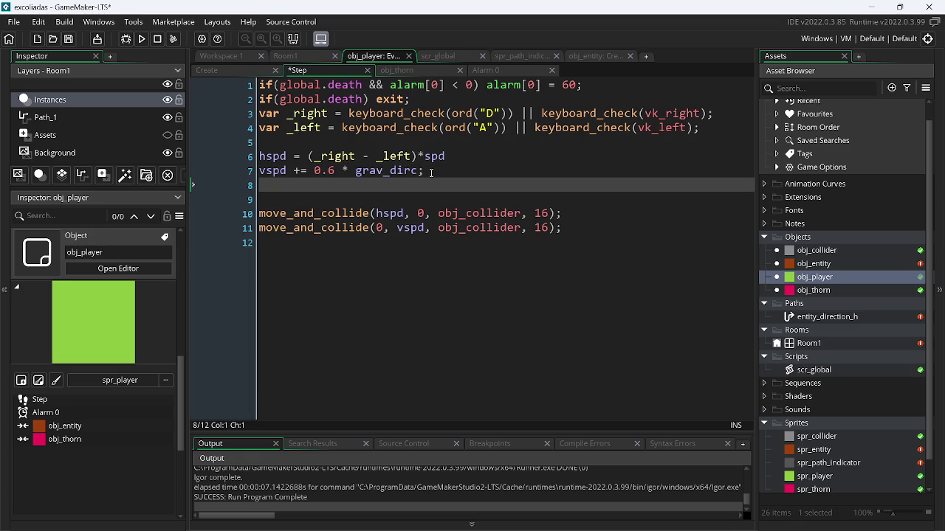
text(switch(k)
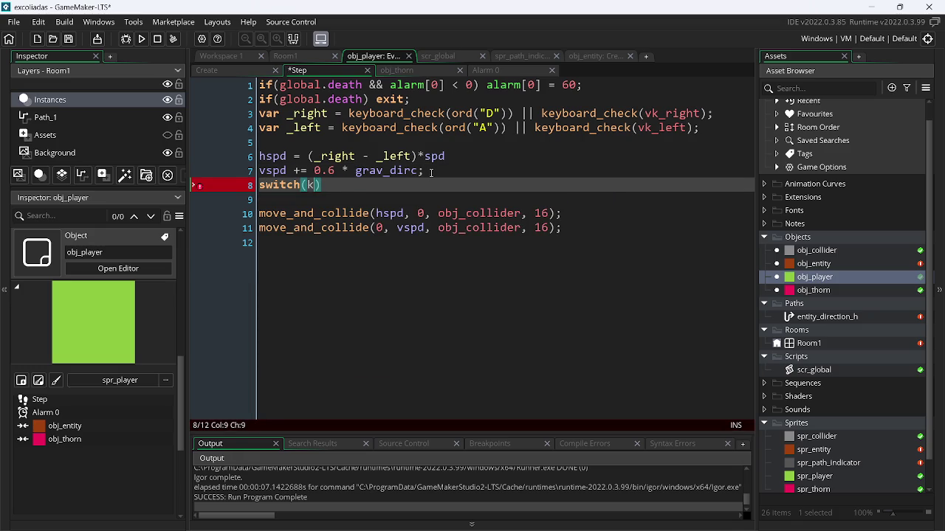
text(ey)
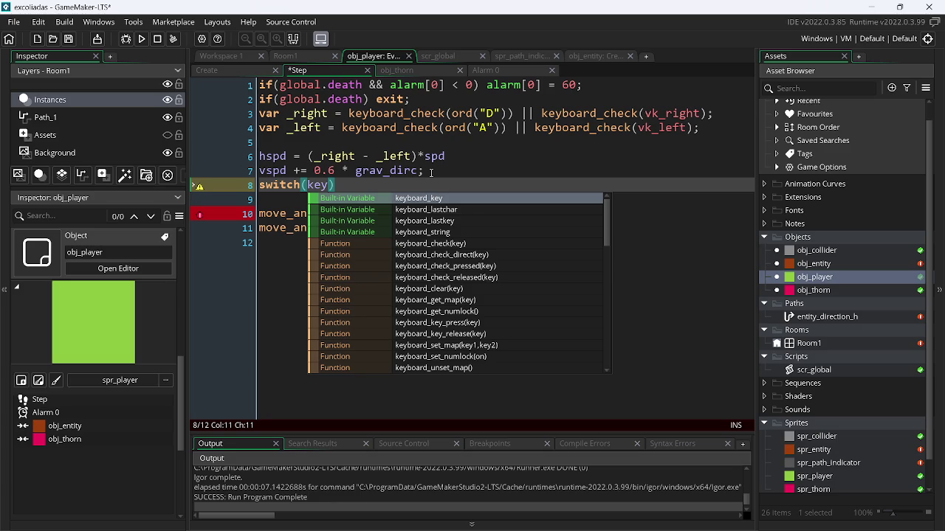
key(Down)
key(Down)
key(Down)
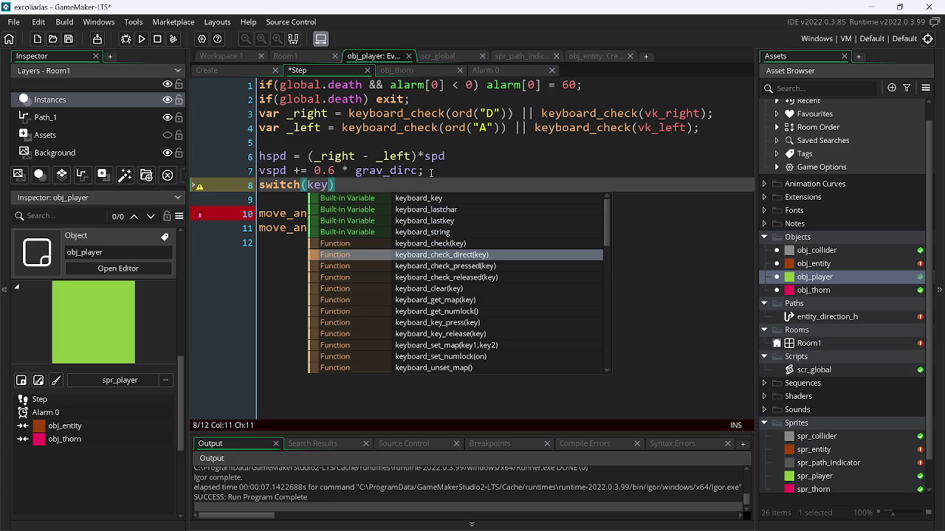
key(Up)
key(Up)
key(Up)
key(Return)
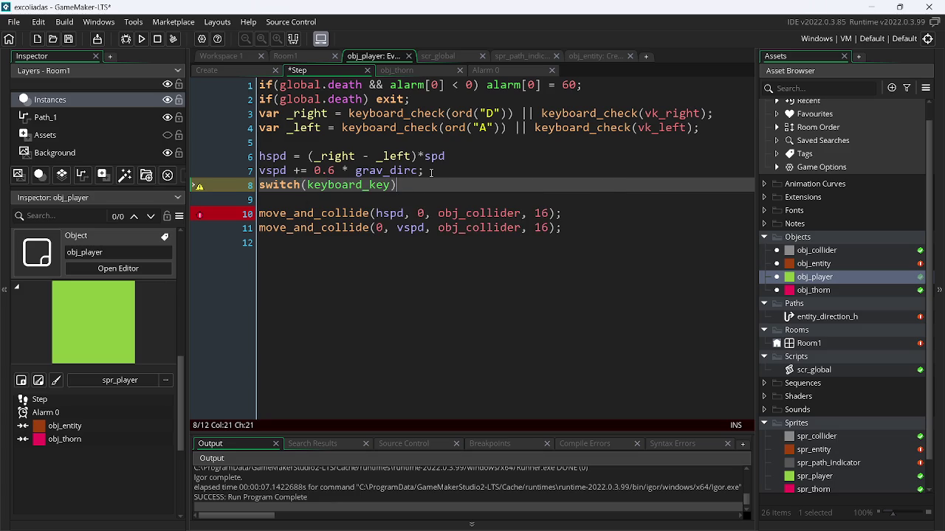
text({)
key(Return)
Write the switch's first case as case ord("I").
text(case)
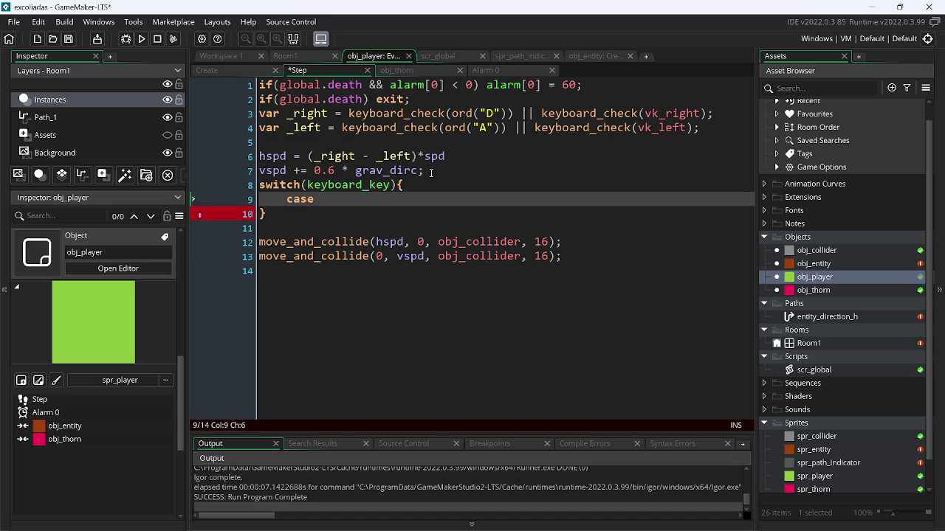
text(vk)
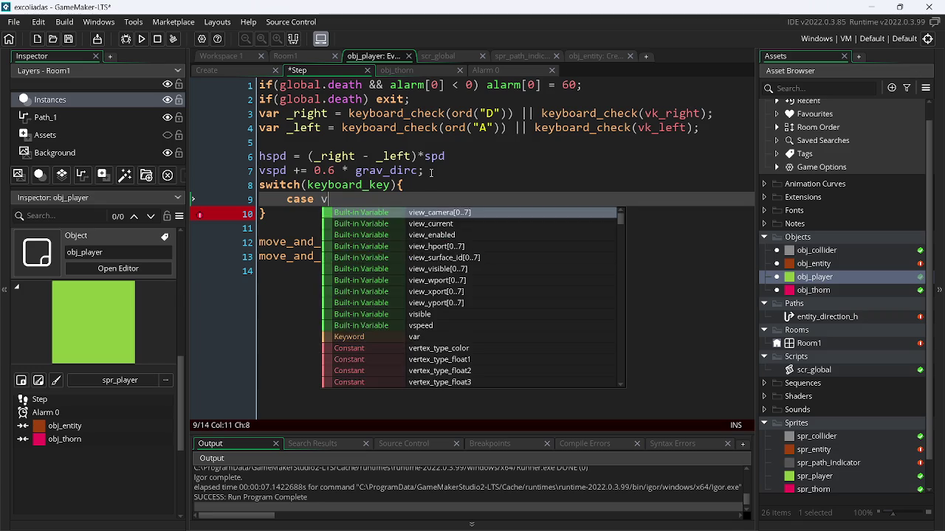
key(BackSpace)
key(BackSpace)
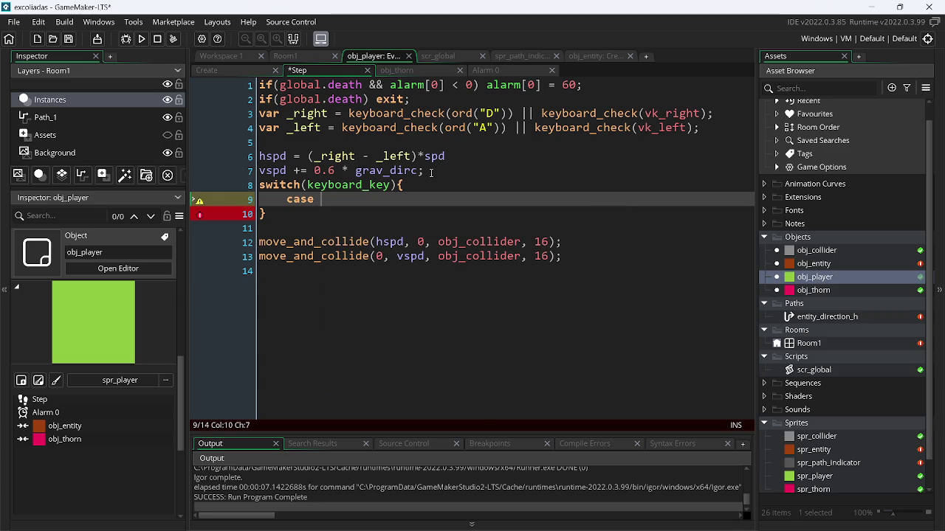
text(ord()
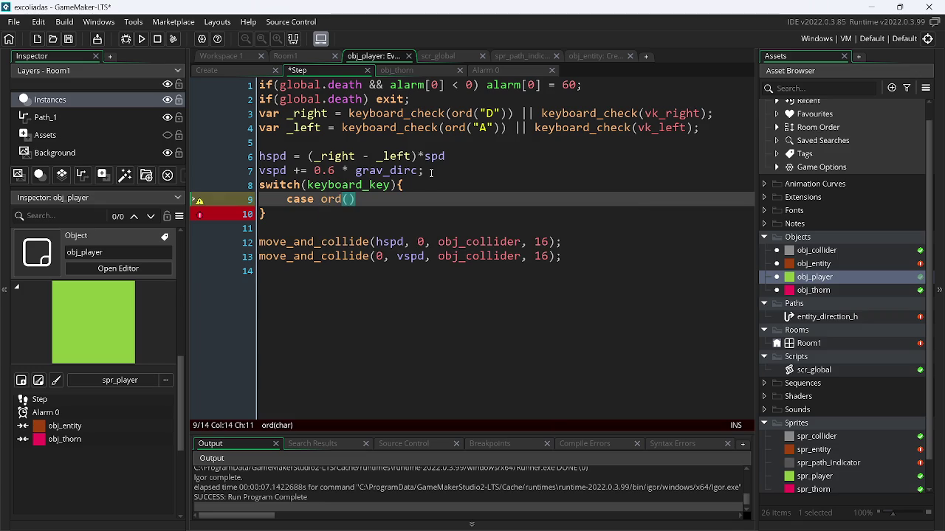
text("I")
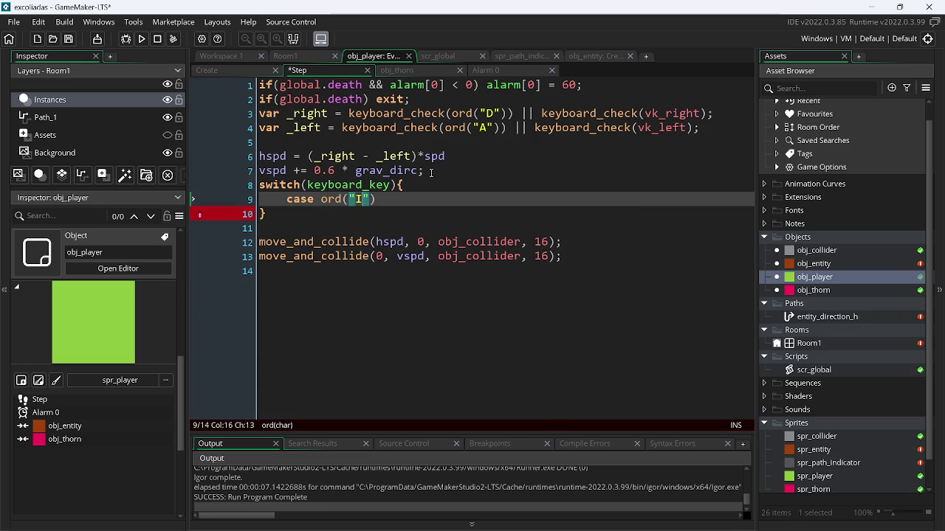
text())
Change the case to ord("W") with a trailing colon, saving the Step code.
key(BackSpace)
key(BackSpace)
key(BackSpace)
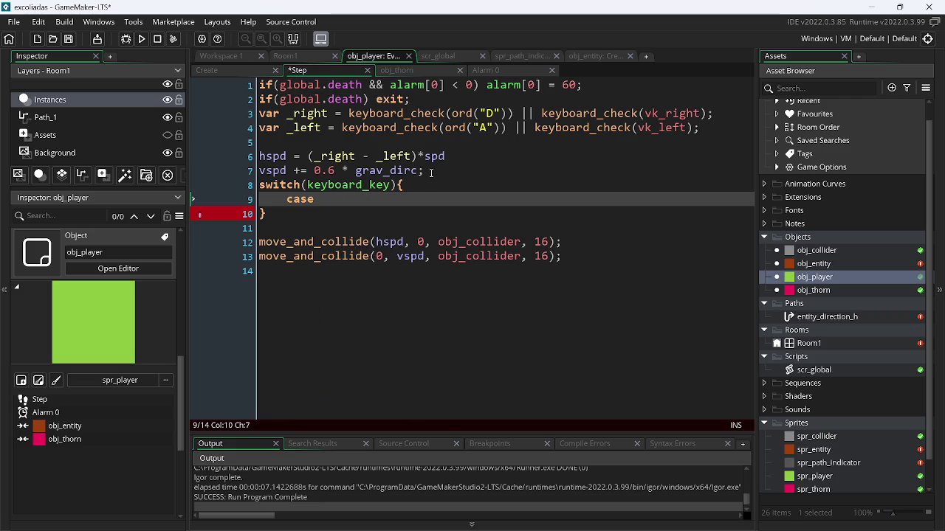
text(ord(")
text(I)
key(BackSpace)
text(W)
text("))
key(ctrl+s)
text(:)
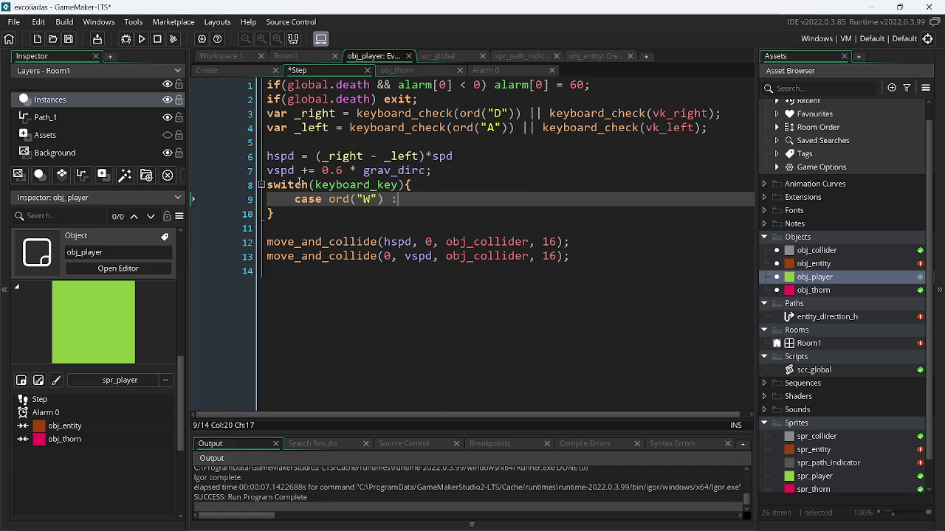
Look up the switch keyword in the GameMaker manual.
right_click(294, 189)
click(286, 185)
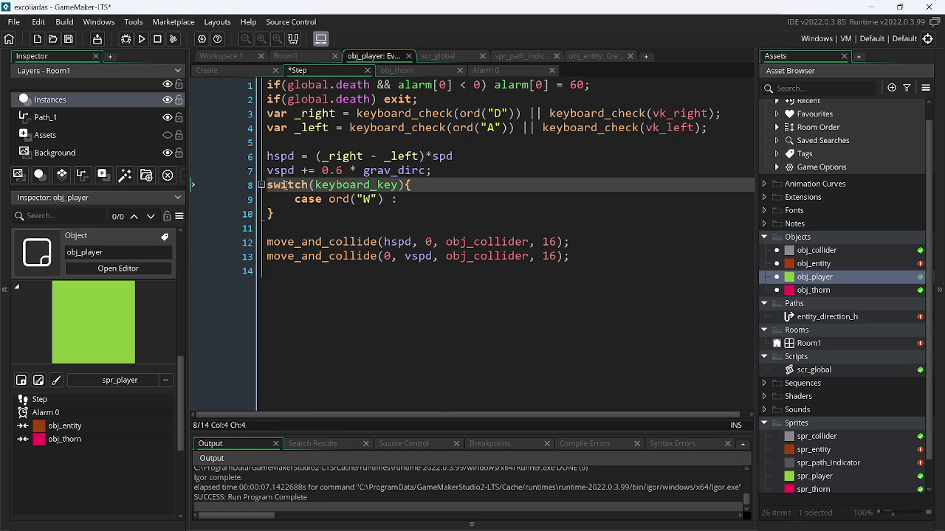
key(F1)
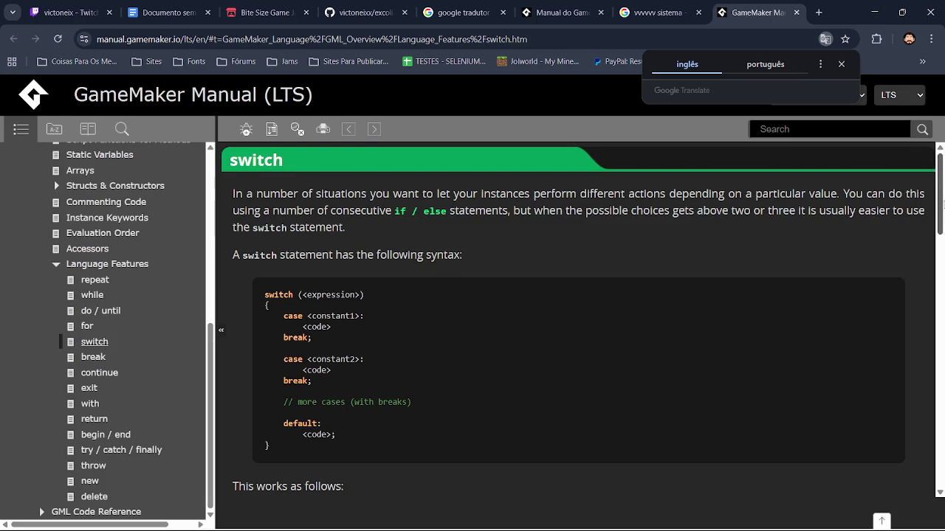
Back in the Step code, delete the partial case value and select the hspd and vspd lines.
key(alt+Tab)
key(BackSpace)
key(BackSpace)
key(BackSpace)
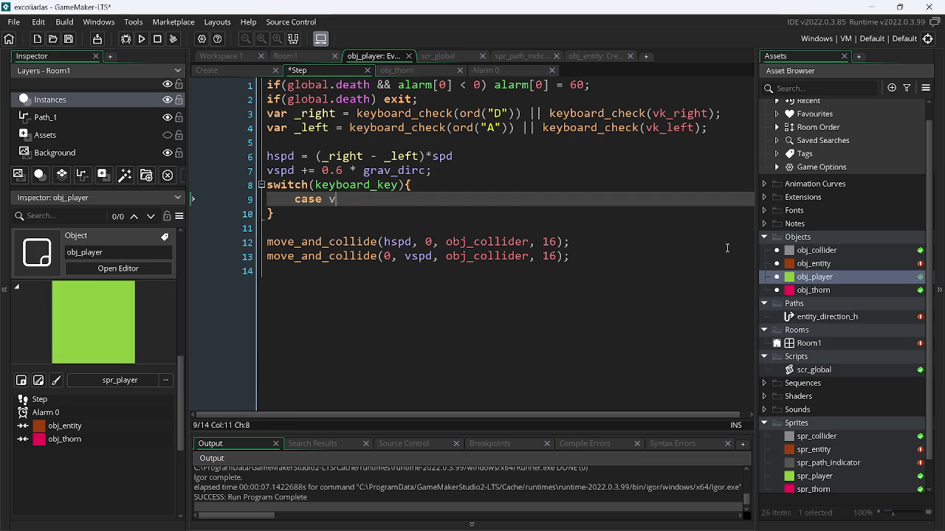
drag(463, 174, 253, 160)
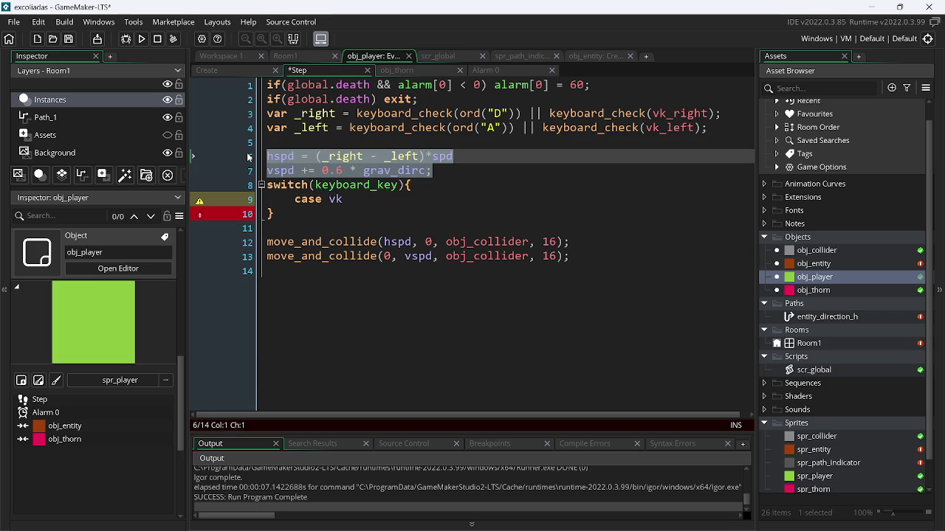
Undo the switch block, restoring the _up/_donw vars and the 0.6 gravity factor.
key(ctrl+z)
key(ctrl+z)
key(ctrl+z)
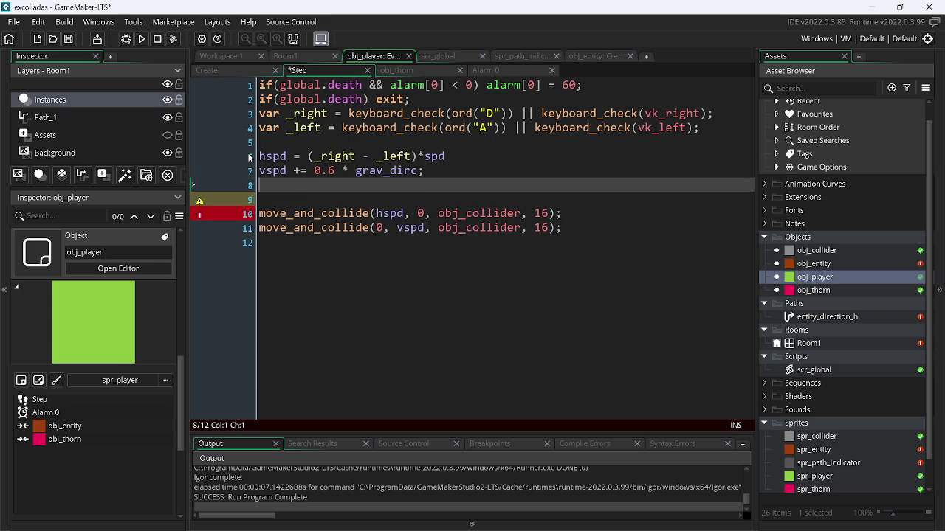
key(ctrl+z)
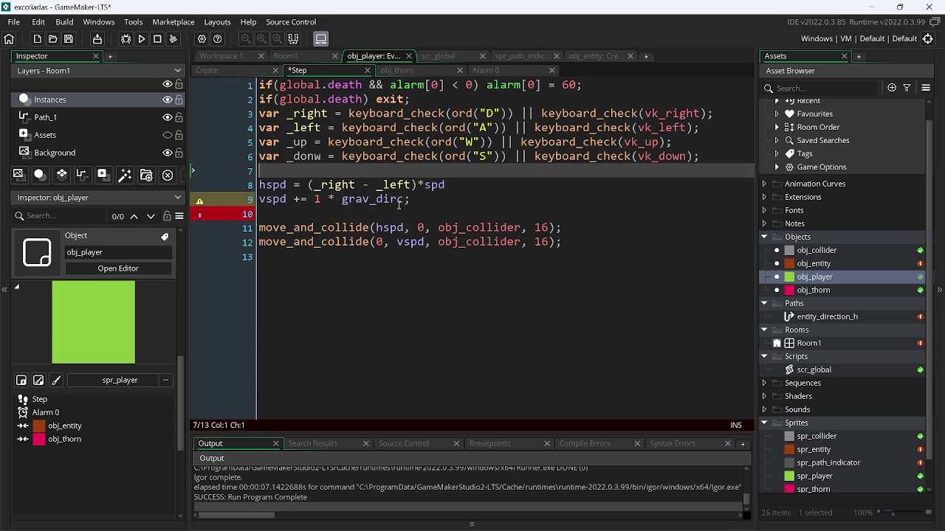
click(241, 200)
key(ctrl+y)
key(ctrl+y)
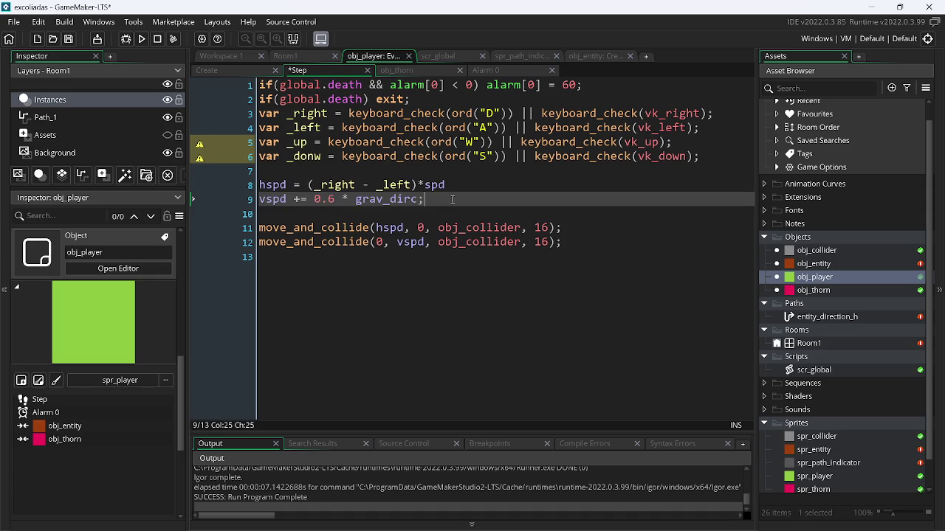
Add an if(_up) block that sets grav_dirc to 1.
key(Return)
key(Return)
text(if())
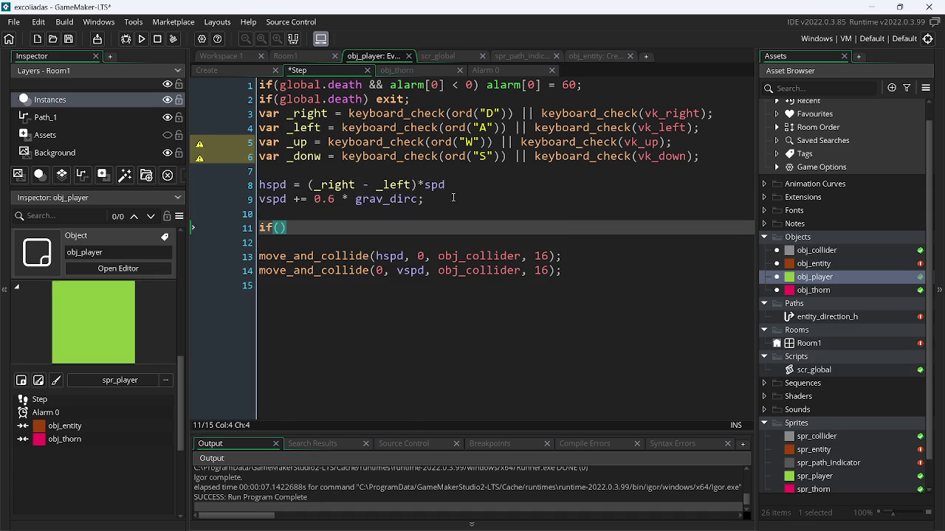
text(_)
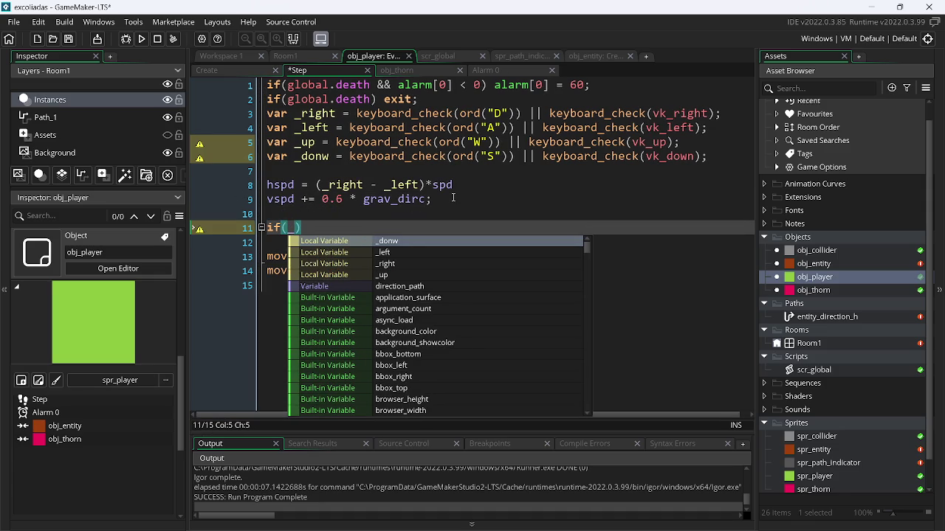
text(up)
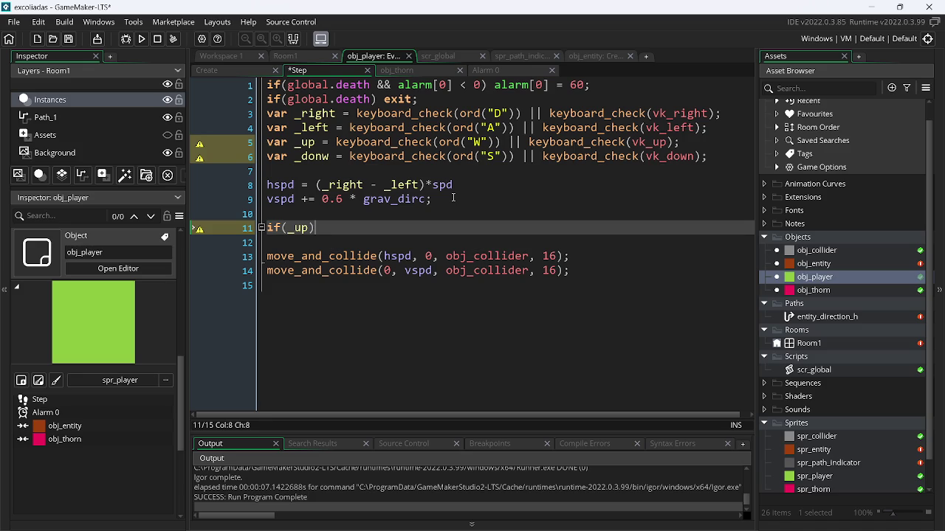
text({)
key(Return)
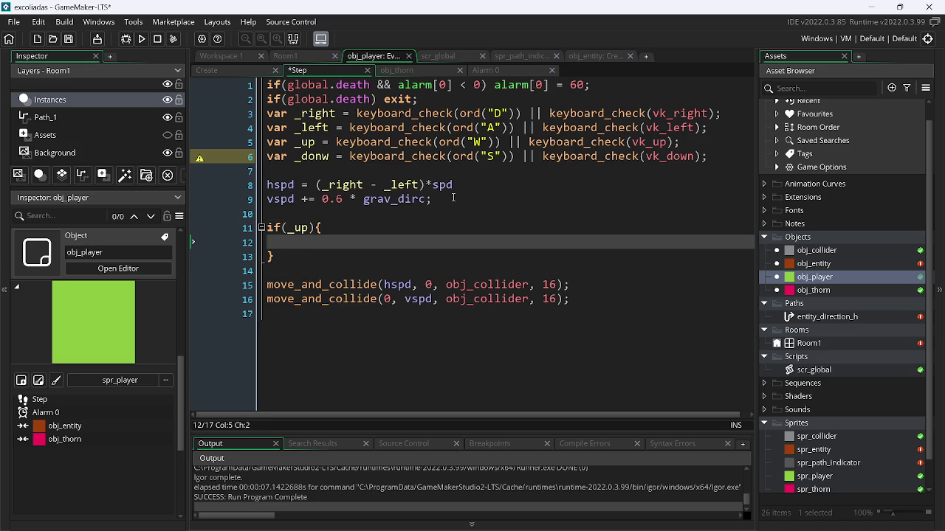
text(gra)
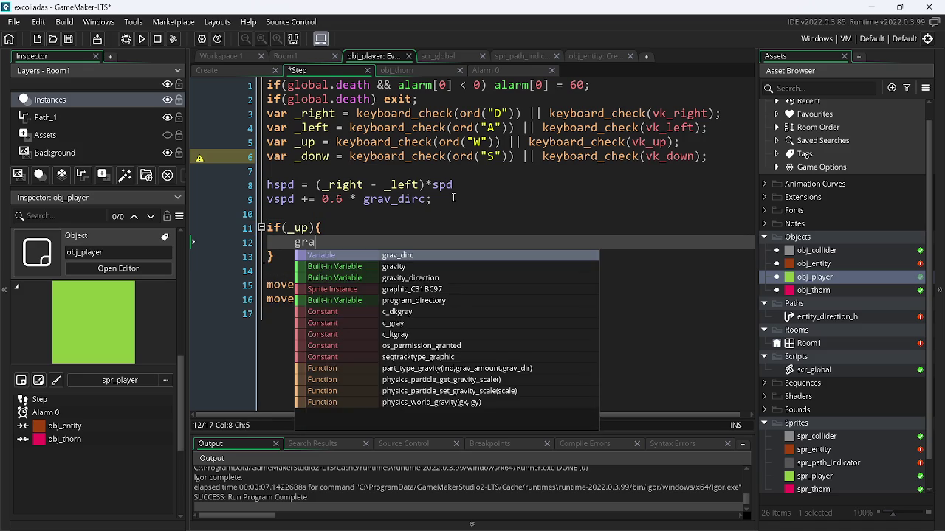
key(Down)
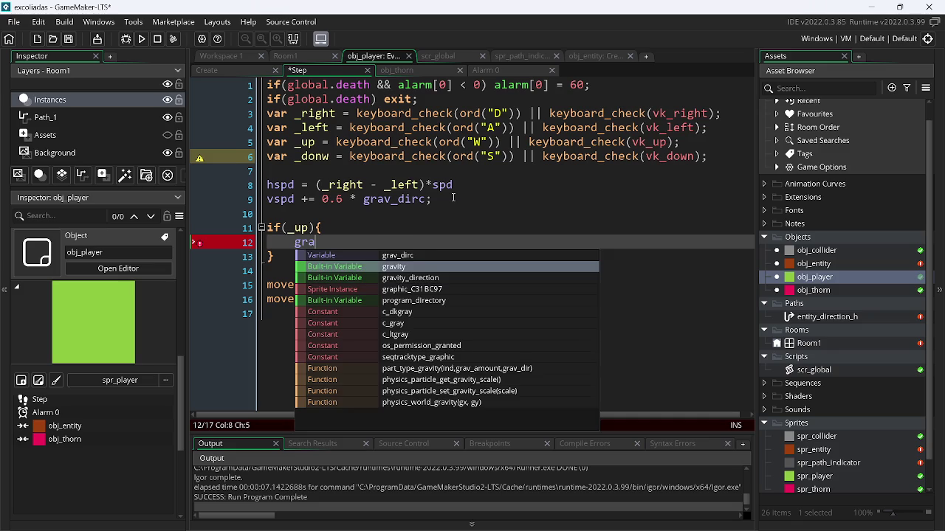
key(Up)
key(Return)
text(;)
Add an else if(_donw) block that sets grav_dirc to -1.
key(Down)
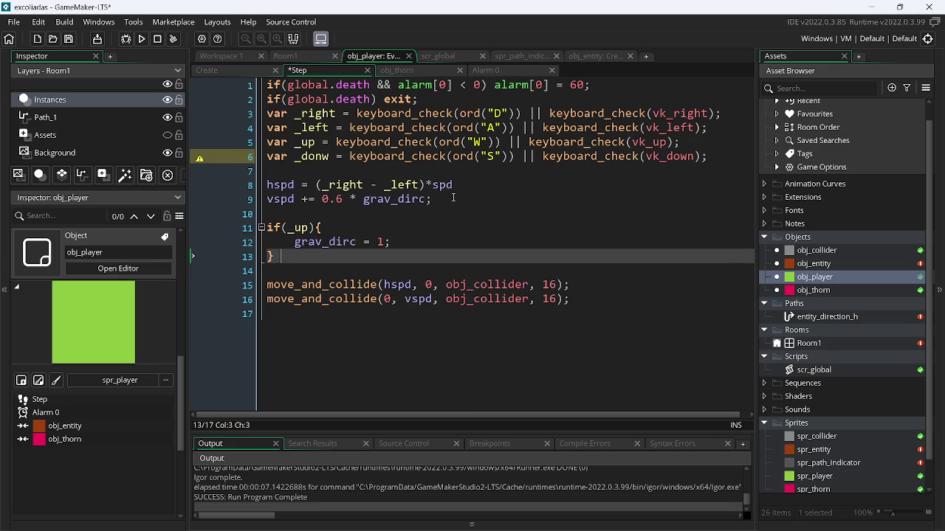
text(else)
text(if())
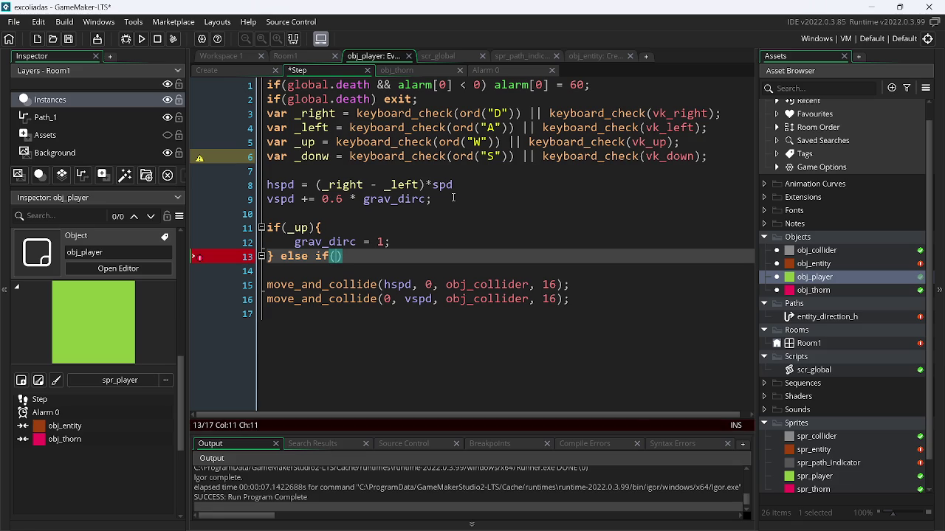
text(donw)
key(Return)
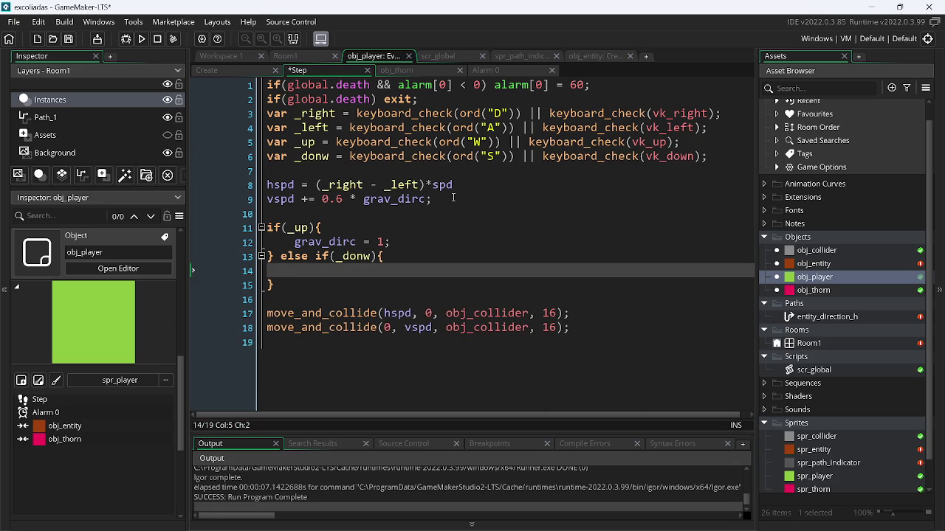
text(grav_dirc = -1;)
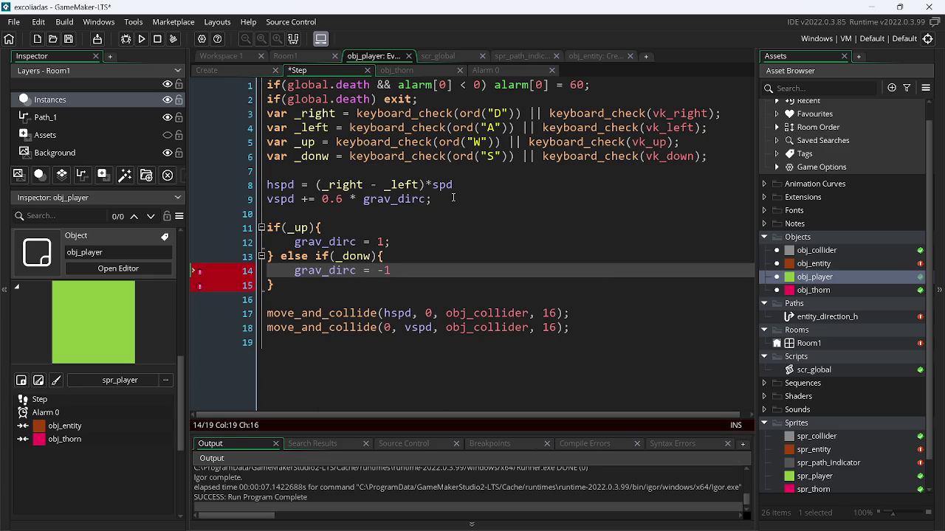
Run the game, test moving and flipping gravity with the arrow keys, then close it.
click(141, 39)
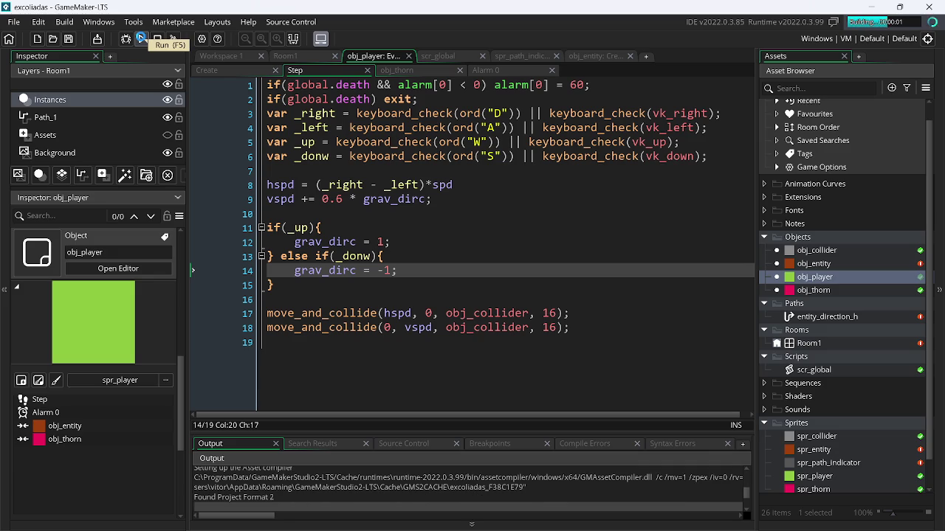
key(Right)
key(Left)
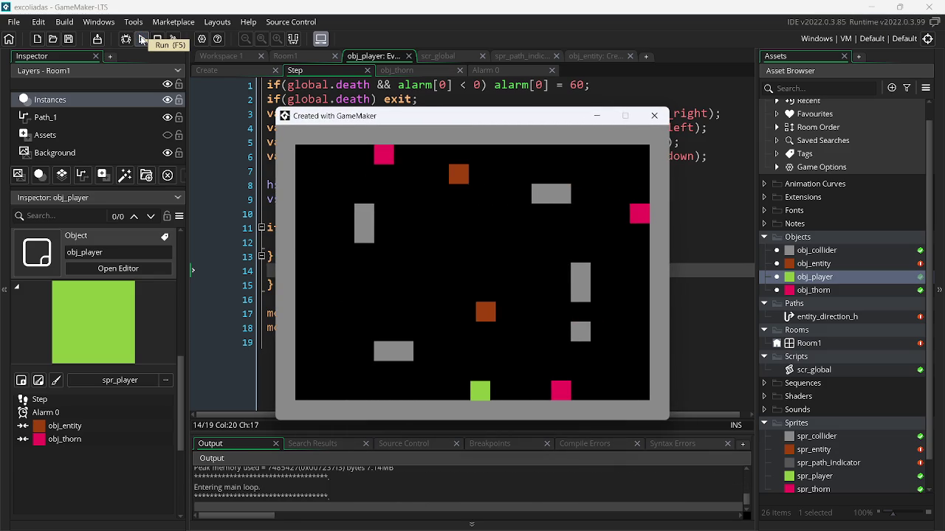
key(Left)
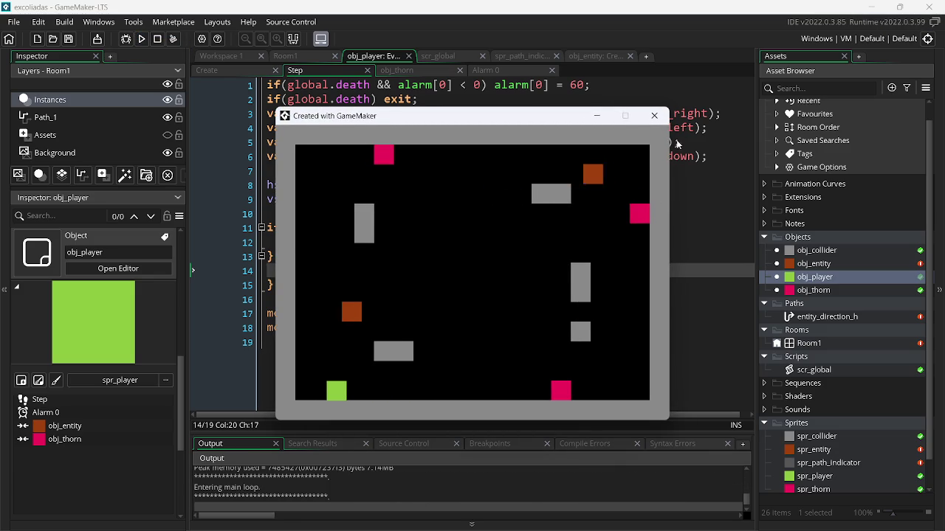
key(Up)
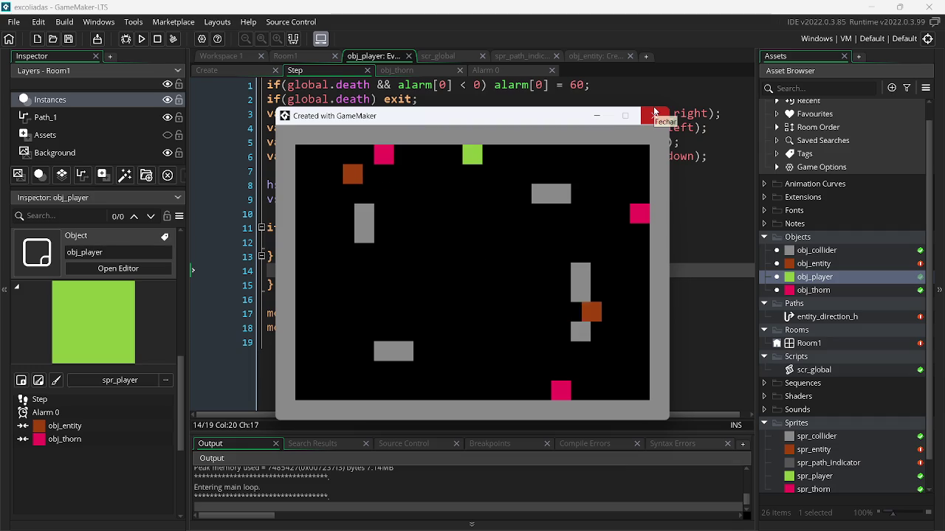
key(Down)
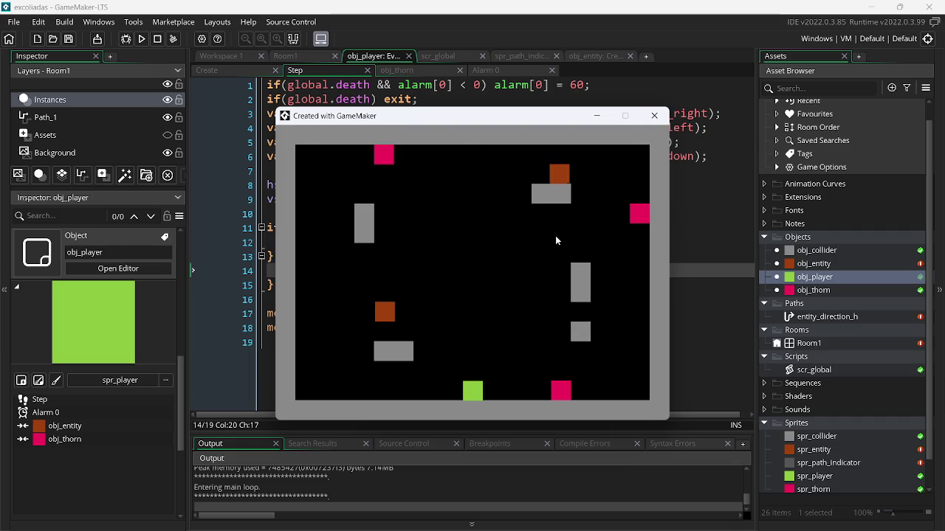
click(654, 115)
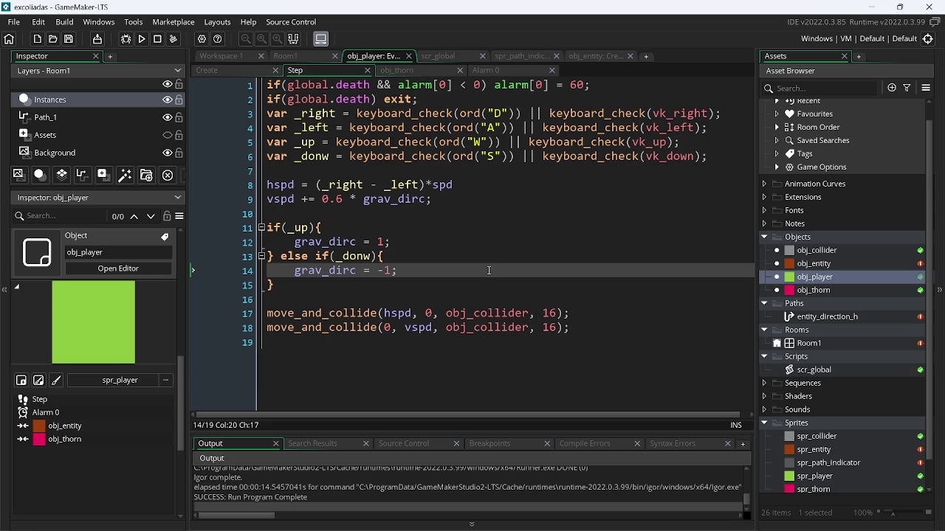
Rerun the game and steer the player into a thorn until it dies, then view Alarm 0.
click(444, 281)
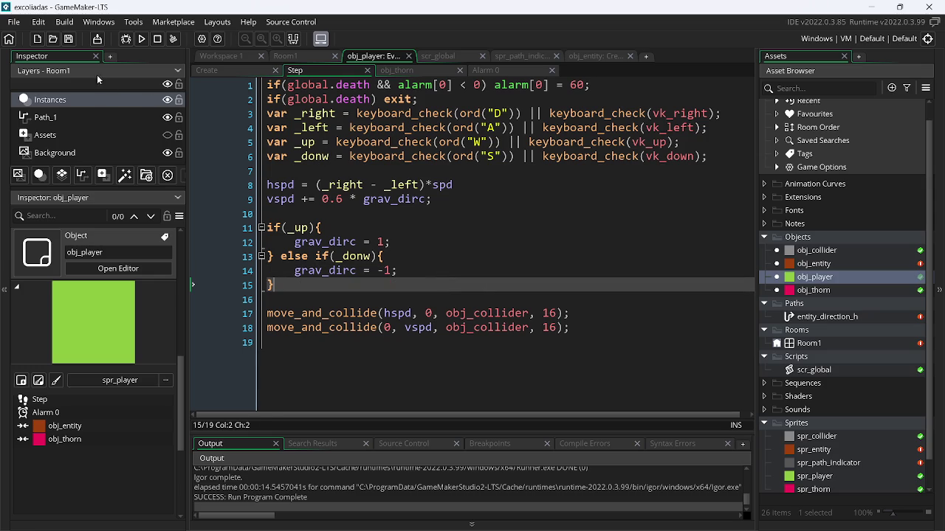
click(140, 40)
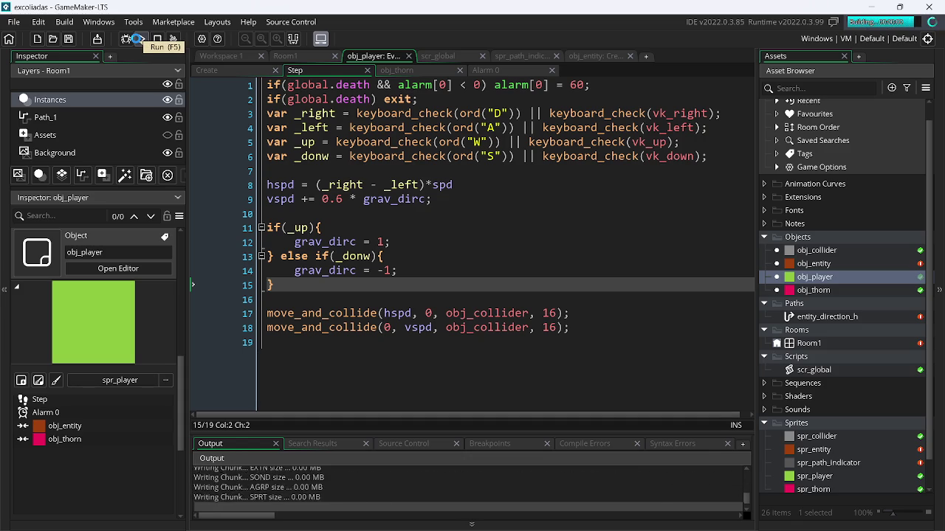
key(Right)
key(Left)
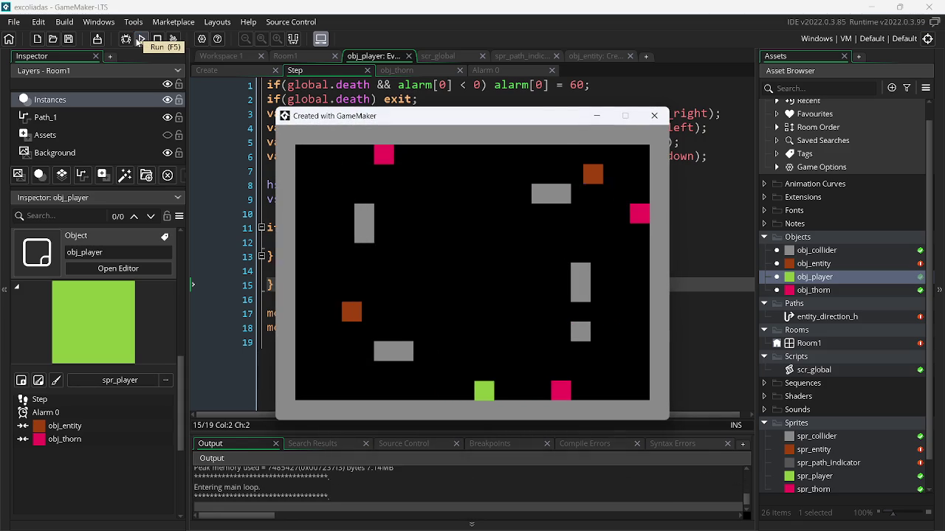
key(Right)
key(Left)
key(Right)
key(Left)
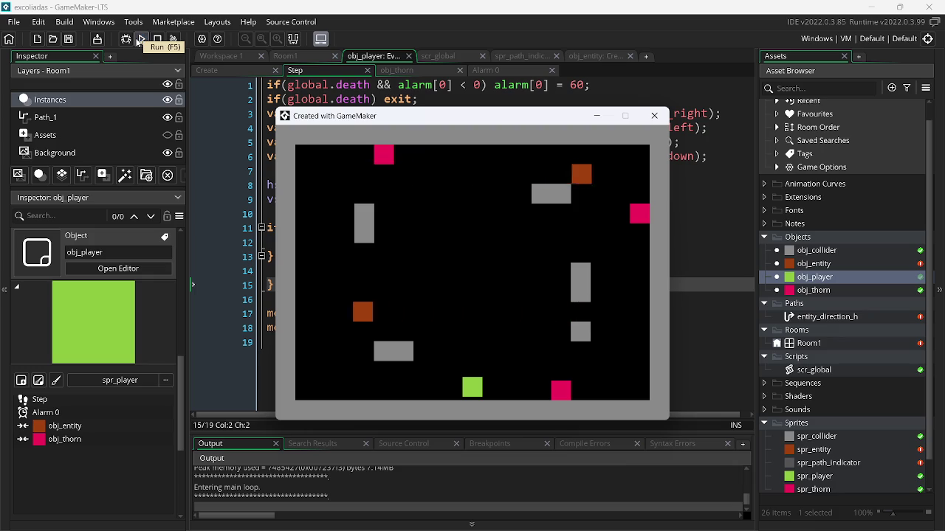
key(Right)
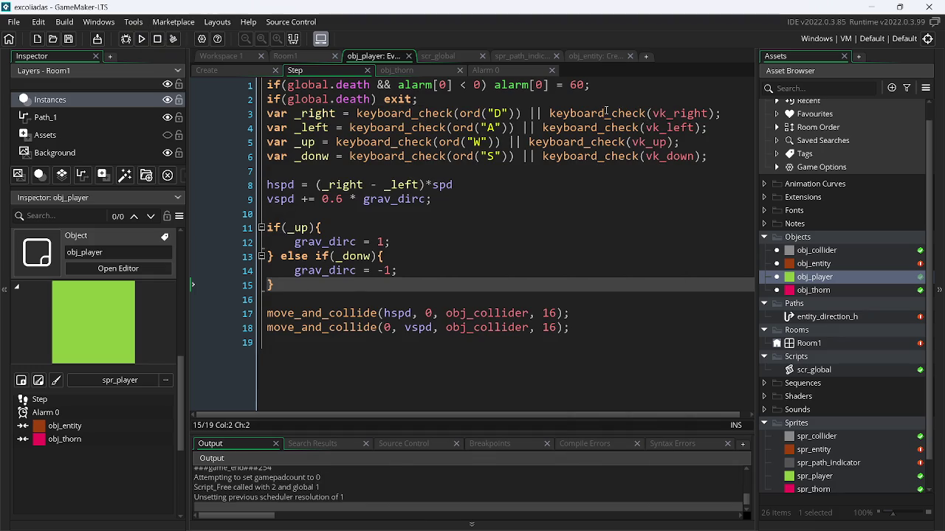
click(481, 72)
Delete the spd = 0 statement from Alarm 0's first line.
mouse_move(341, 127)
mouse_down()
mouse_move(286, 127)
mouse_move(260, 114)
mouse_up()
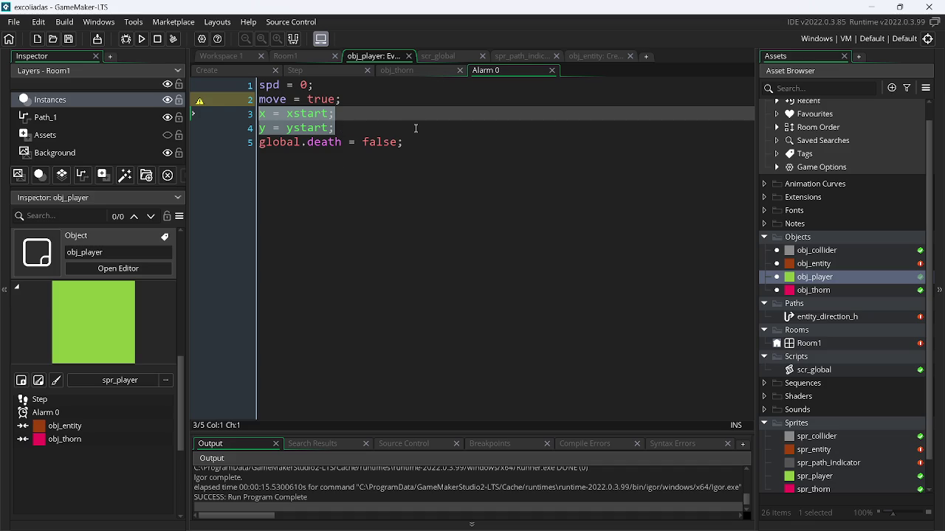
click(315, 85)
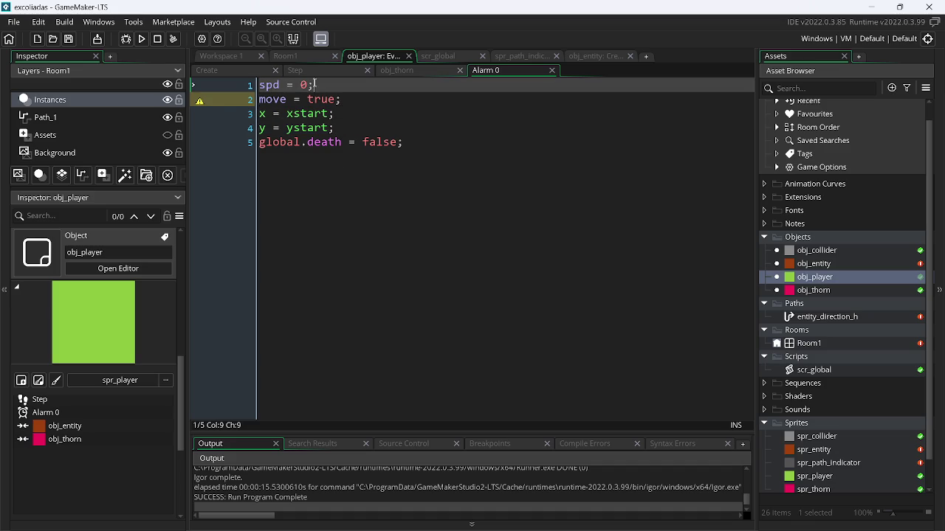
drag(310, 87, 196, 92)
key(BackSpace)
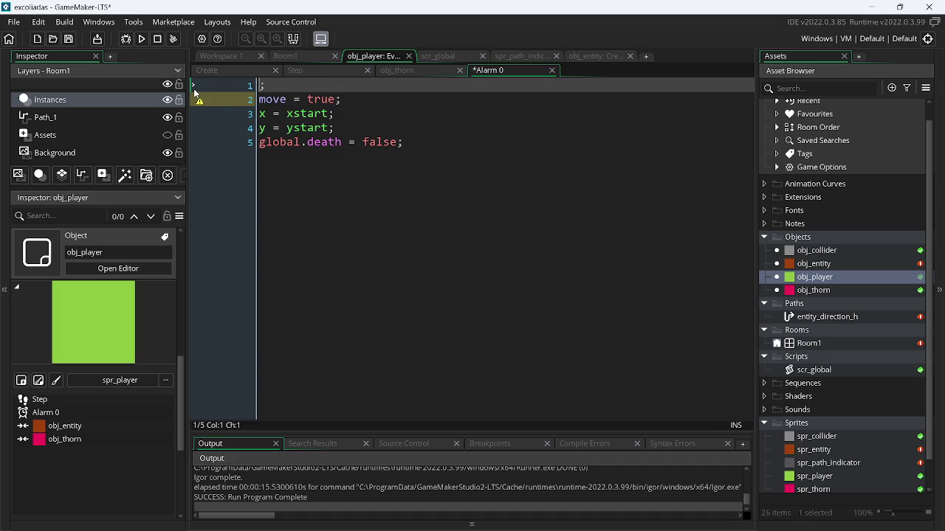
key(BackSpace)
key(Down)
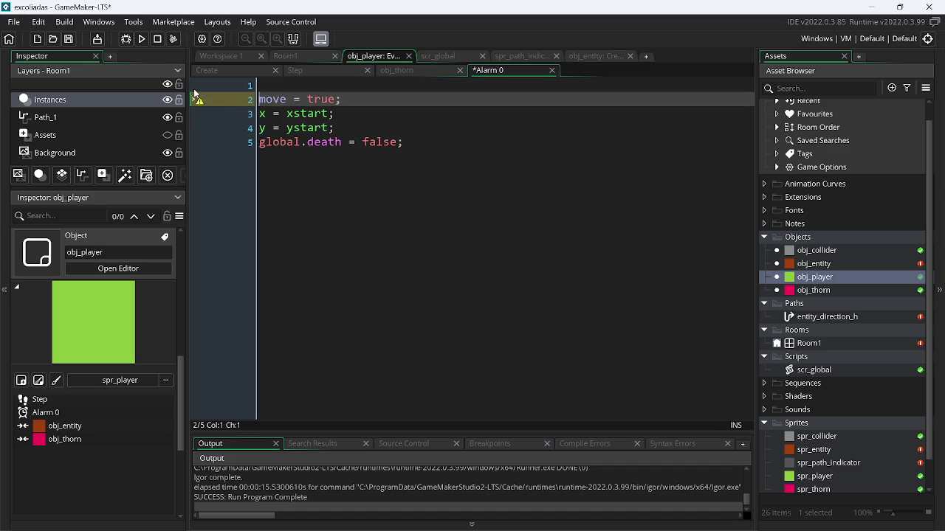
Remove the move = true line and blank line, save, and rerun the game.
key(BackSpace)
key(shift+End)
key(BackSpace)
key(Delete)
key(ctrl+s)
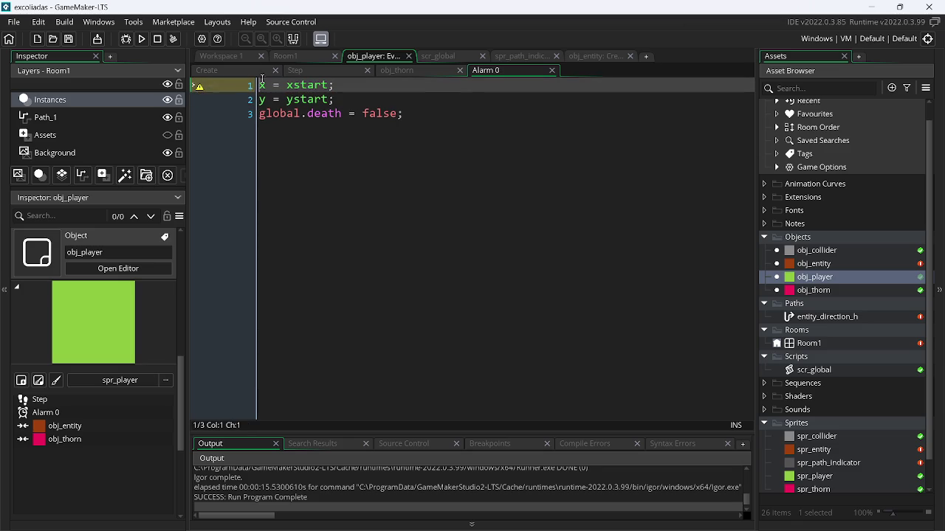
click(142, 40)
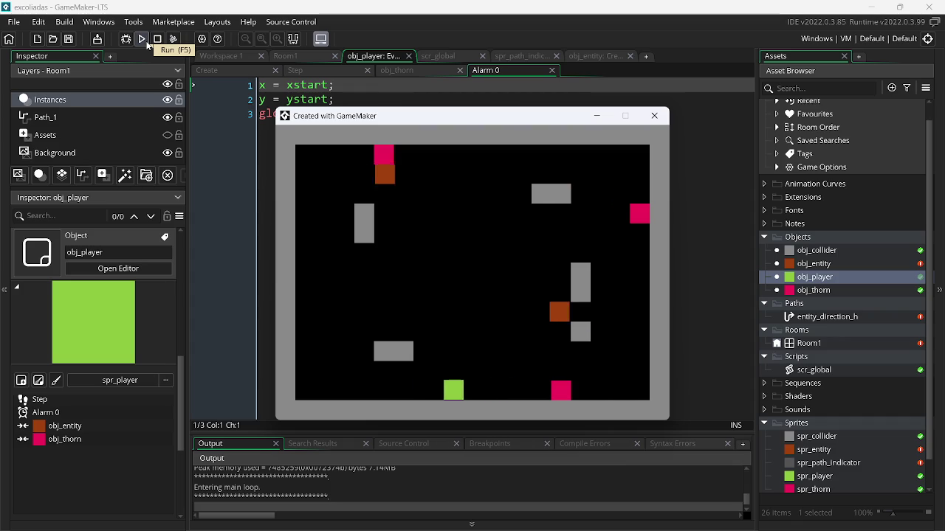
Play the respawned player, flip it to the ceiling and move along it, then close the game.
key(Left)
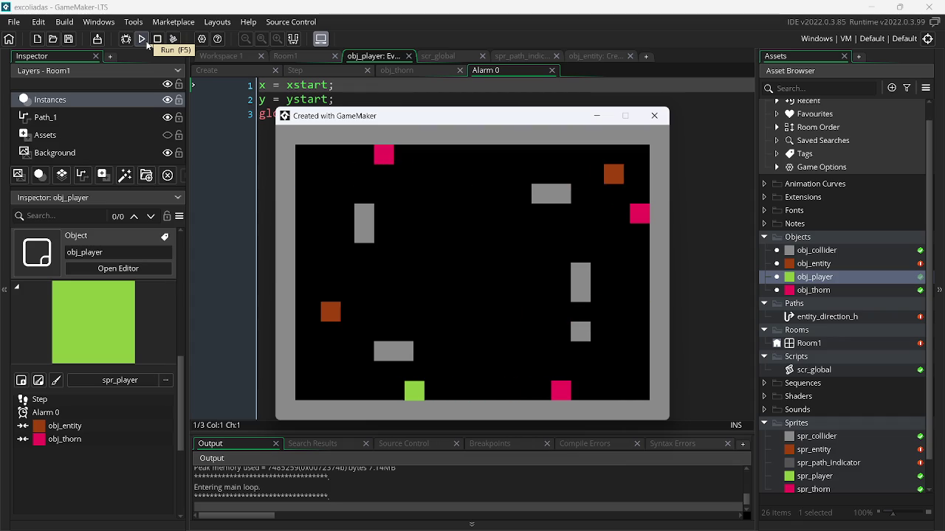
key(Up)
key(Right)
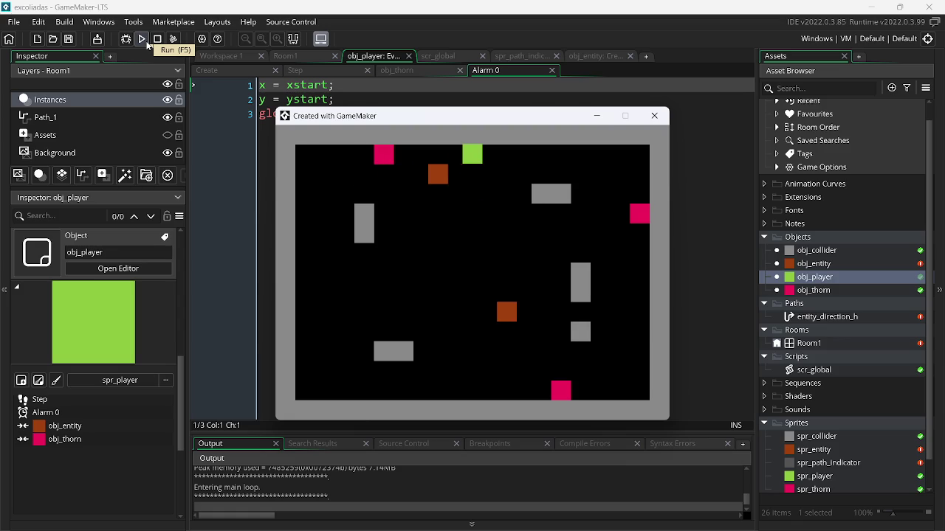
key(Left)
key(Right)
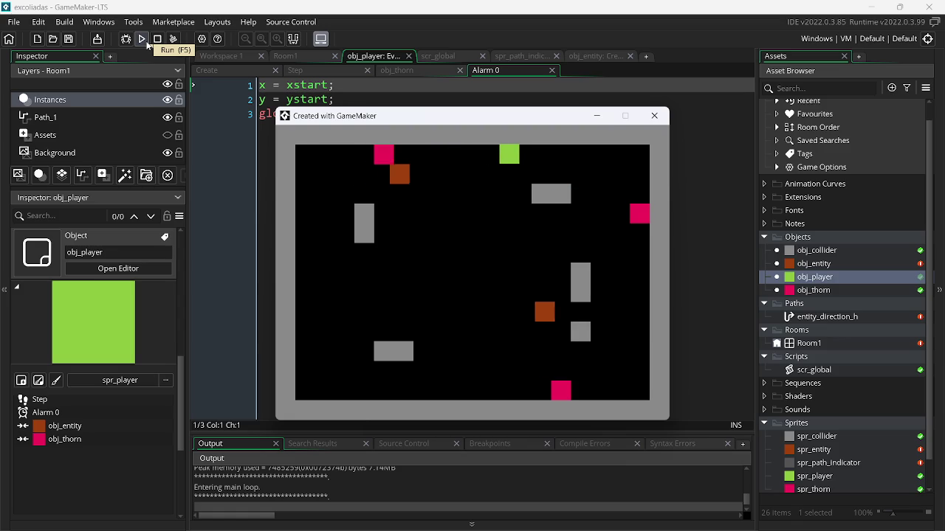
click(654, 115)
click(323, 72)
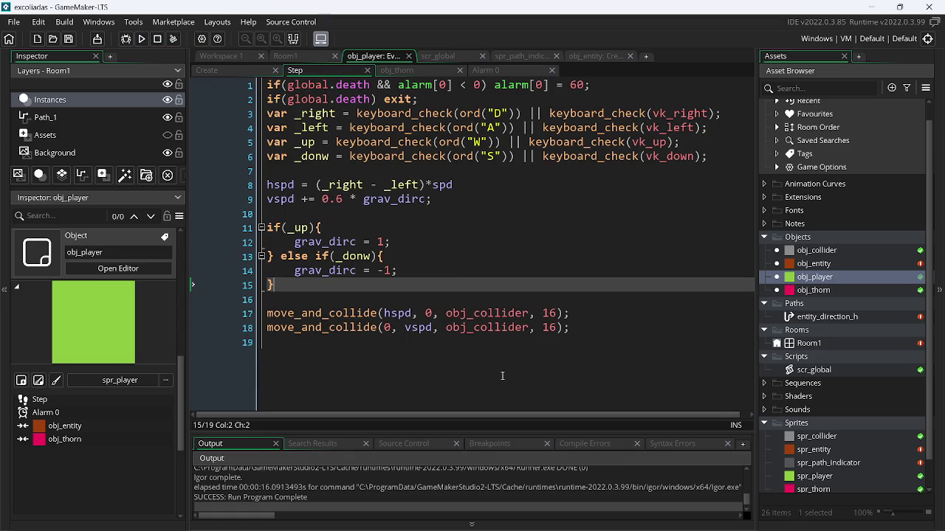
Swap the grav_dirc values to -1 under _up and 1 under _donw.
click(251, 71)
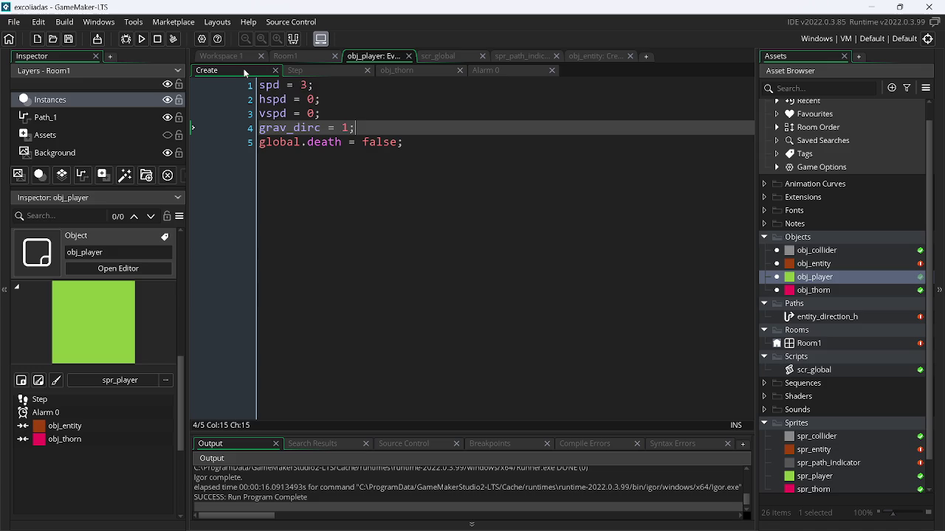
click(321, 72)
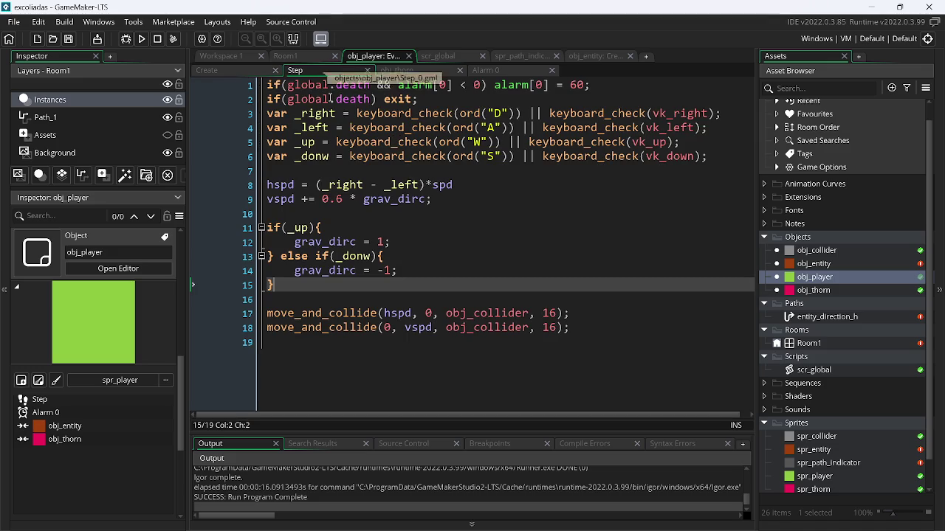
click(394, 270)
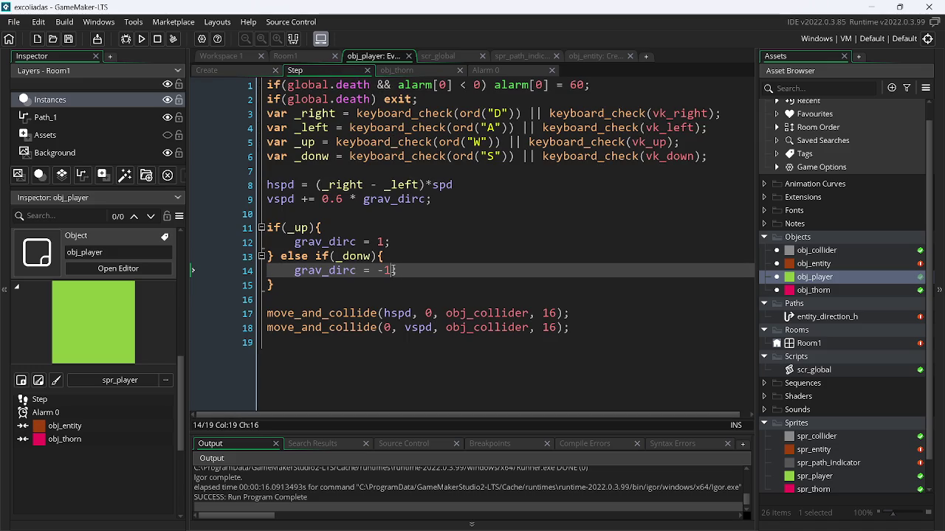
key(BackSpace)
key(Up)
key(Up)
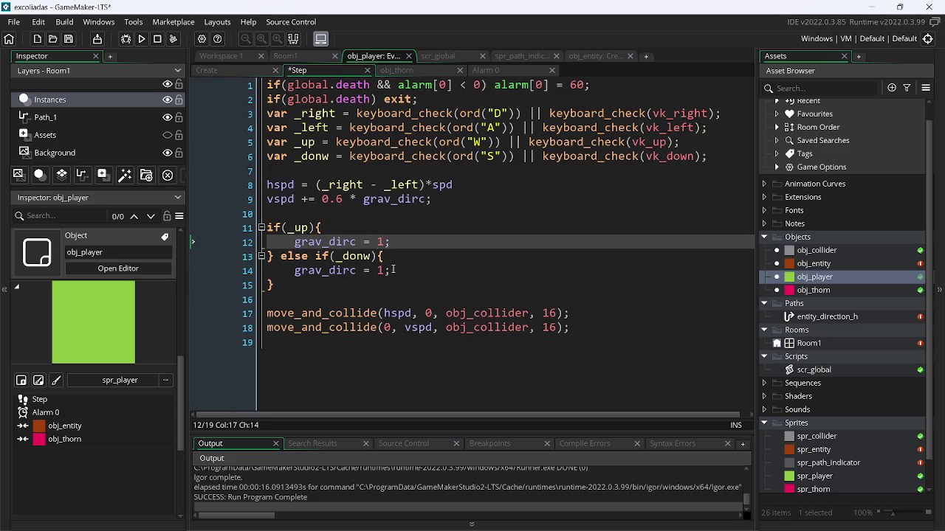
text(-)
Run the game, flip the player to the ceiling and back down, then close it.
key(F5)
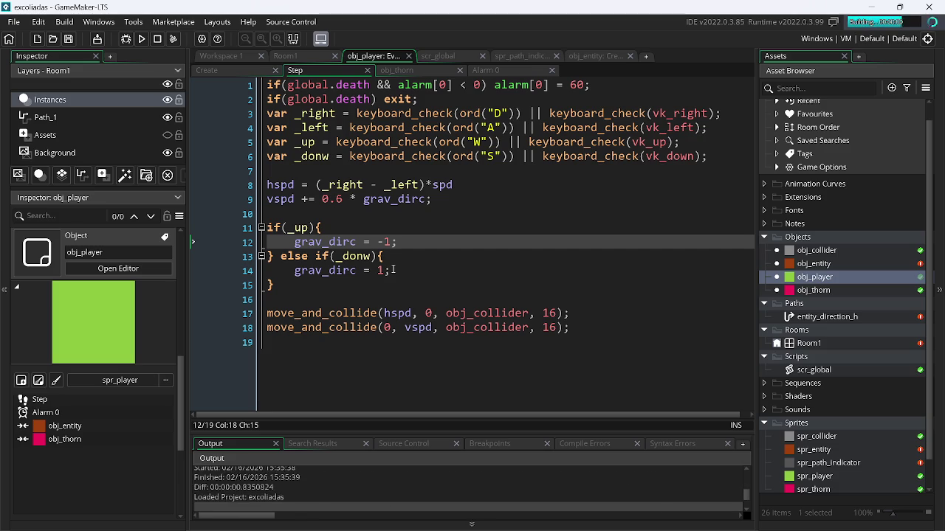
key(Left)
key(Left)
key(Left)
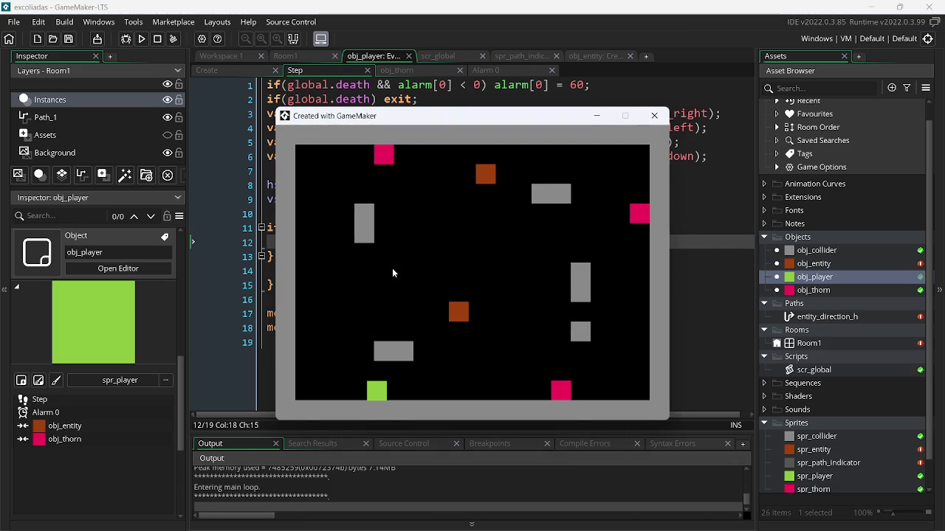
key(Right)
key(Up)
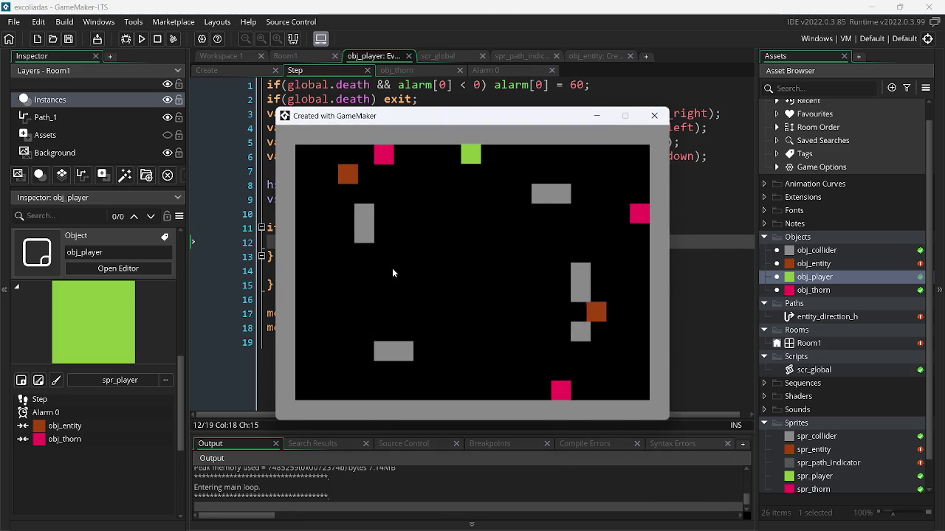
key(Right)
key(Left)
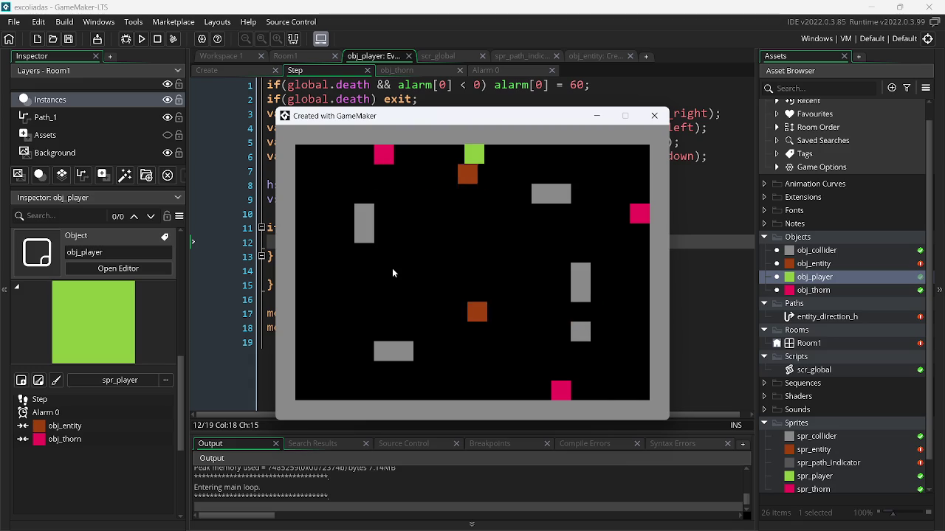
key(Down)
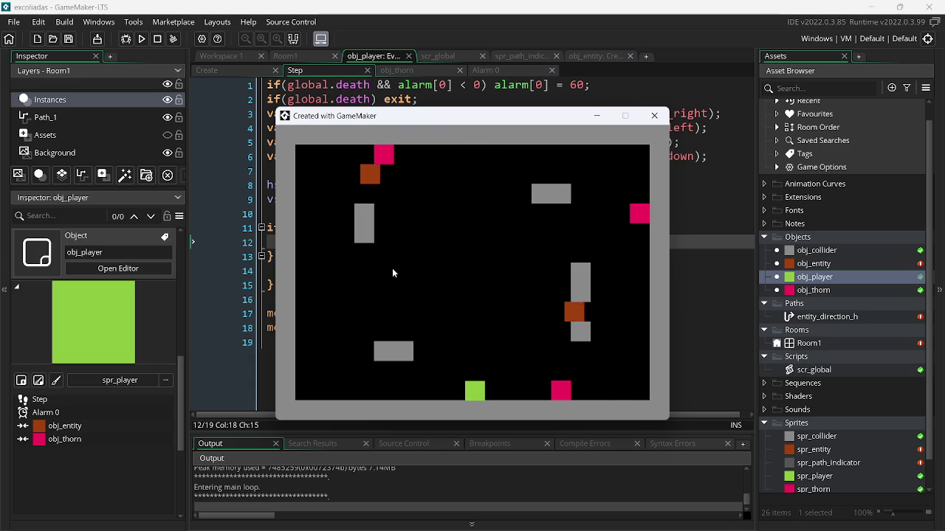
click(654, 116)
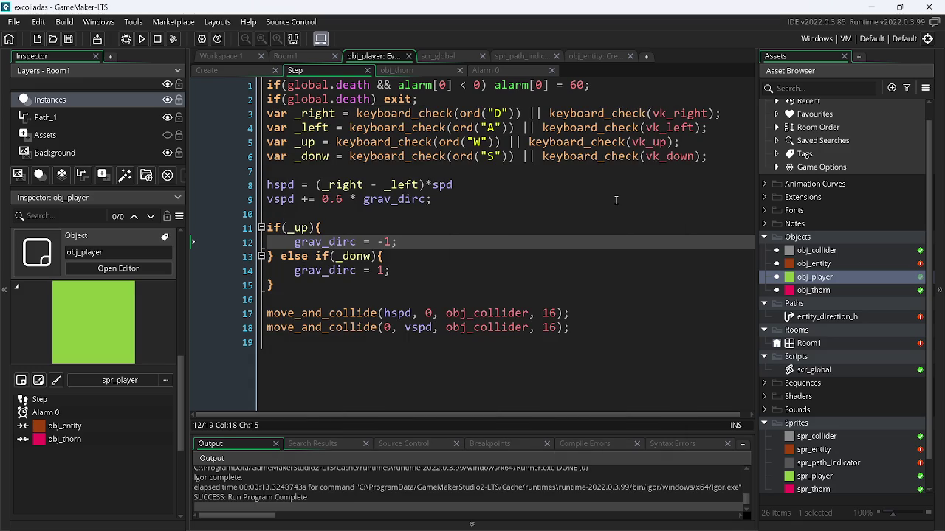
Delete the ', 16' argument from both move_and_collide calls.
double_click(550, 327)
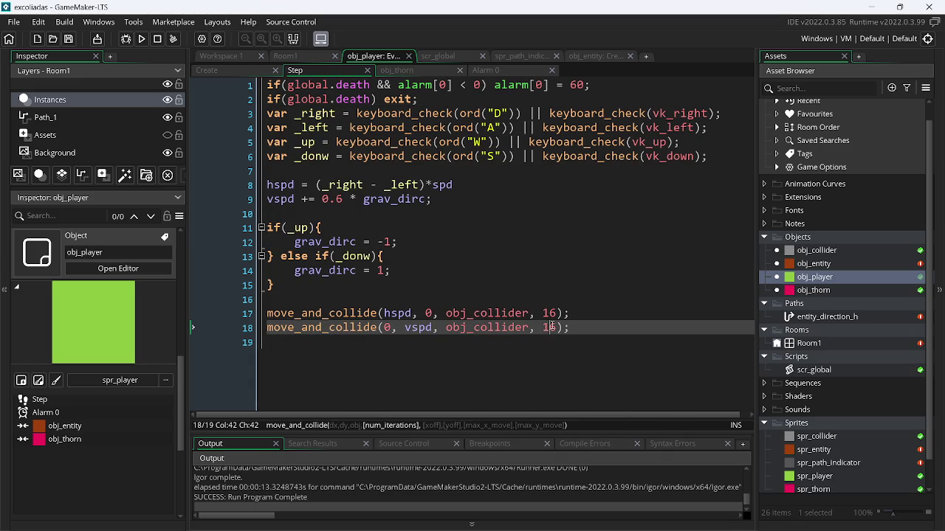
key(BackSpace)
key(BackSpace)
key(Up)
key(Right)
key(Right)
key(Right)
key(BackSpace)
key(BackSpace)
key(BackSpace)
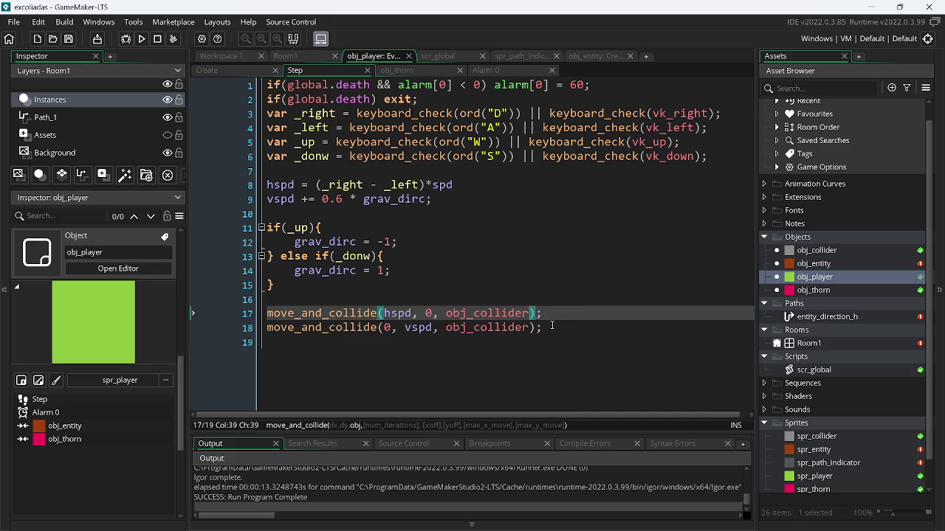
Run the game and move the player around to test collisions.
key(F5)
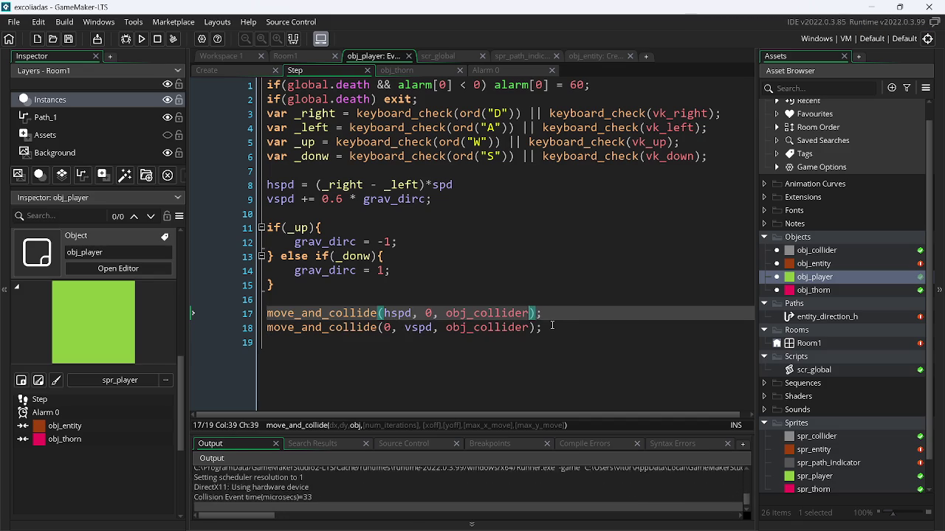
key(Right)
key(Left)
key(Up)
key(Up)
key(Right)
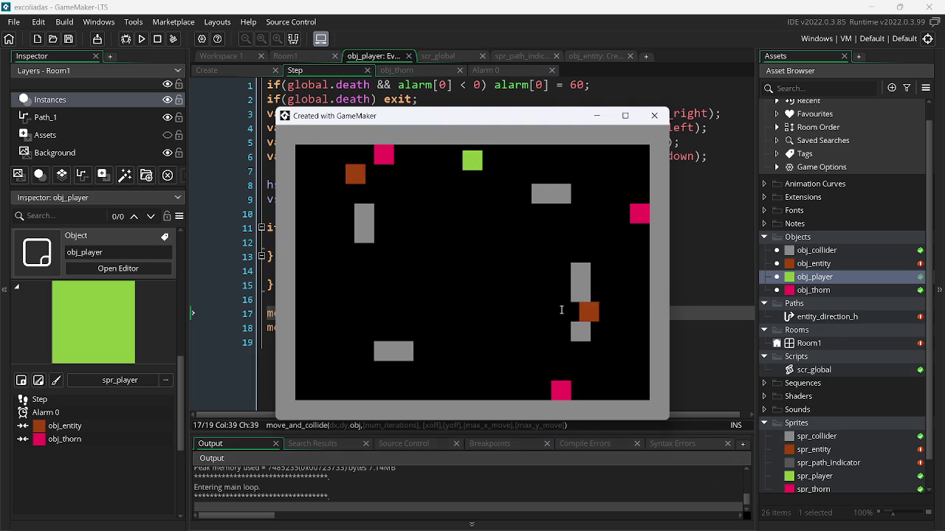
drag(540, 327, 255, 314)
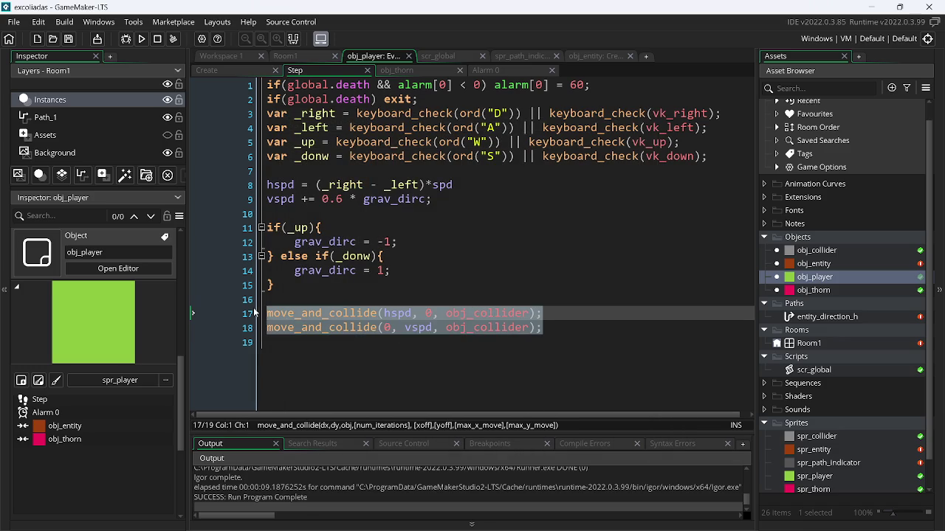
Replace the move_and_collide lines with an if (place_meeting(x + hspd, y, obj_collider)) block.
key(BackSpace)
text(if()lac)
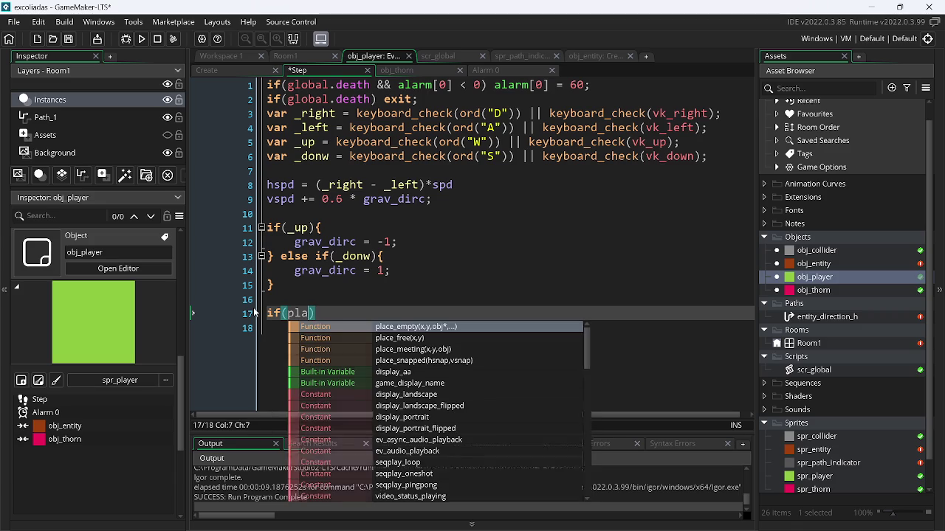
key(Down)
key(Return)
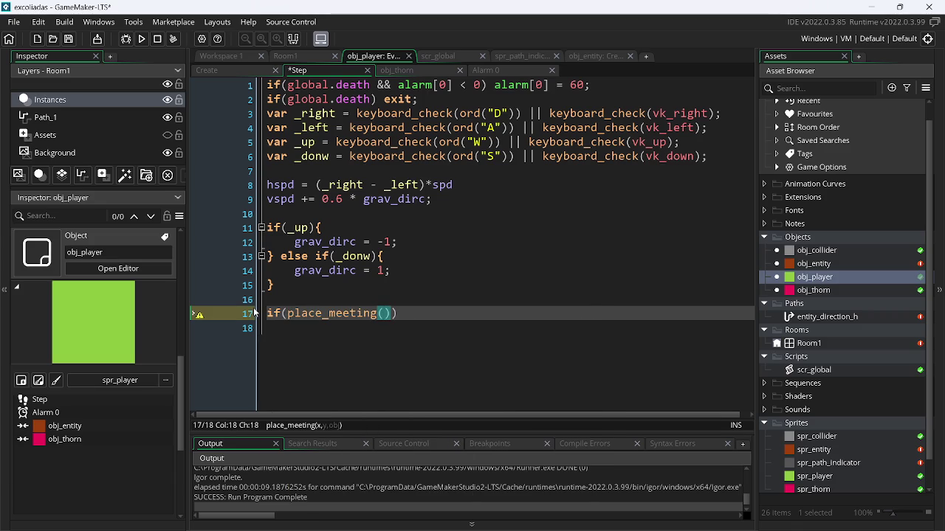
text(x + )
text(hspd, y ob)
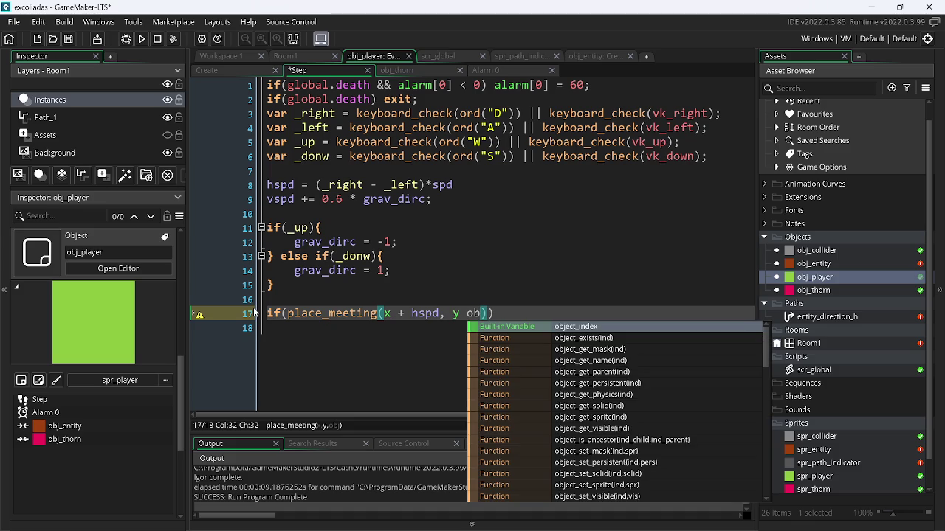
key(BackSpace)
key(BackSpace)
text(, obj_)
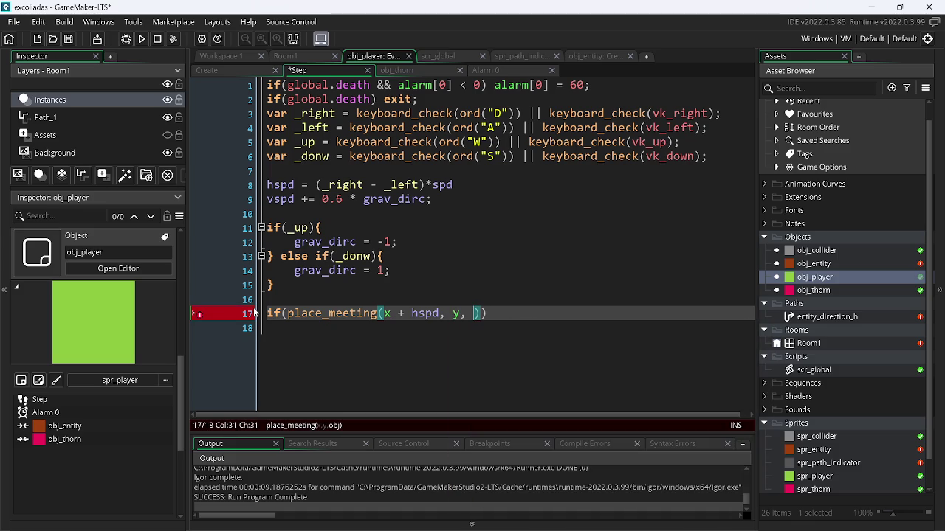
key(Return)
text())
key(Left)
key(Return)
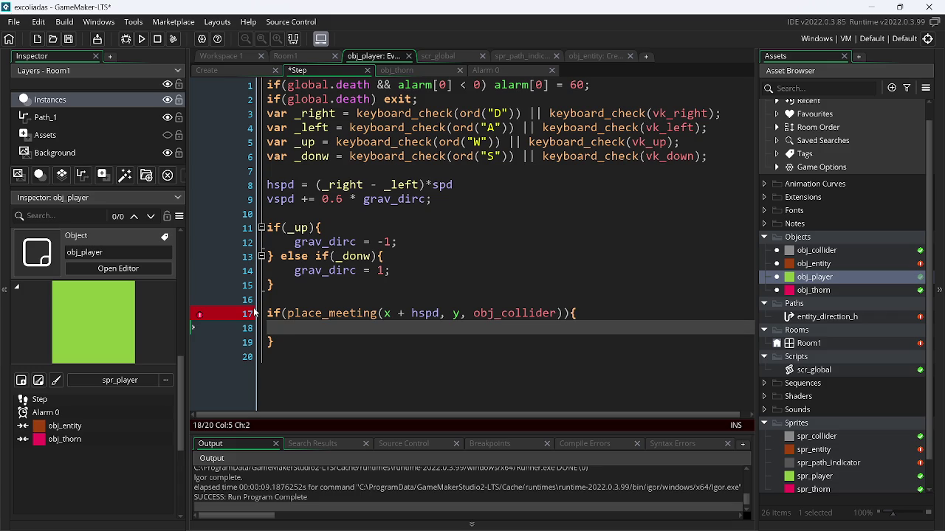
Inside the if block, add a while loop checking place_meeting(x + sign(hspd), y, obj_collider).
text(w)
key(Down)
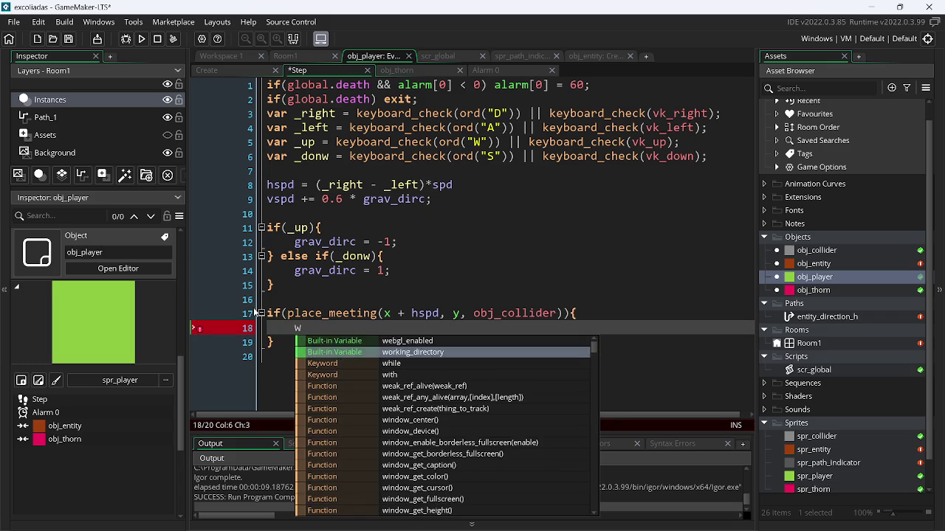
key(Down)
key(Return)
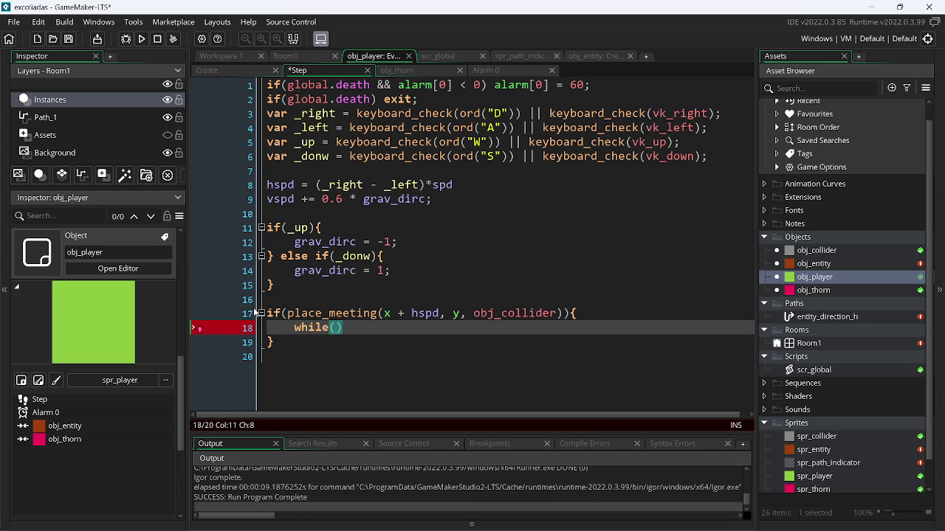
text(!pla)
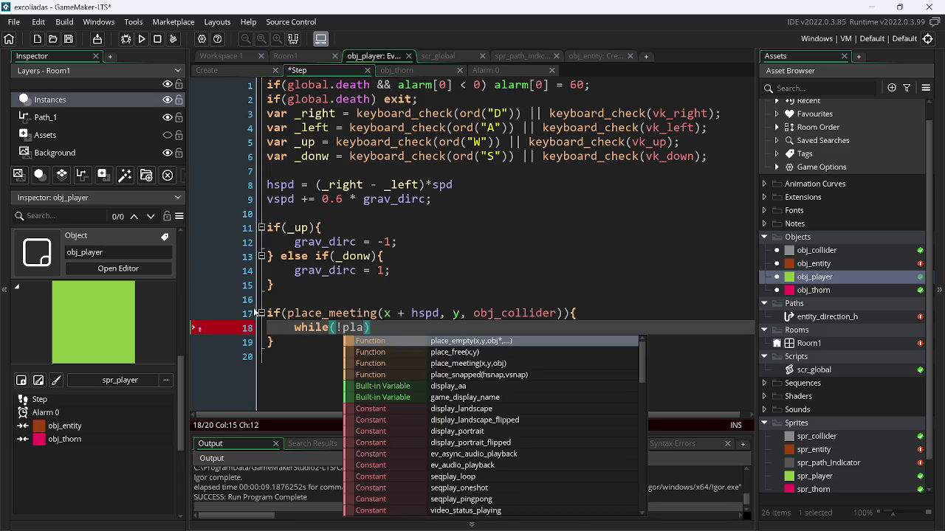
key(Return)
key(BackSpace)
key(BackSpace)
key(BackSpace)
key(Right)
key(Left)
text(me)
key(Return)
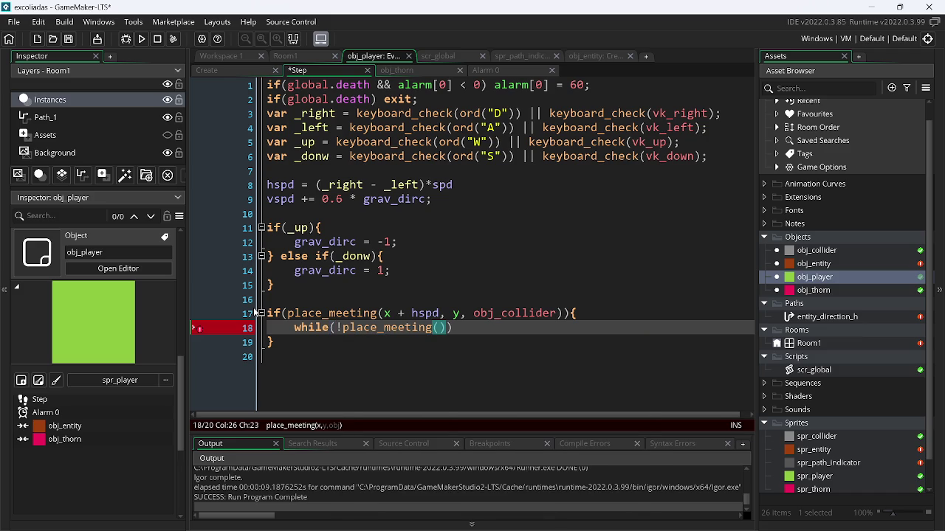
text(x + si)
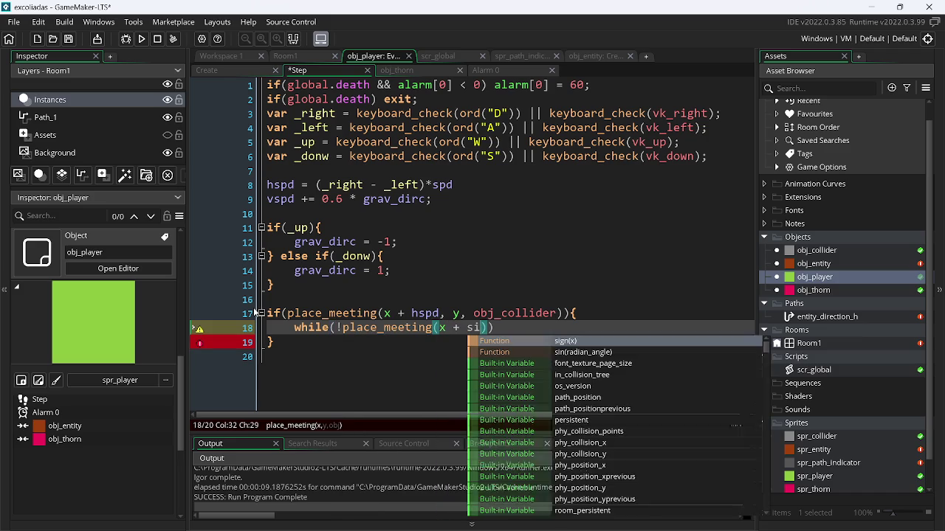
key(Return)
text(hsdp)
text(), y)
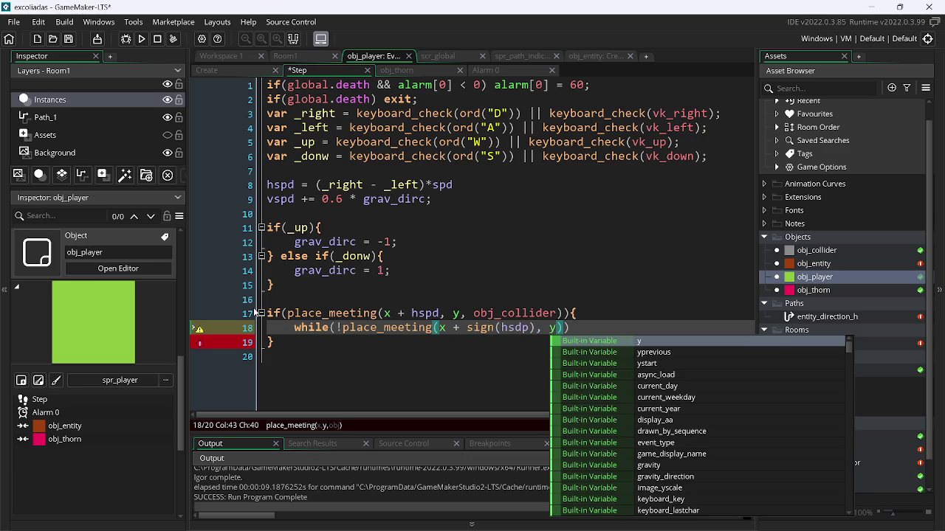
text(, obj_)
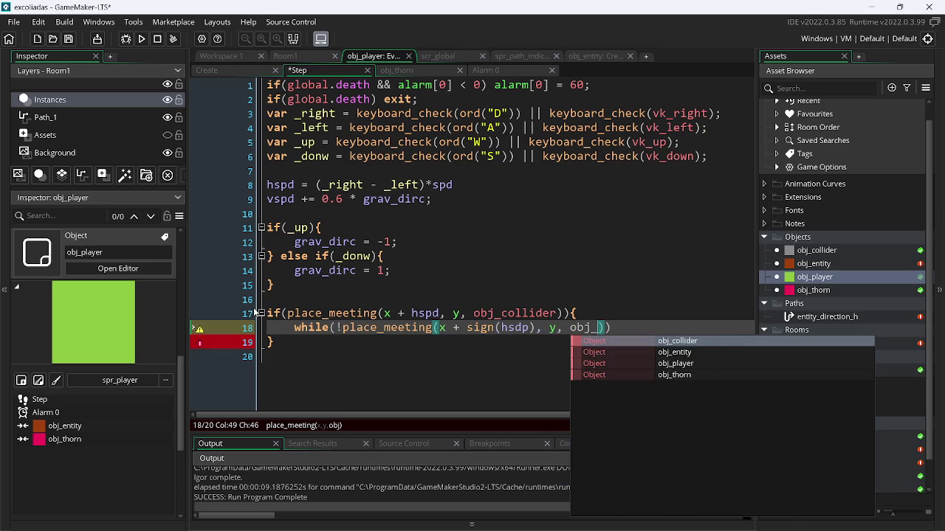
key(Return)
text()){)
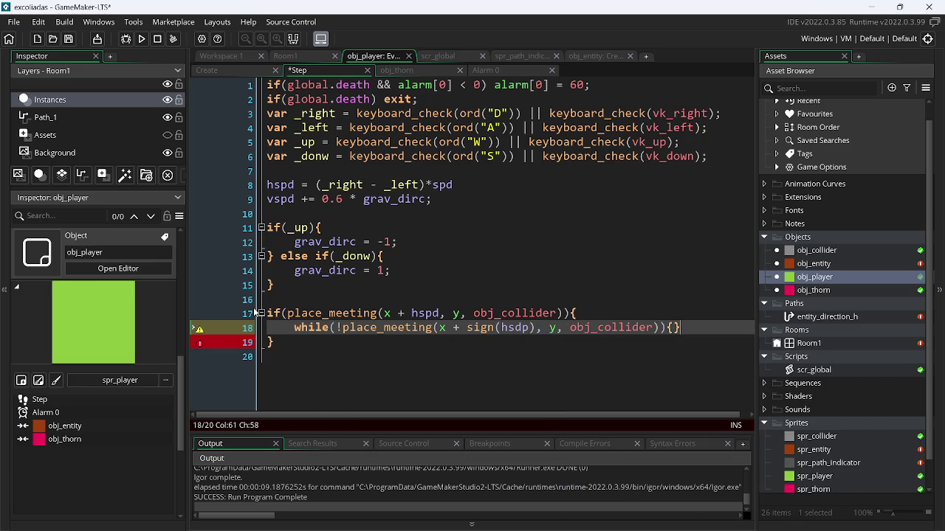
Make the while loop body step x by sign(hspd).
key(Return)
text(x += s)
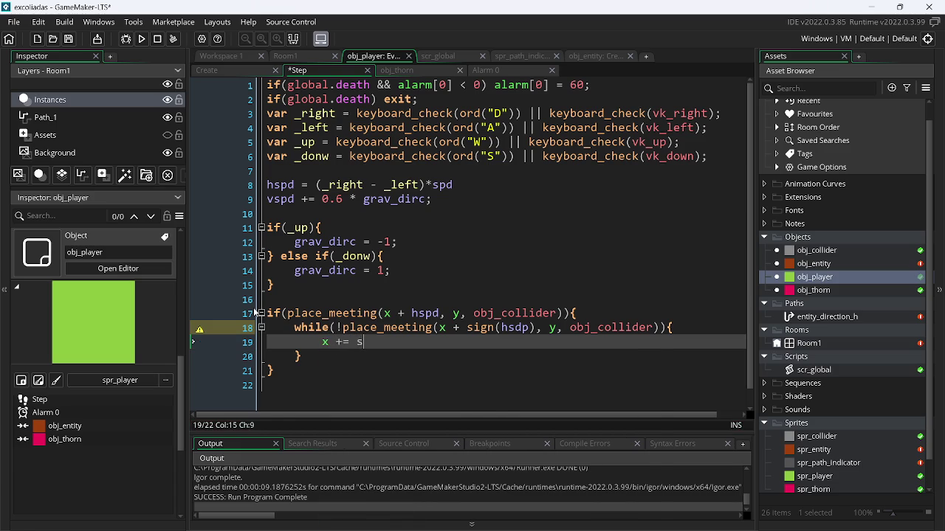
text(ign(hspd)
key(Right)
text(;)
Set hspd to 0 after the loop and add x += hspd; below the if block.
key(Down)
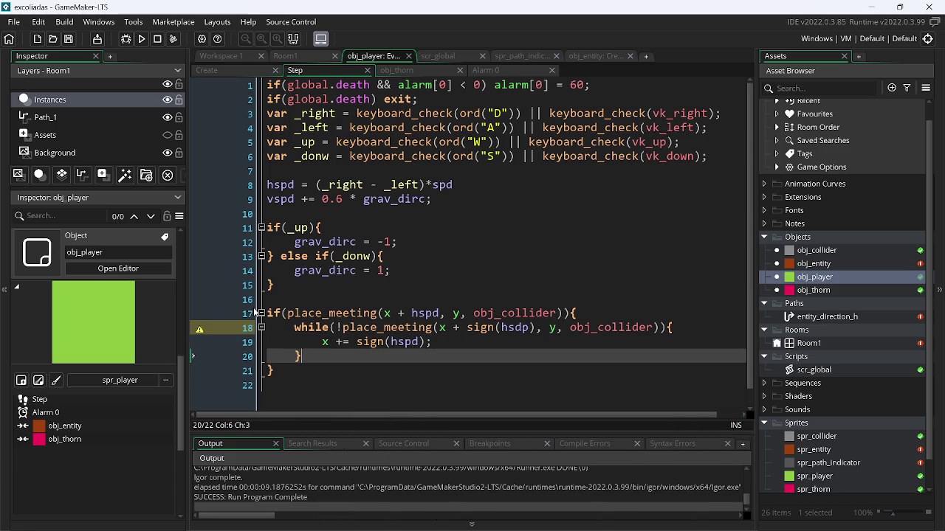
key(Return)
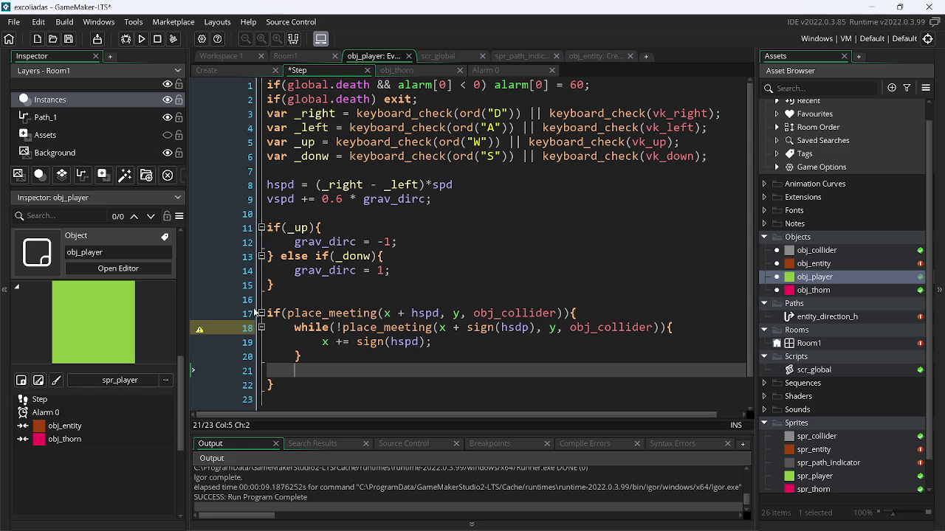
text(hspd = 0;)
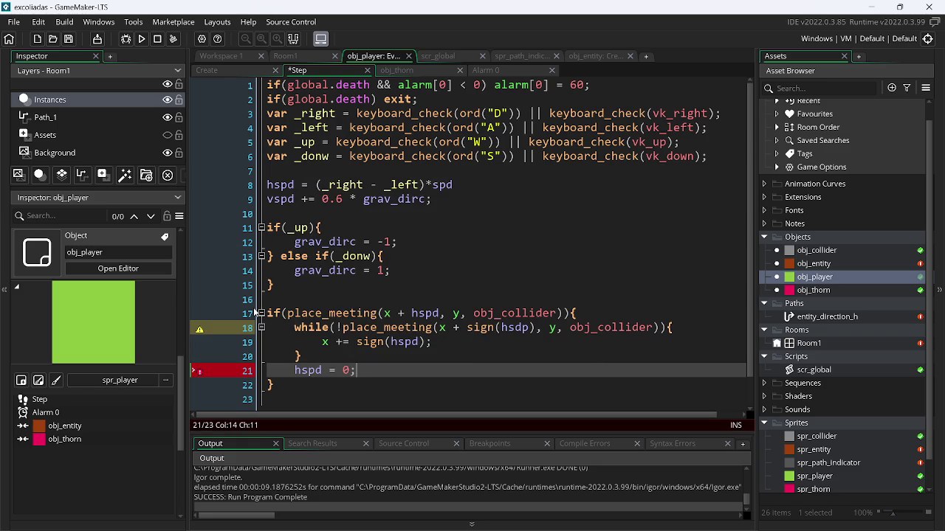
key(Down)
key(Return)
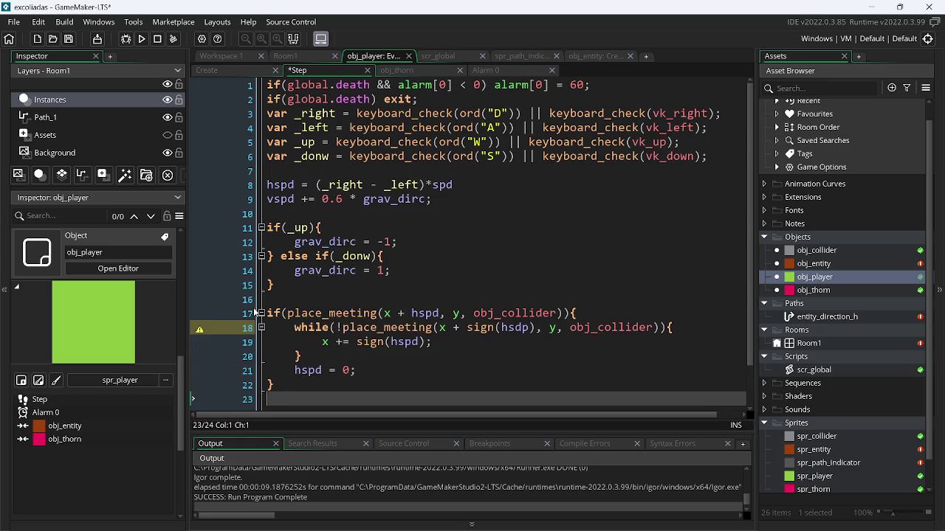
text(x += )
text(hsdp)
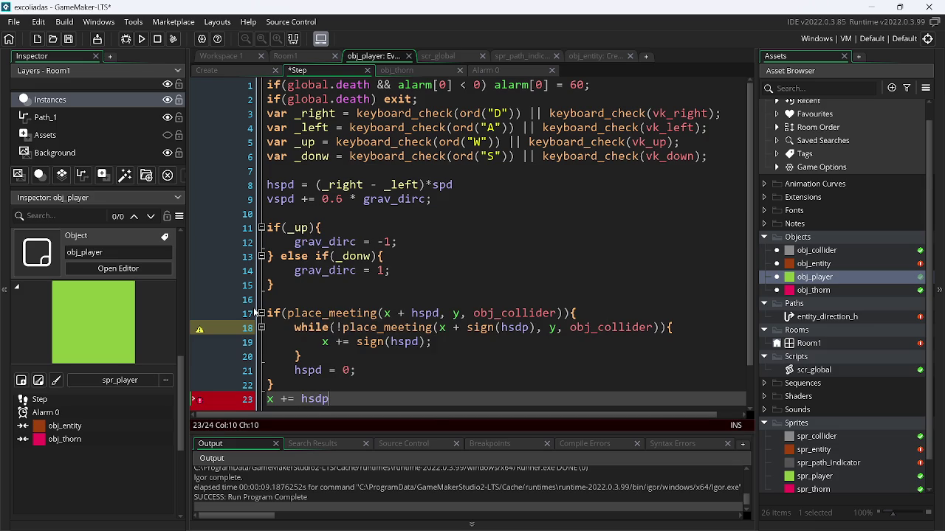
text(;)
key(Home)
key(Return)
key(Up)
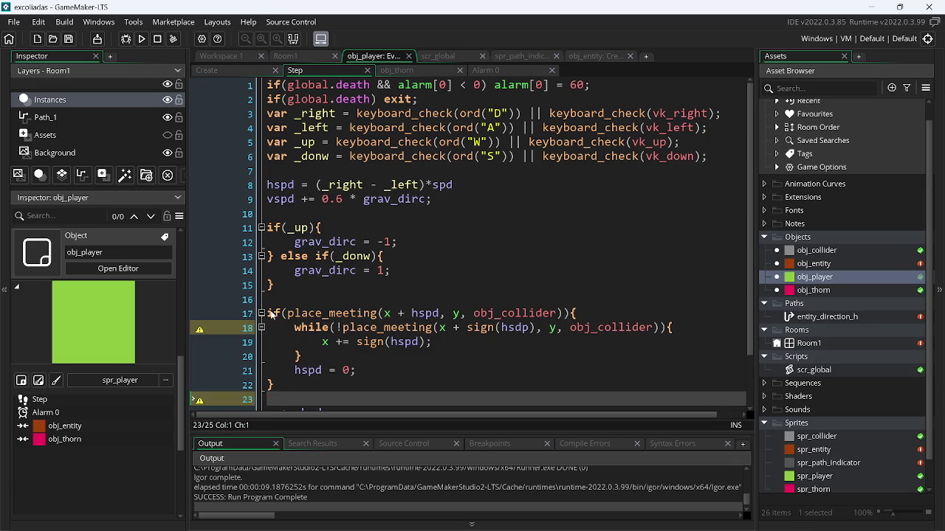
Fix the hsdp typos to hspd on lines 18 and 24.
scroll(227, 355, down, 2)
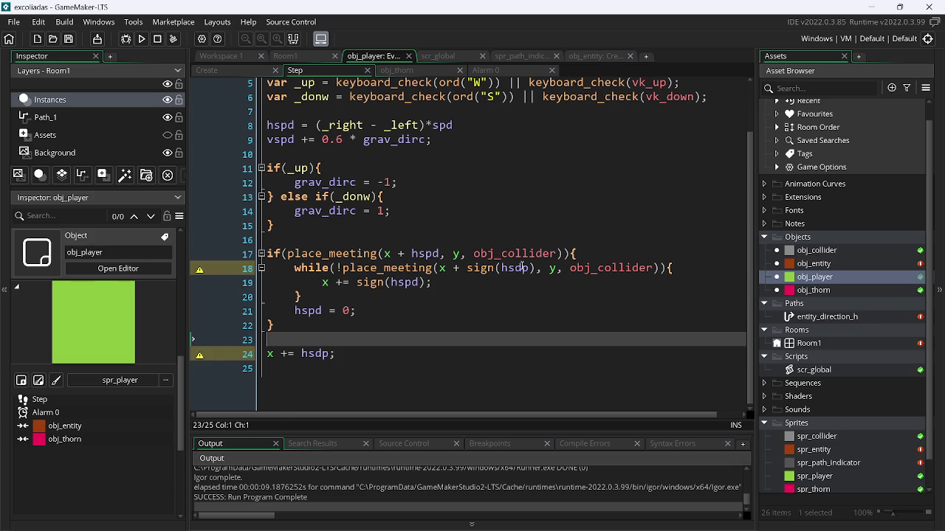
click(522, 267)
scroll(537, 274, up, 1)
key(BackSpace)
key(Delete)
text(pd)
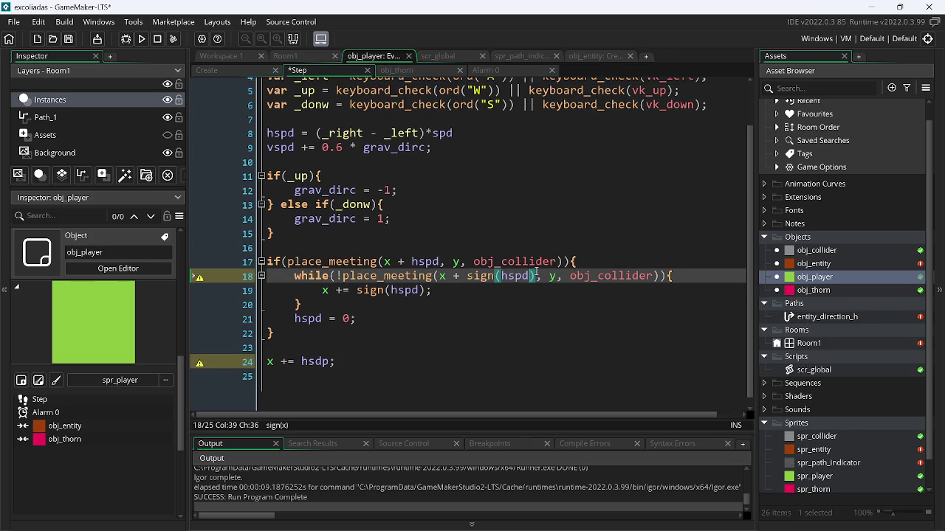
click(323, 361)
text(d;)
click(399, 344)
Select the horizontal collision block from line 17 to line 24.
click(360, 357)
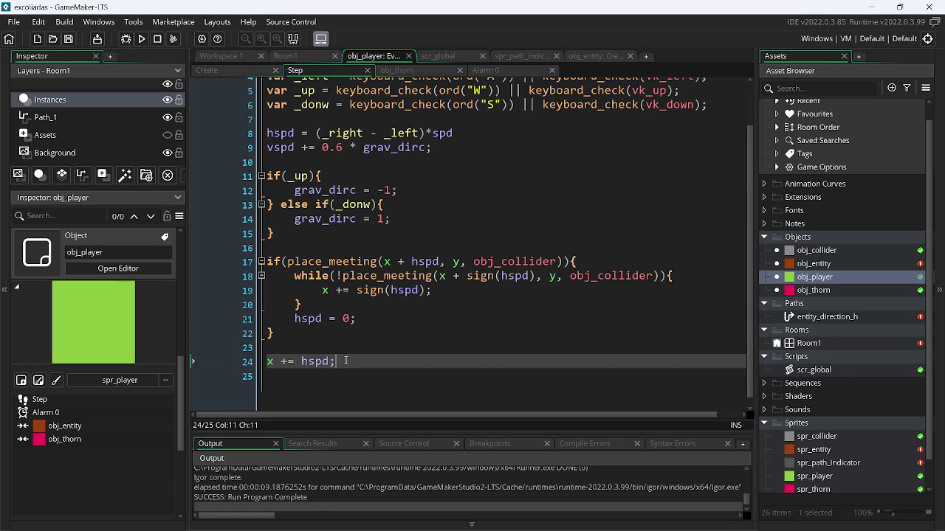
key(shift+Up)
key(shift+Up)
key(shift+Up)
key(shift+Home)
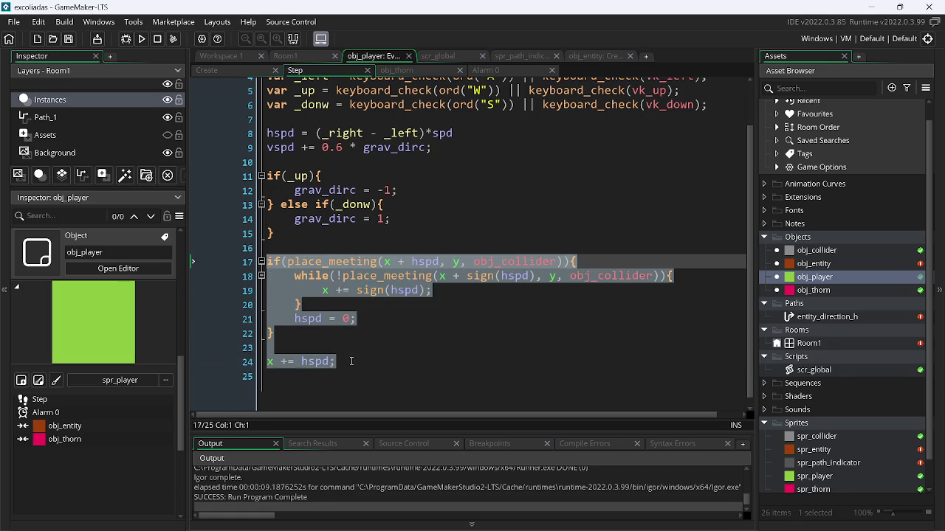
Paste a copy of the horizontal collision block below x += hspd;.
key(ctrl+c)
click(351, 361)
key(Return)
key(Return)
key(ctrl+v)
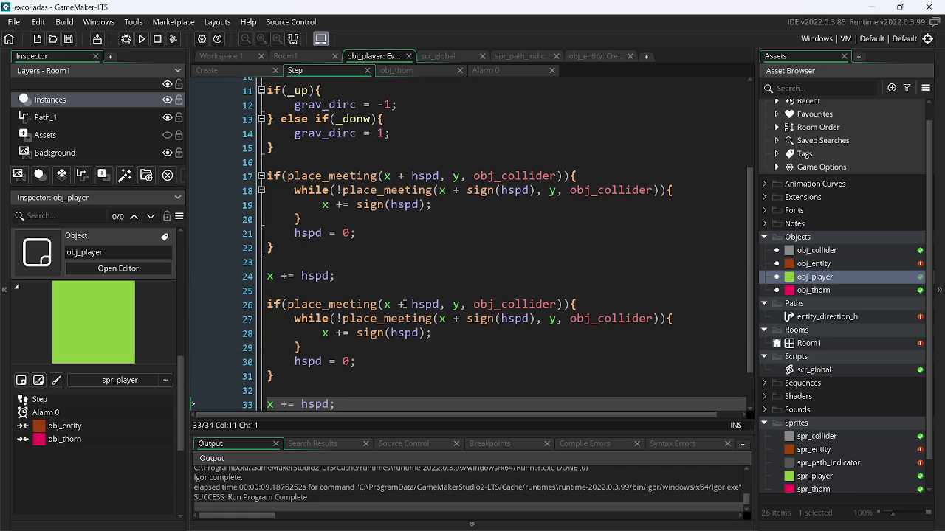
In the copied while condition, move the sign offset from the x argument to y.
drag(409, 304, 440, 315)
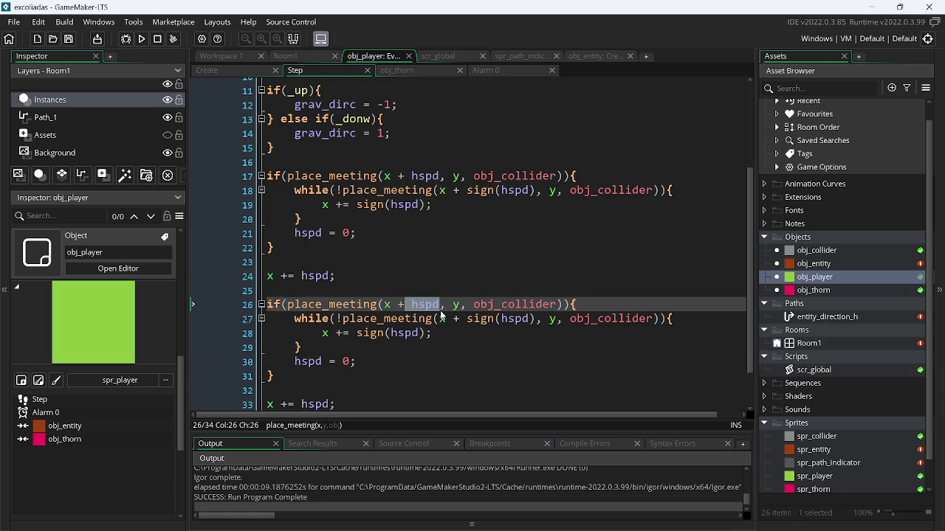
key(BackSpace)
key(BackSpace)
key(BackSpace)
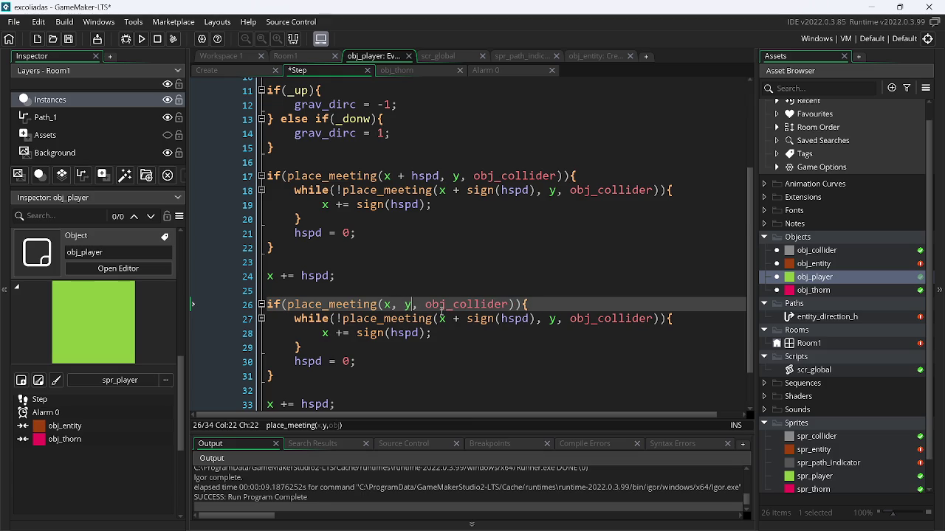
text(+ hspd)
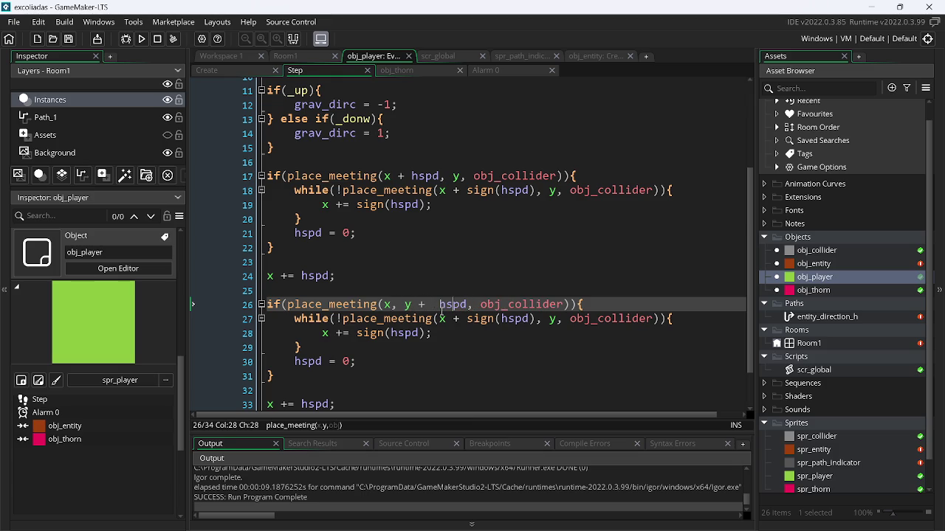
key(BackSpace)
click(443, 318)
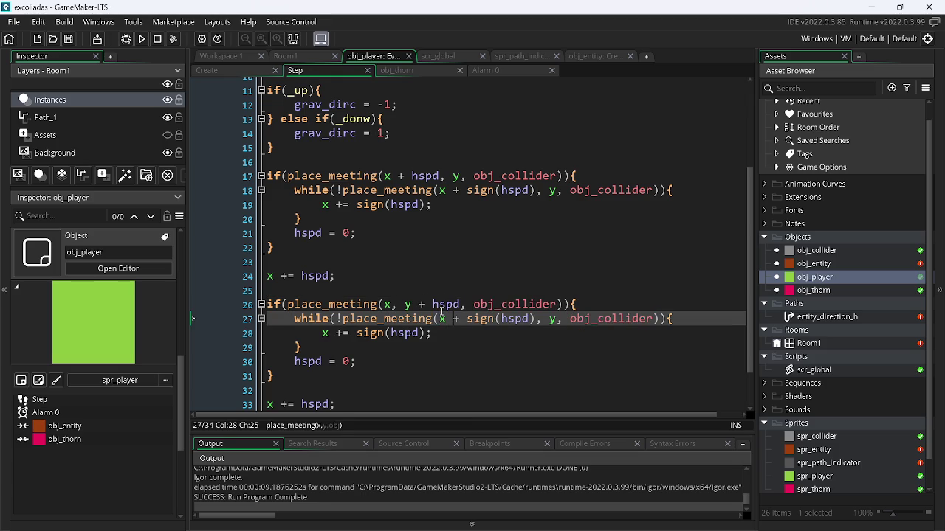
key(shift+Right)
key(shift+Right)
key(shift+Right)
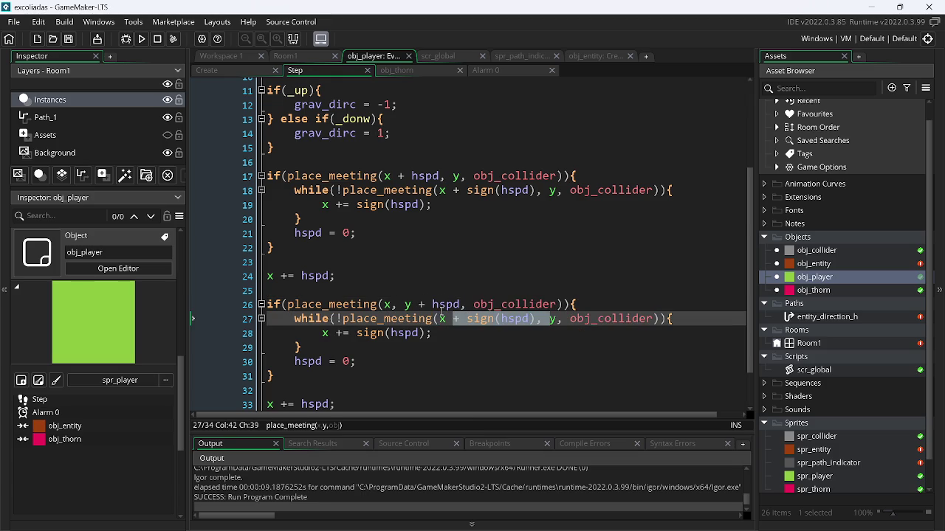
key(ctrl+x)
key(BackSpace)
key(Right)
key(Right)
key(Right)
key(ctrl+v)
key(Left)
key(Left)
key(Left)
key(Left)
key(Right)
key(Right)
key(Right)
key(Right)
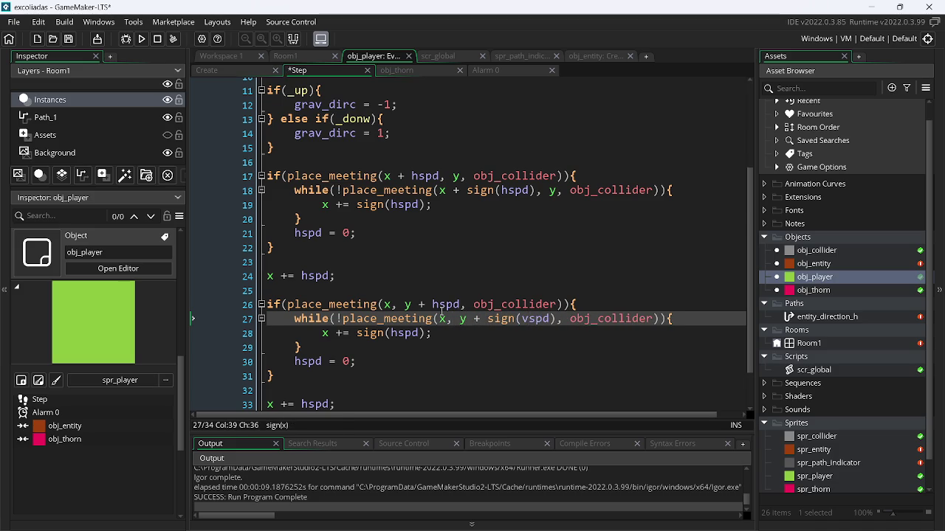
Change hspd to vspd and x to y in the copied check, step and reset lines.
key(Up)
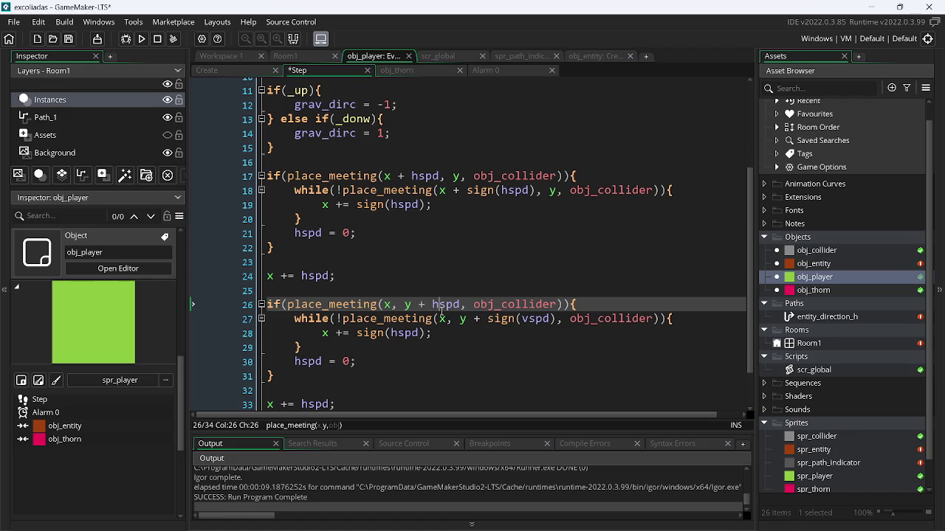
key(BackSpace)
text(v)
key(Down)
key(Down)
key(Left)
key(Left)
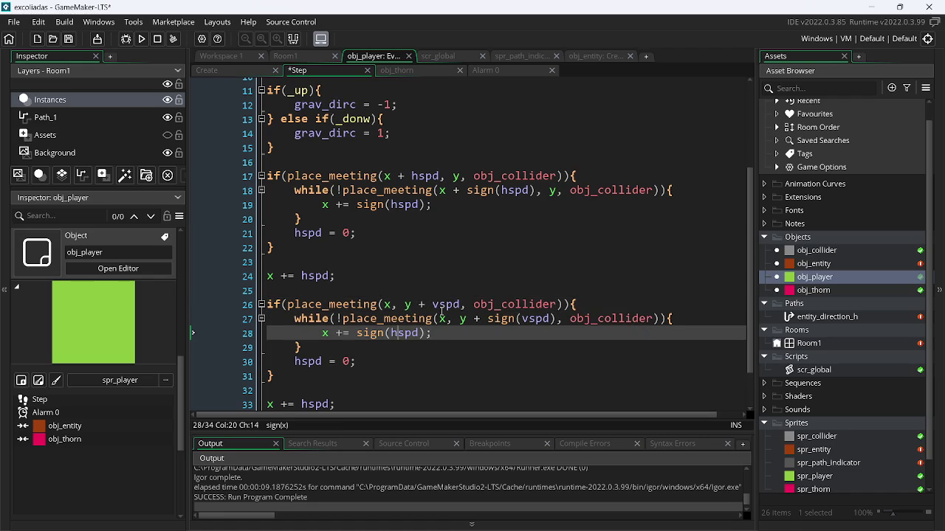
key(Left)
key(Left)
key(Left)
key(BackSpace)
text(y)
key(Down)
key(Down)
key(Left)
key(Left)
key(Left)
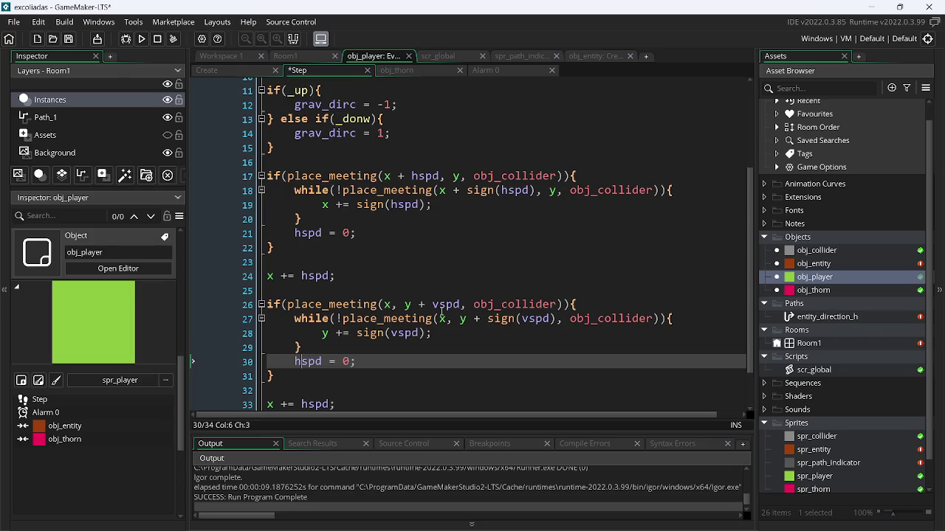
key(BackSpace)
text(v)
key(Down)
key(Down)
key(Down)
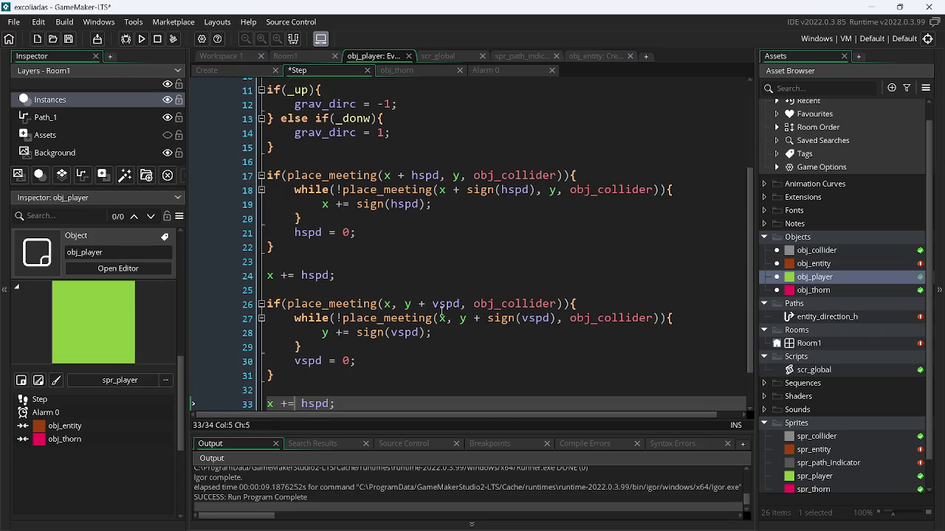
Save, change the final line to y += vspd, and build and run the game.
key(ctrl+s)
key(Right)
key(Right)
key(Right)
key(BackSpace)
text(v)
click(498, 371)
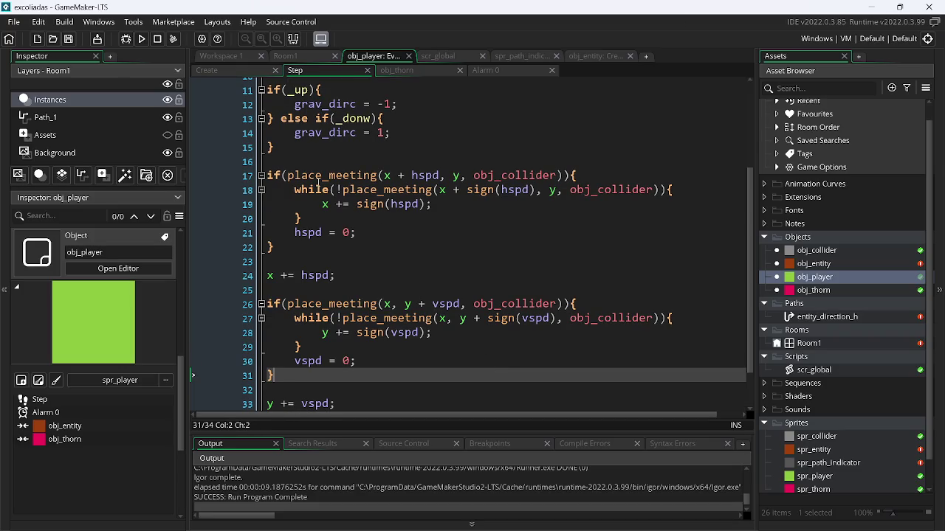
click(143, 39)
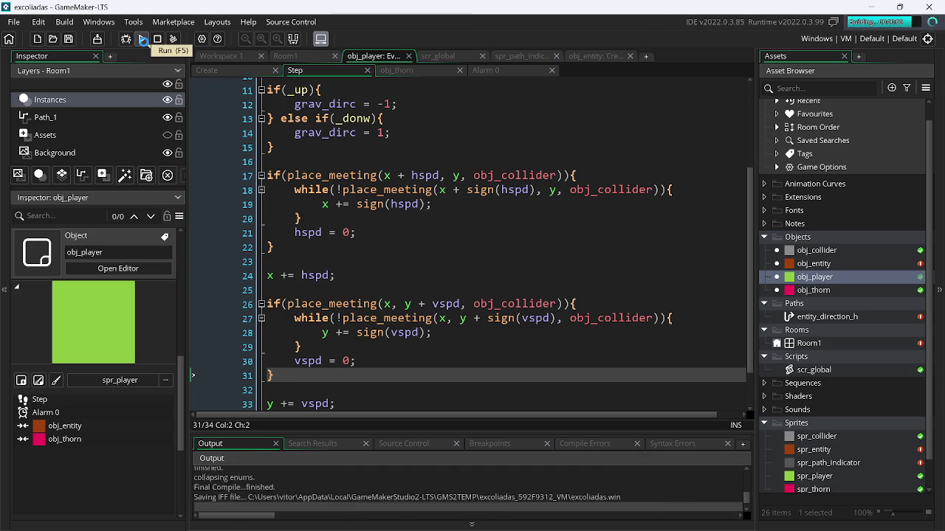
key(Left)
key(Right)
key(Up)
key(Left)
key(Right)
key(Down)
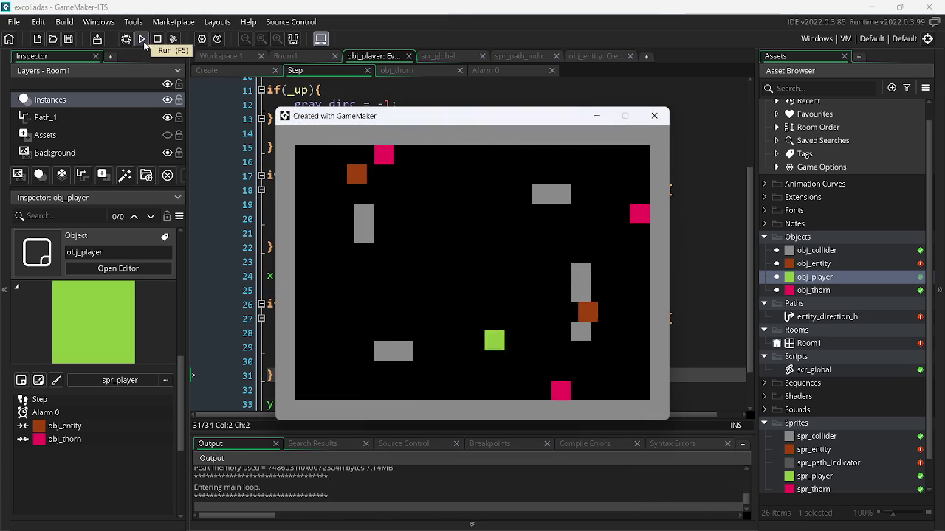
key(Left)
key(Right)
key(Up)
key(Right)
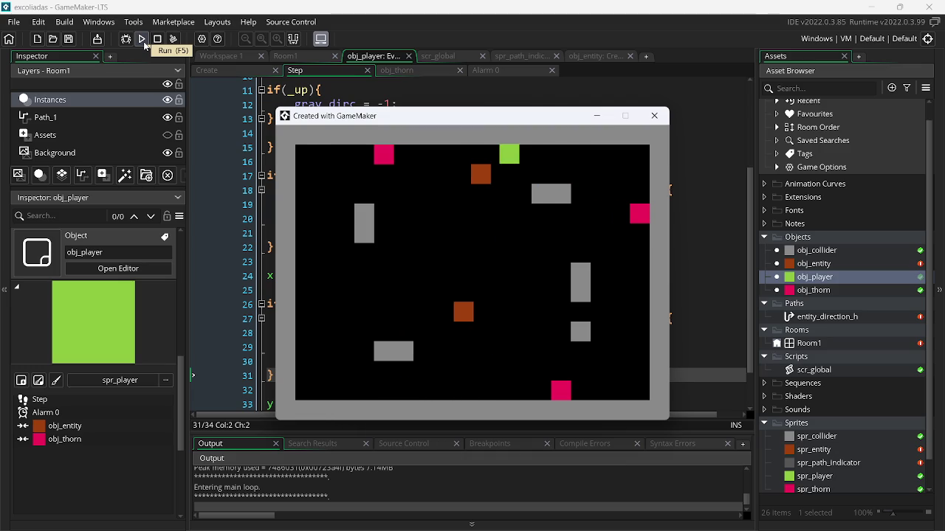
key(Escape)
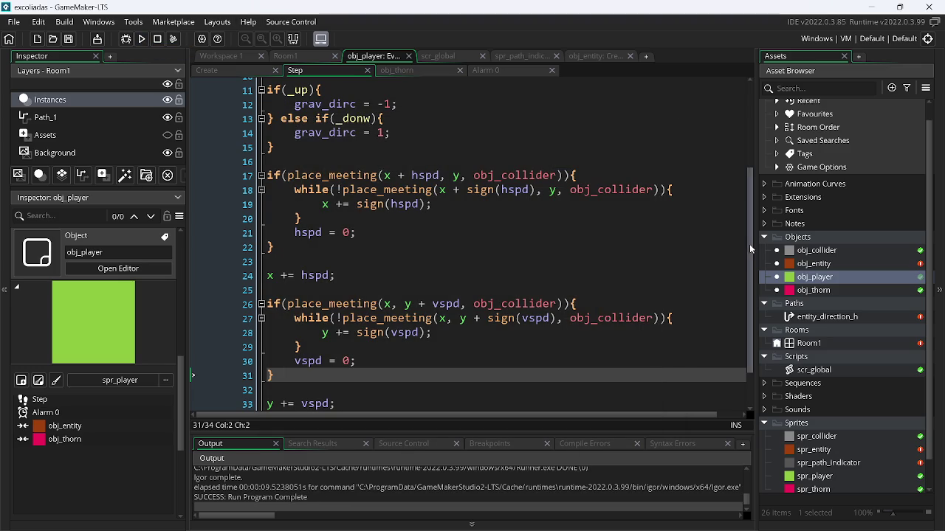
scroll(753, 155, up, 4)
click(344, 198)
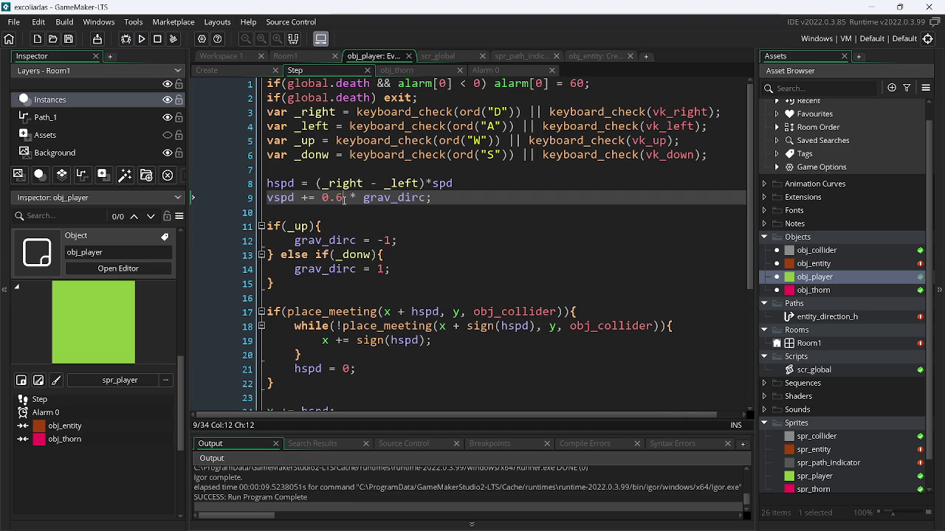
Change the gravity factor from 0.6 to 1, add vspd = clamp(vspd, -1, 1);, and run with F5.
key(BackSpace)
key(BackSpace)
key(BackSpace)
text(1)
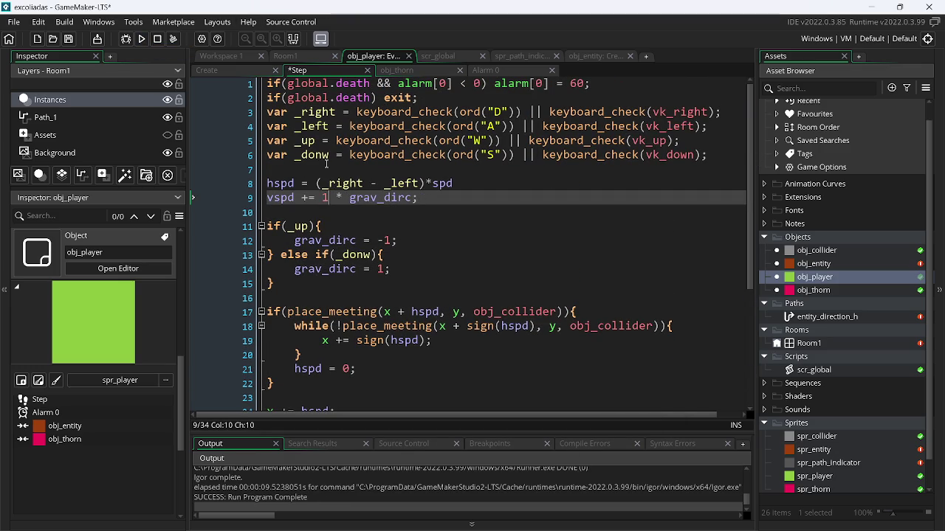
click(424, 197)
key(Return)
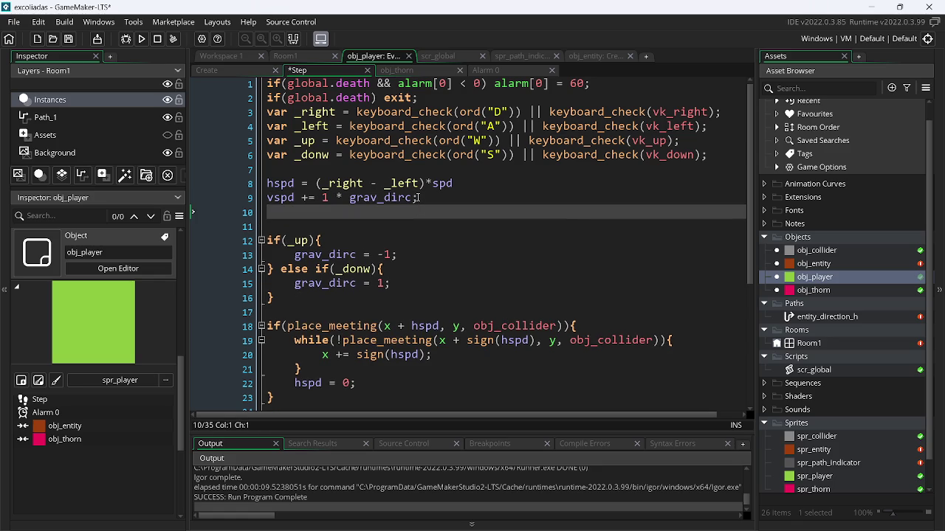
text(vspd = cl)
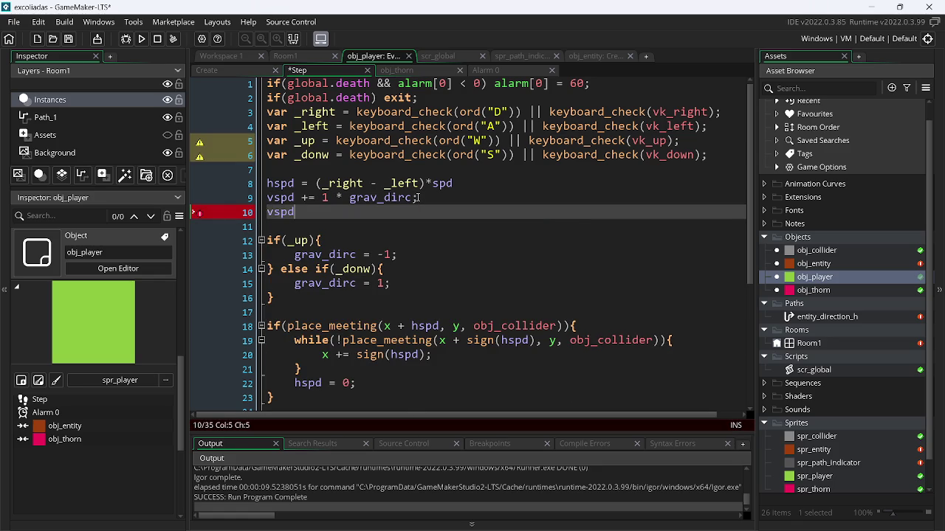
text(amp(vspd, -)
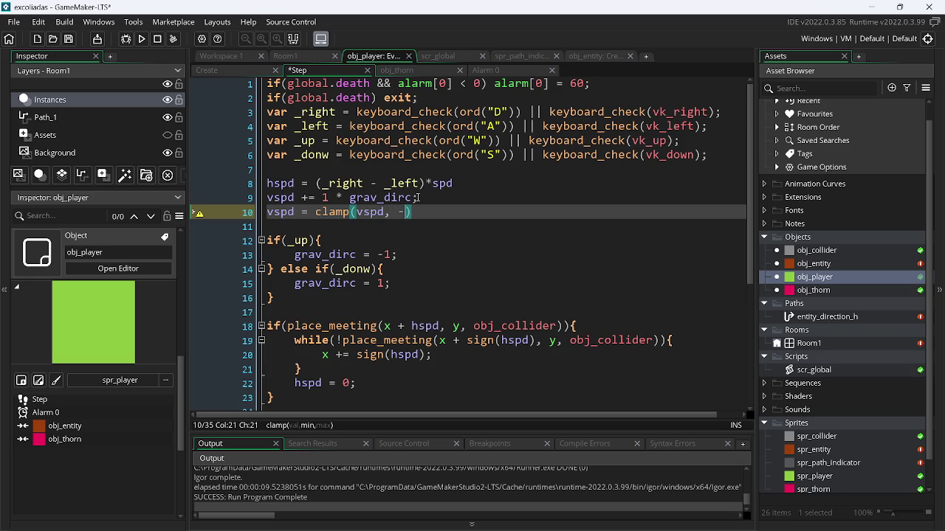
text(1, 1);)
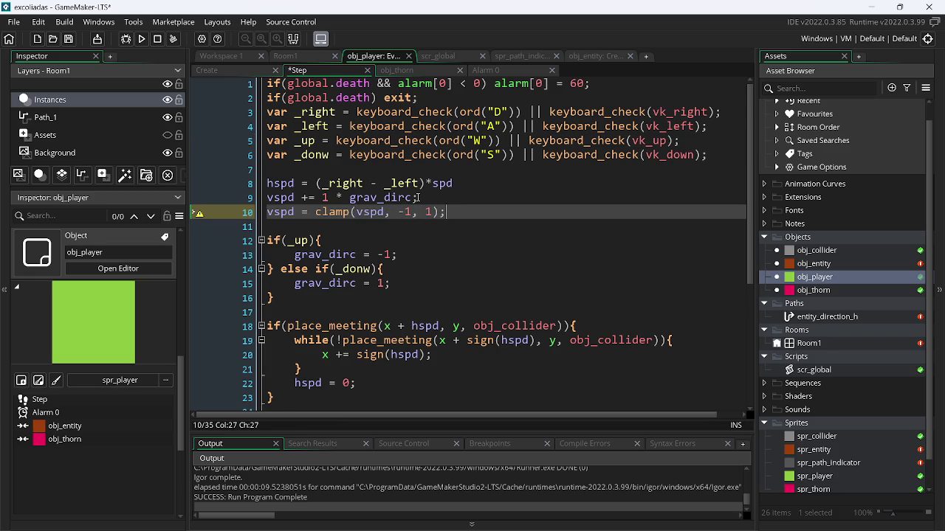
key(F5)
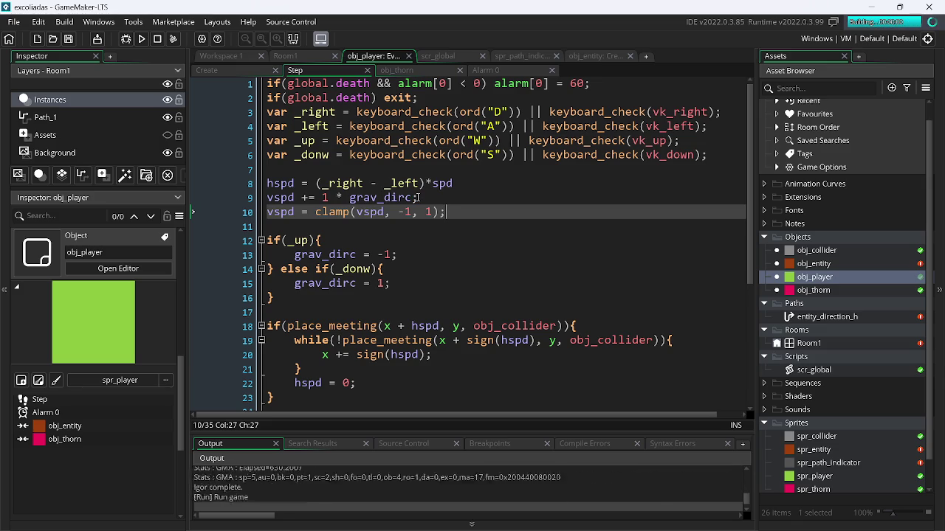
Test the player's movement and gravity flip in the running game, then close it.
key(Down)
key(Right)
key(Left)
key(Up)
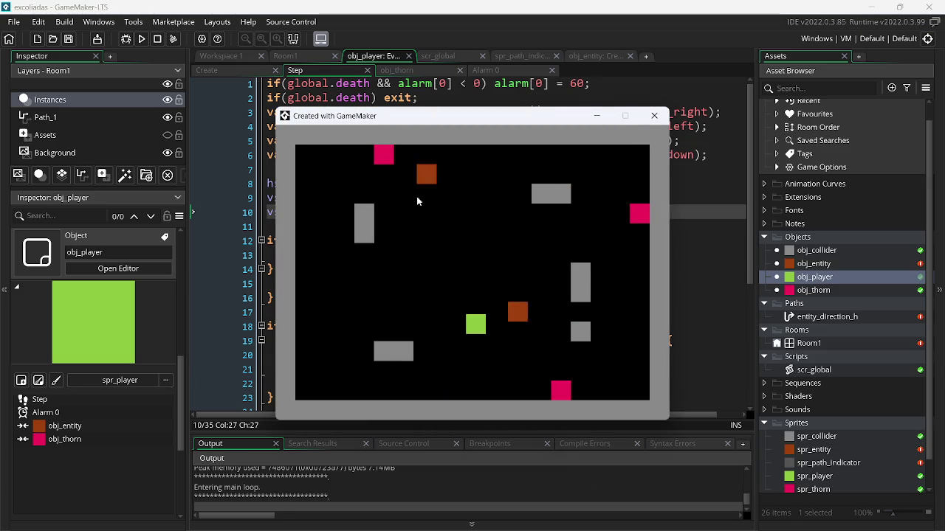
key(alt+F4)
Change the clamp limits to -3 and 3 and play-test movement along floor and ceiling.
key(Left)
key(BackSpace)
text(3)
key(Left)
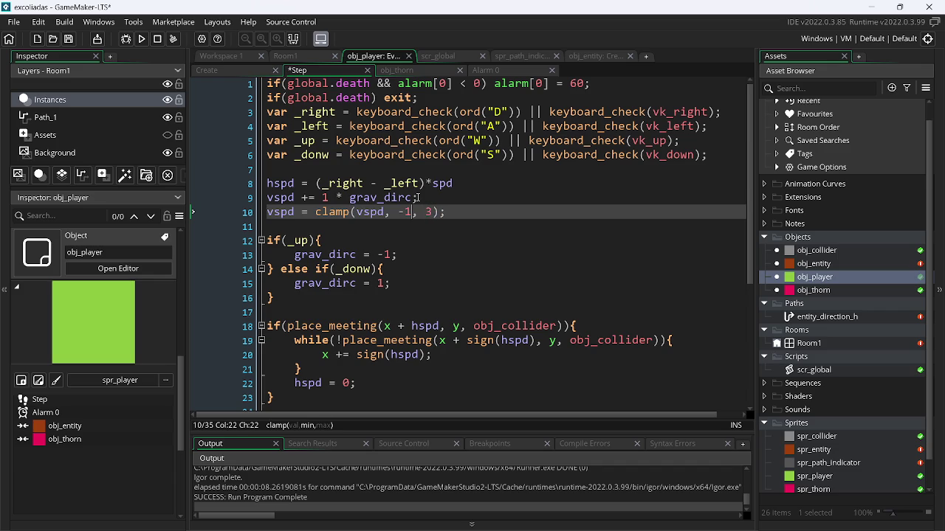
text(3)
key(F5)
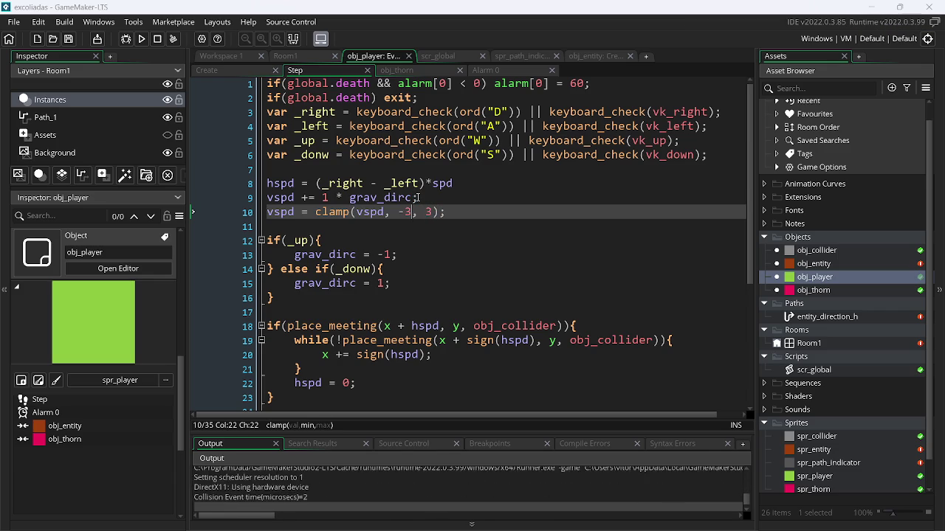
key(Right)
key(Up)
key(Left)
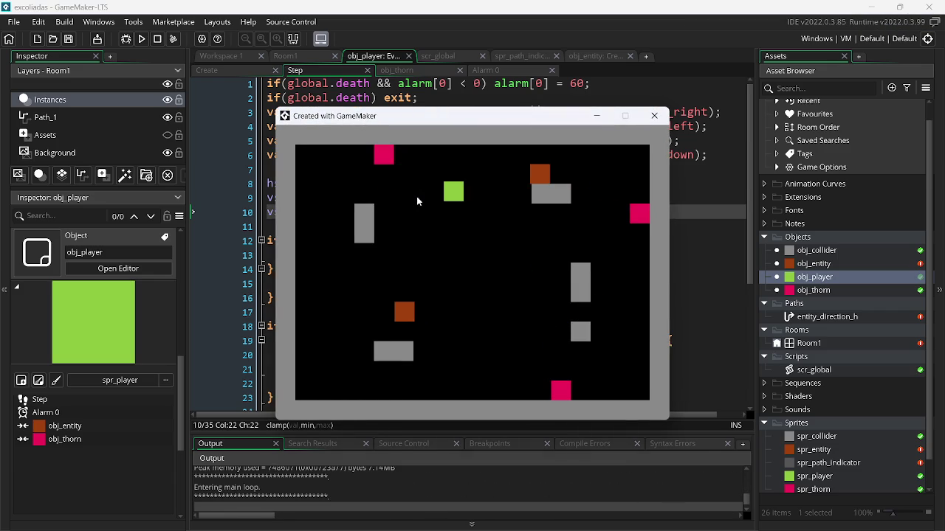
key(alt+F4)
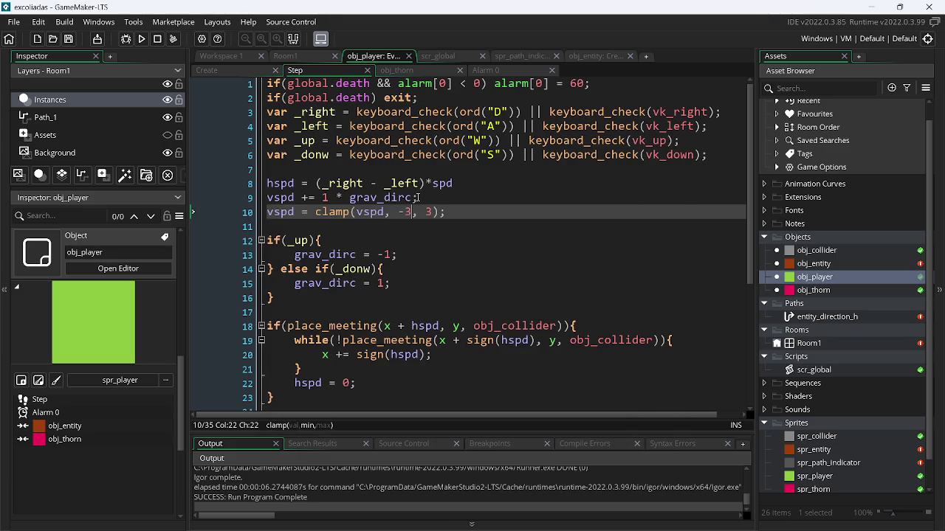
Clear the old clamp limit values to prepare the -8 and 8 limits.
key(BackSpace)
text(12)
key(BackSpace)
key(BackSpace)
Set the clamp limit to 8, then play-test walking and gravity flips between floor and ceiling.
text(8)
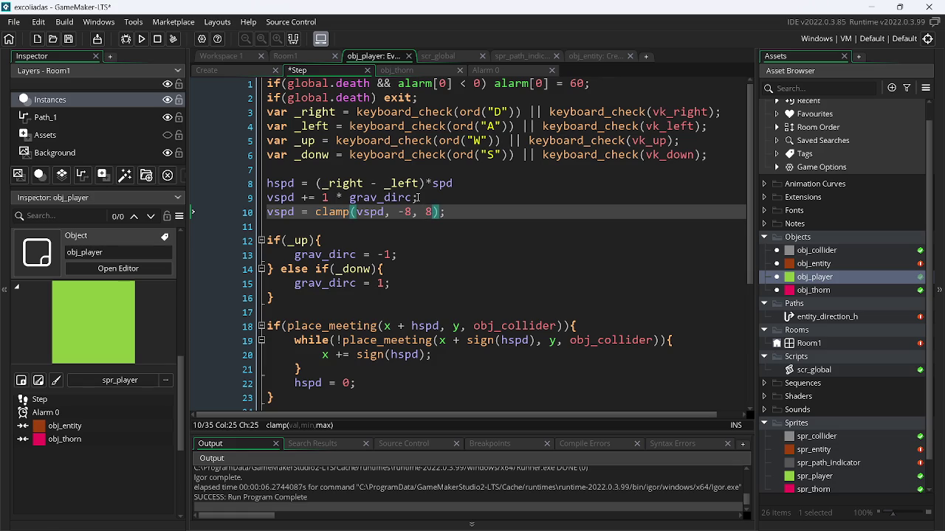
key(F5)
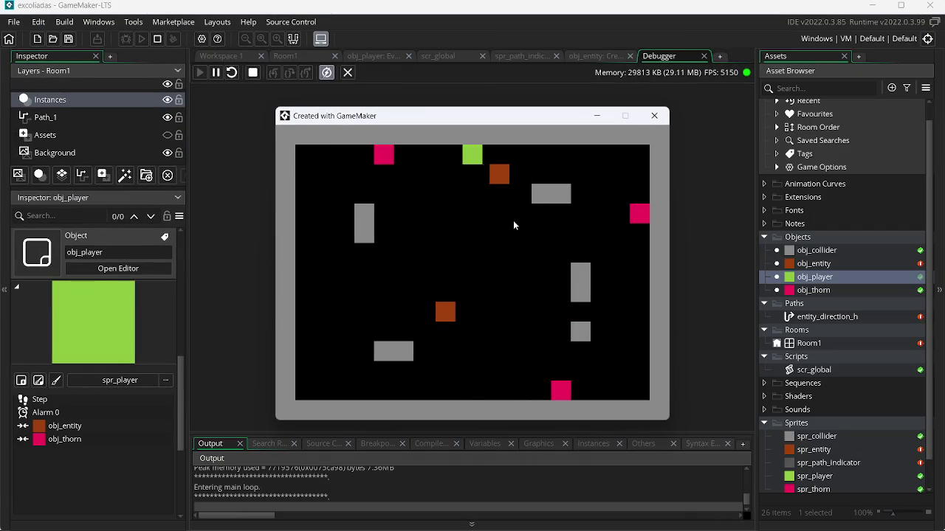
key(Right)
key(Right)
key(Right)
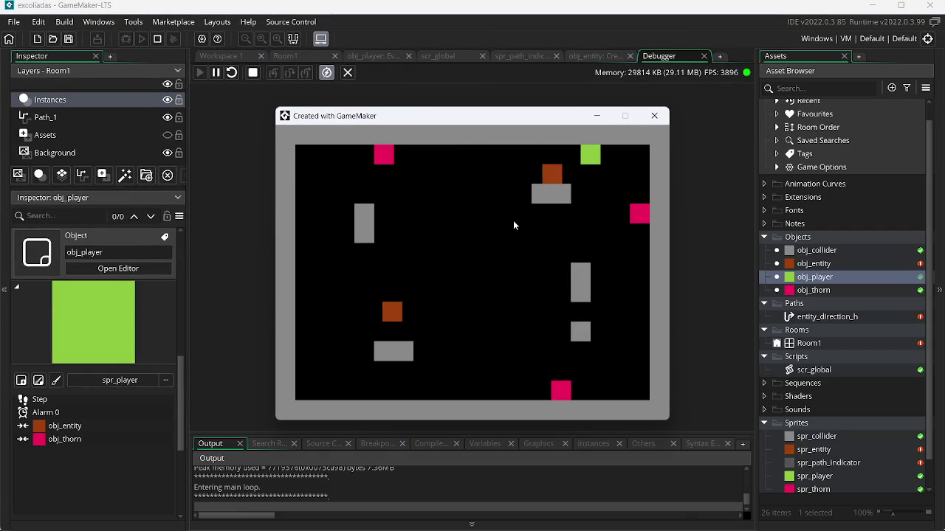
key(Right)
key(Down)
key(Left)
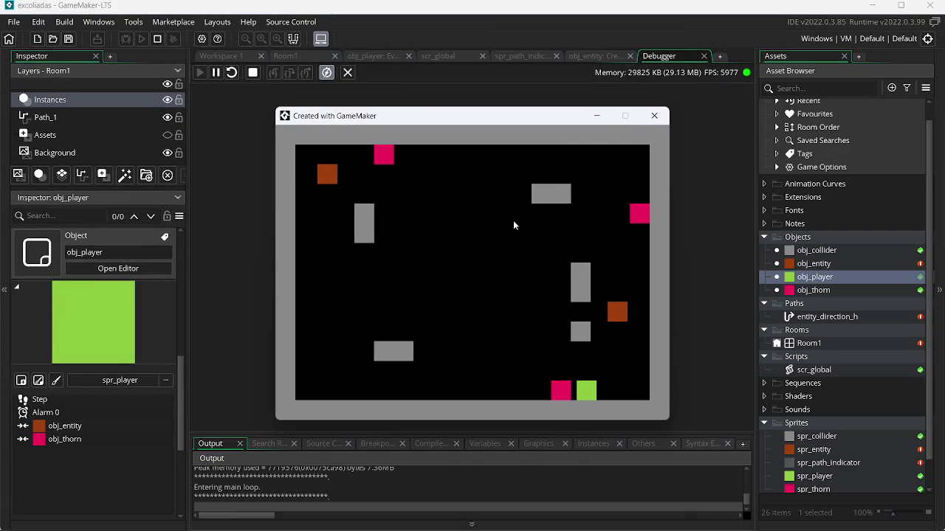
key(Left)
key(Right)
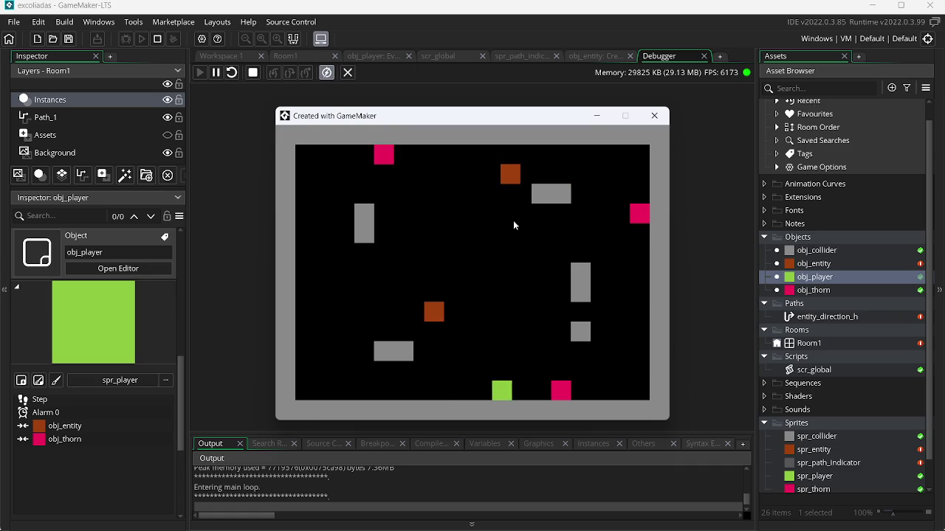
key(Up)
key(Right)
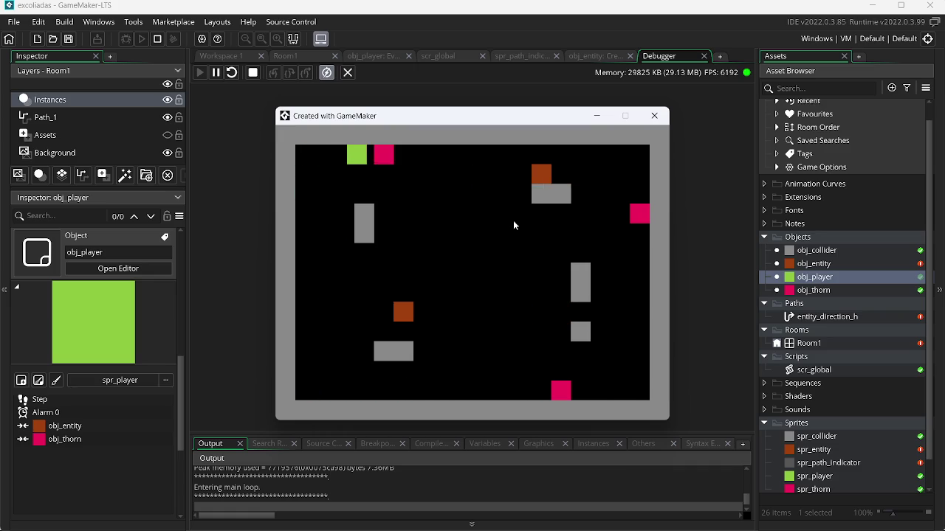
key(Left)
key(Down)
key(Right)
key(Up)
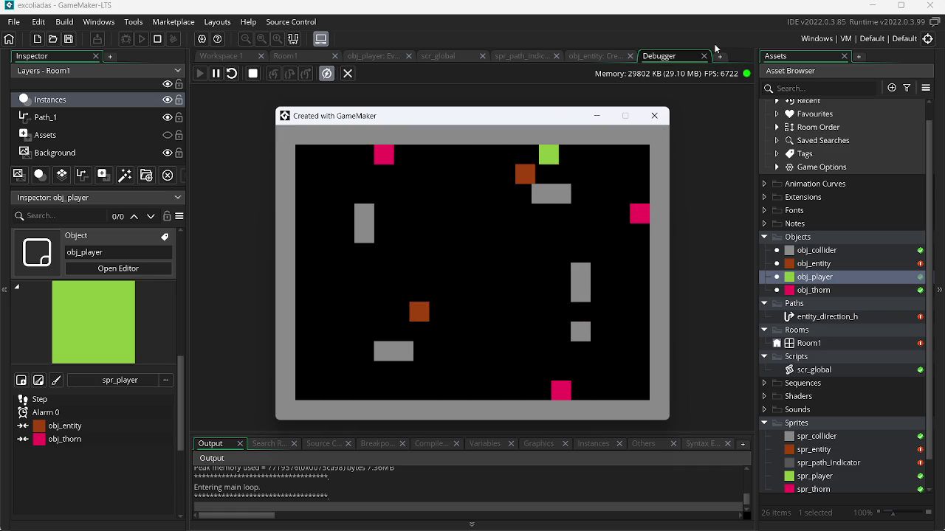
key(Escape)
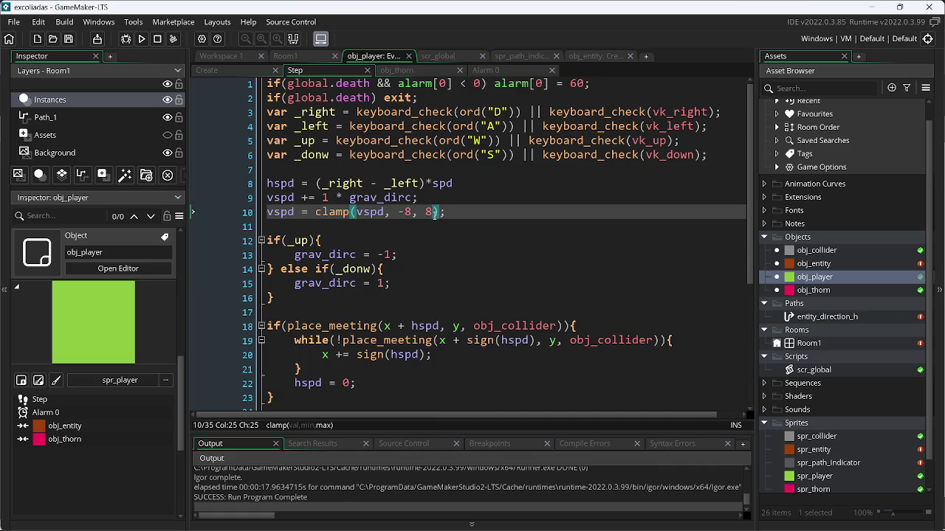
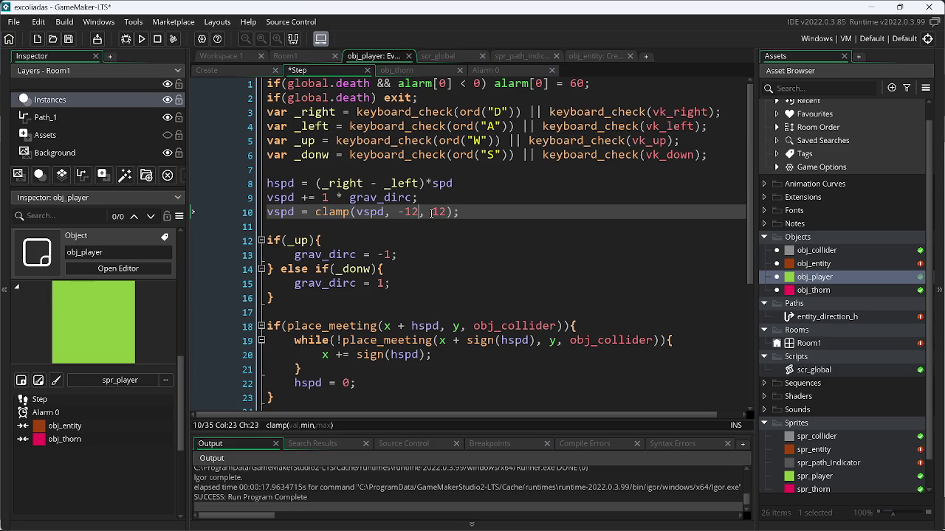
Save and run the game with F5, test player movement with the arrow keys, then close it.
key(F5)
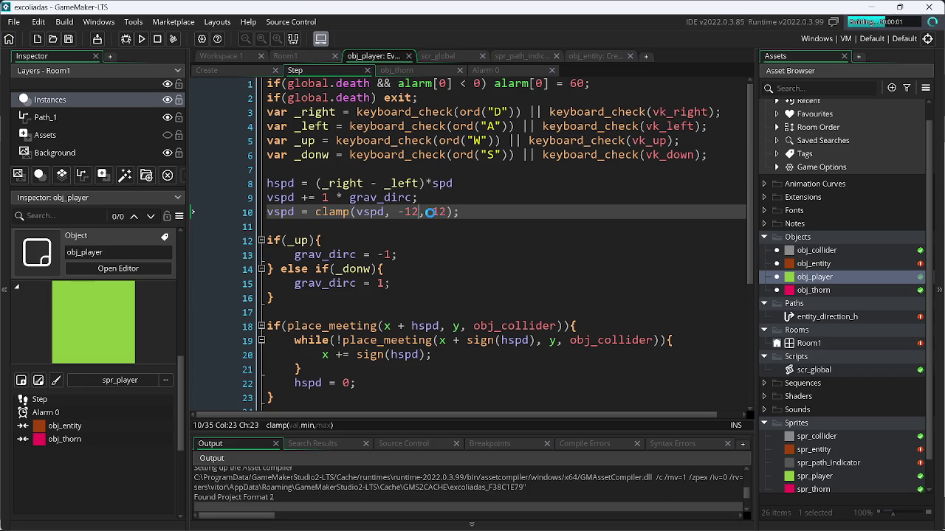
key(Down)
key(Left)
key(Right)
key(Down)
key(Right)
key(Left)
key(Right)
key(Down)
key(Left)
key(Up)
key(Up)
key(Right)
key(Left)
key(Down)
key(Right)
key(Right)
key(Up)
key(Right)
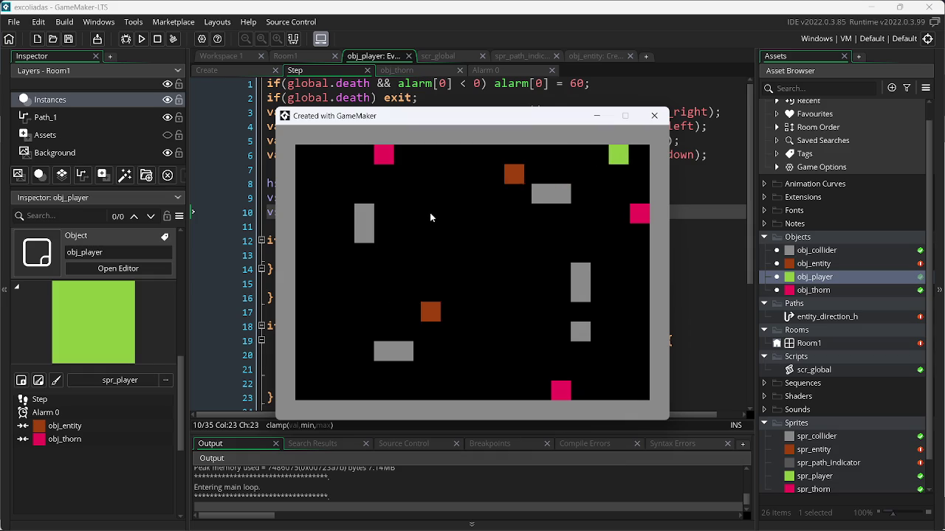
key(Down)
key(Left)
key(Up)
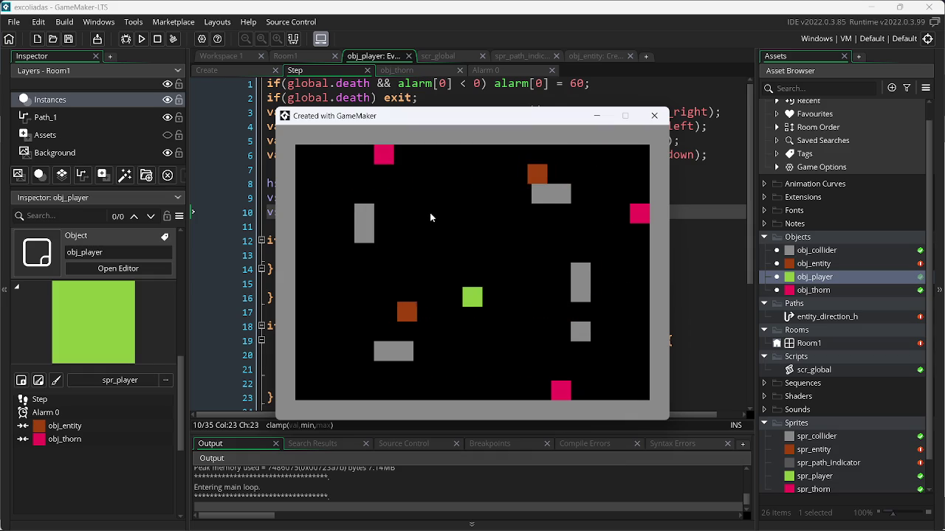
key(Escape)
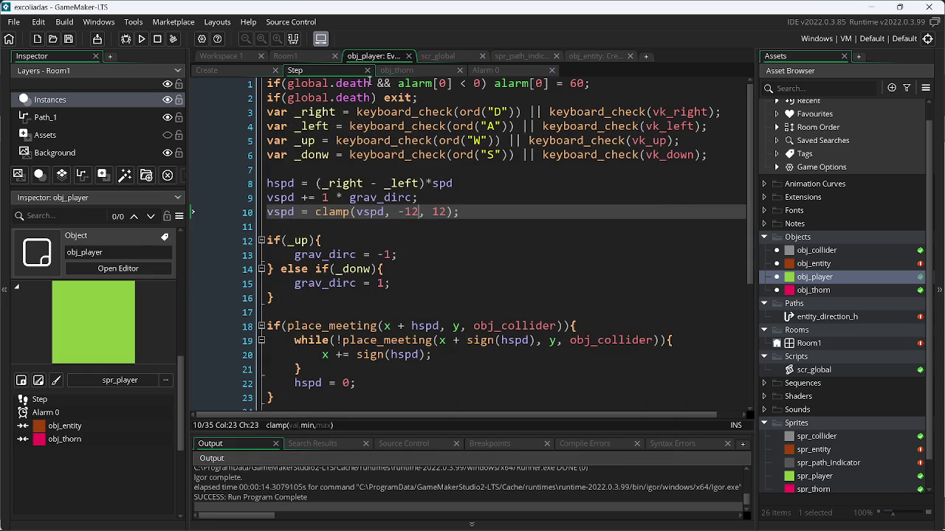
click(288, 59)
Drag the player instance to the bottom of Room1 at (168, 216), then run and playtest the game.
mouse_move(504, 239)
mouse_down()
mouse_move(502, 327)
mouse_move(511, 327)
mouse_up()
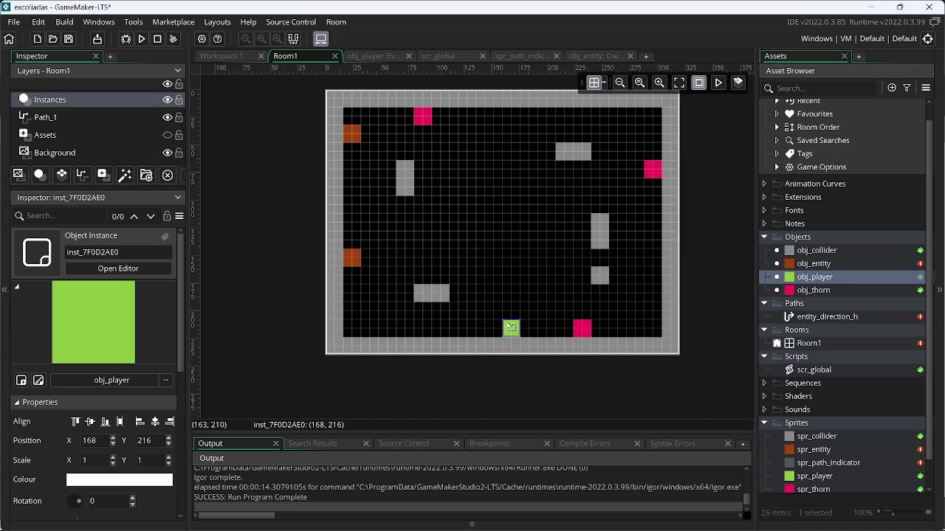
click(142, 39)
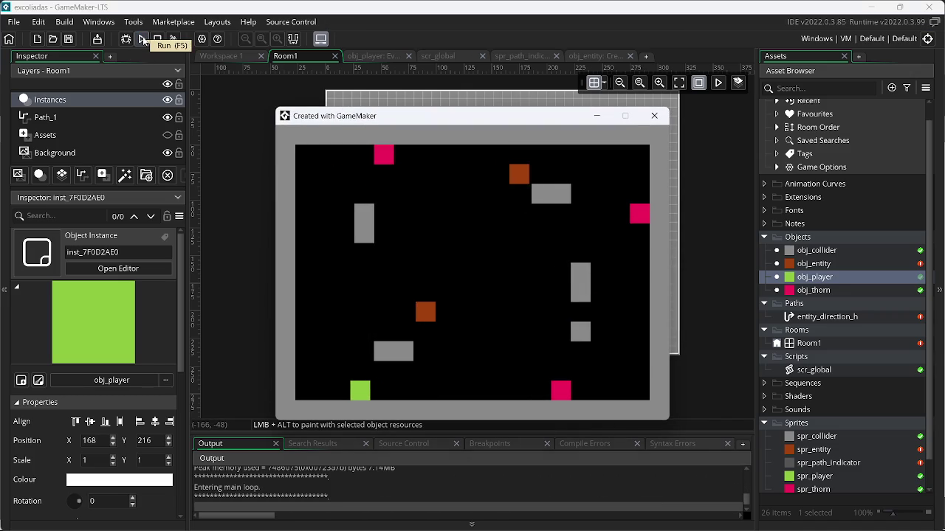
key(Left)
key(Up)
key(Left)
key(Up)
key(Left)
key(Up)
key(Right)
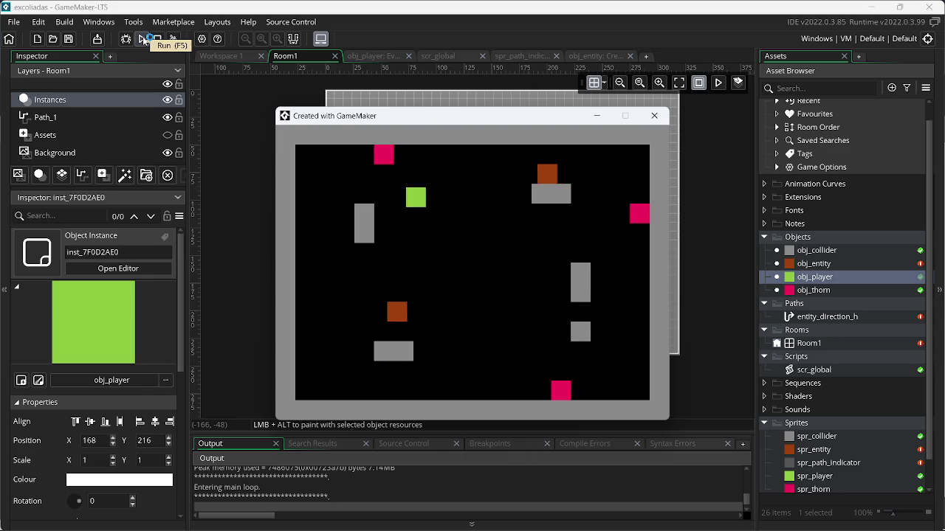
key(Down)
key(Down)
key(Right)
key(Left)
key(Up)
key(Up)
key(Left)
key(Down)
key(Right)
key(Down)
key(Left)
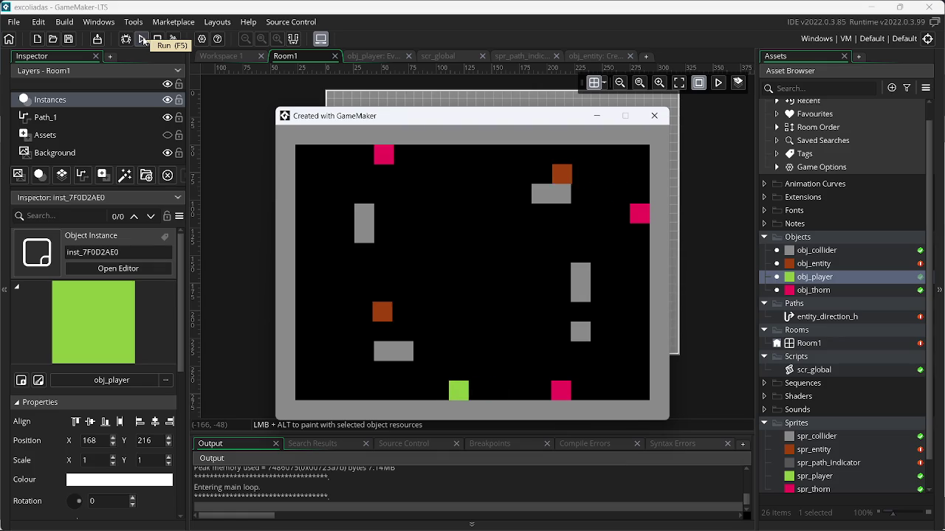
key(Up)
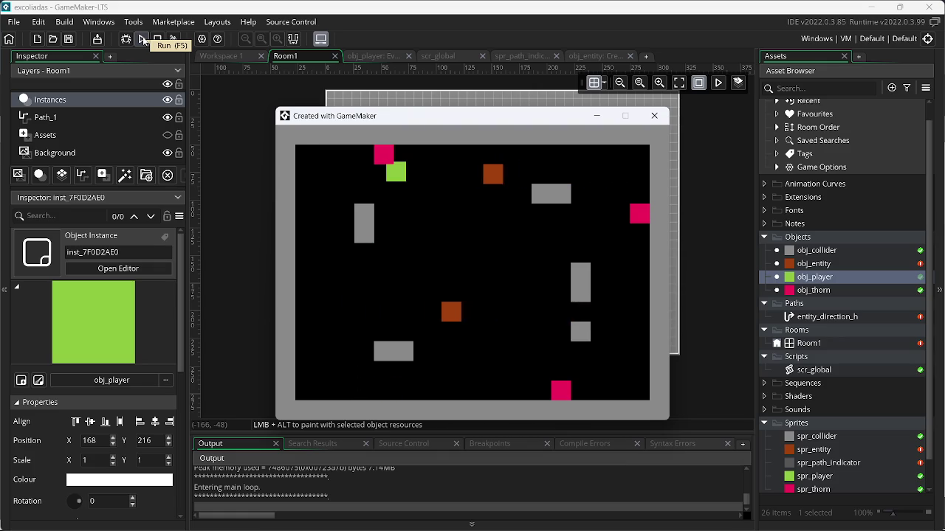
key(Right)
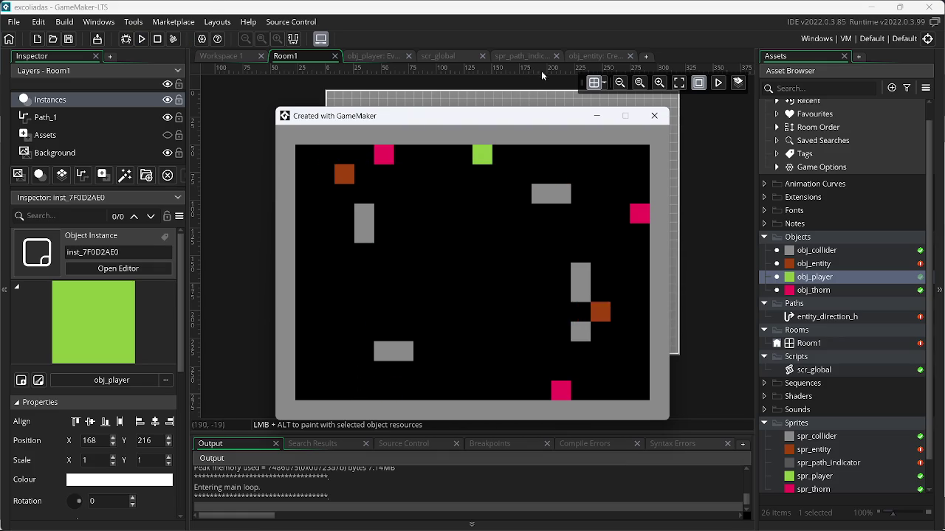
key(Escape)
click(591, 54)
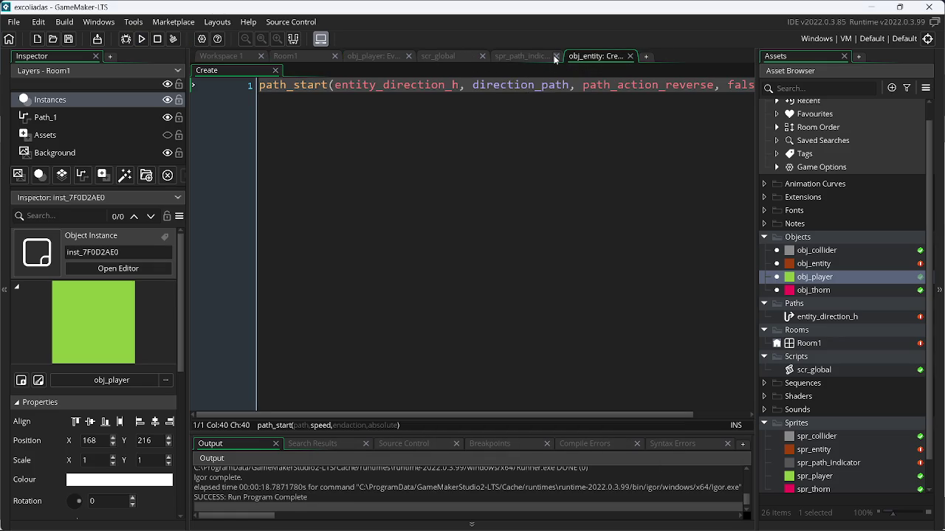
Change the Step code's vspd limit on line 10 to clamp(vspd, -10, 10) and save.
click(555, 56)
click(387, 55)
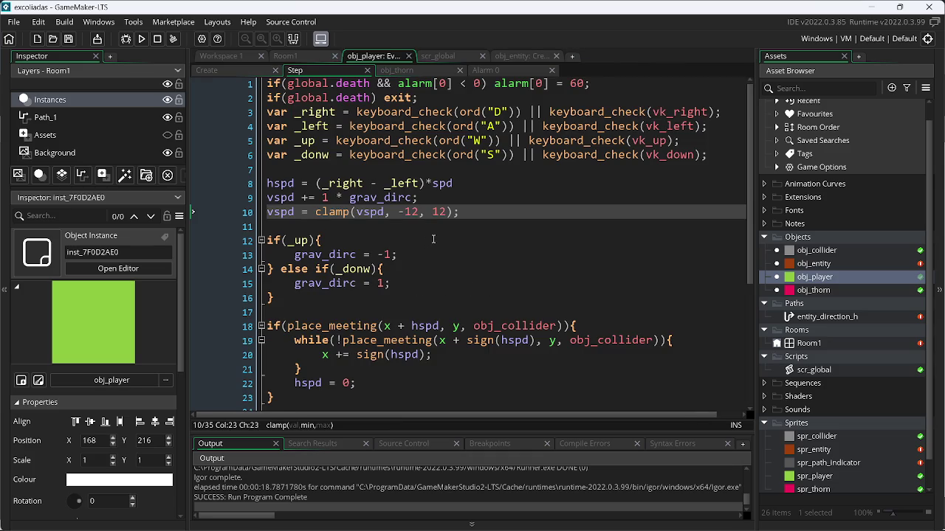
key(BackSpace)
text(0)
key(Right)
key(Right)
key(Right)
key(BackSpace)
text(0)
key(Up)
key(Up)
key(Up)
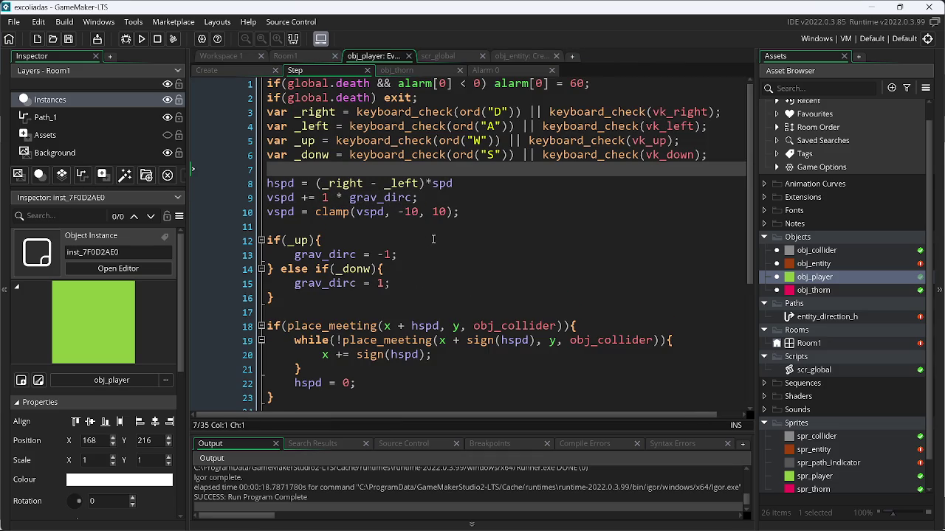
key(alt+Tab)
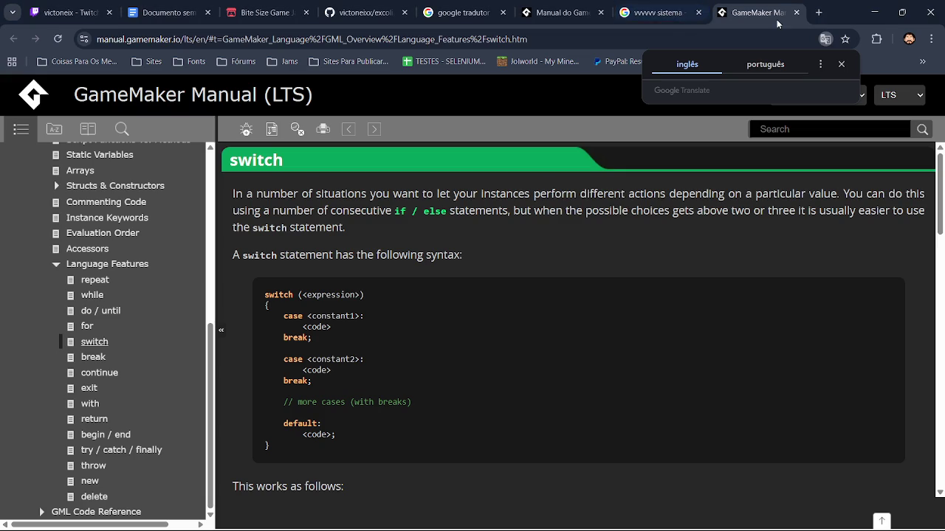
Close the GameMaker Manual, vvvvvv sistema search and Manual do GameMaker tabs in Chrome.
click(796, 13)
click(786, 12)
click(882, 11)
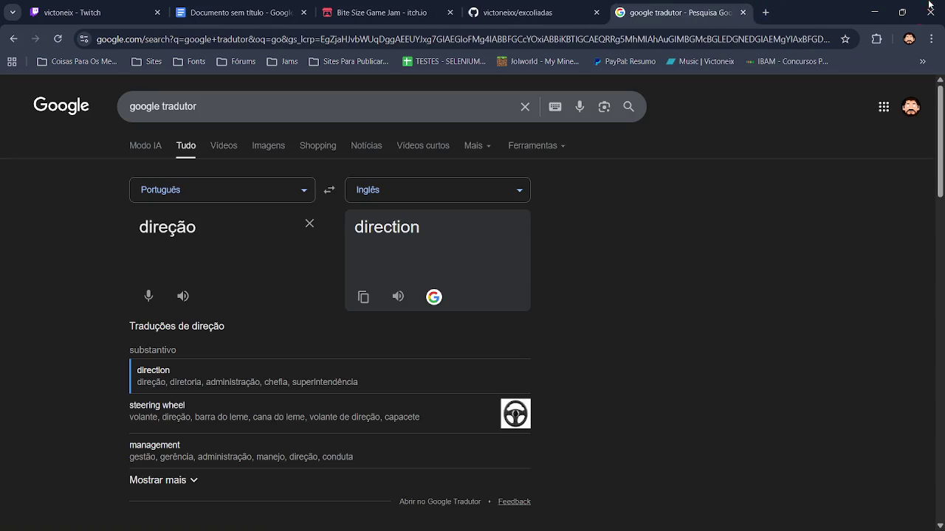
Close the HWT550 GameMaker project and answer its save prompt.
key(alt+Tab)
key(alt+Tab)
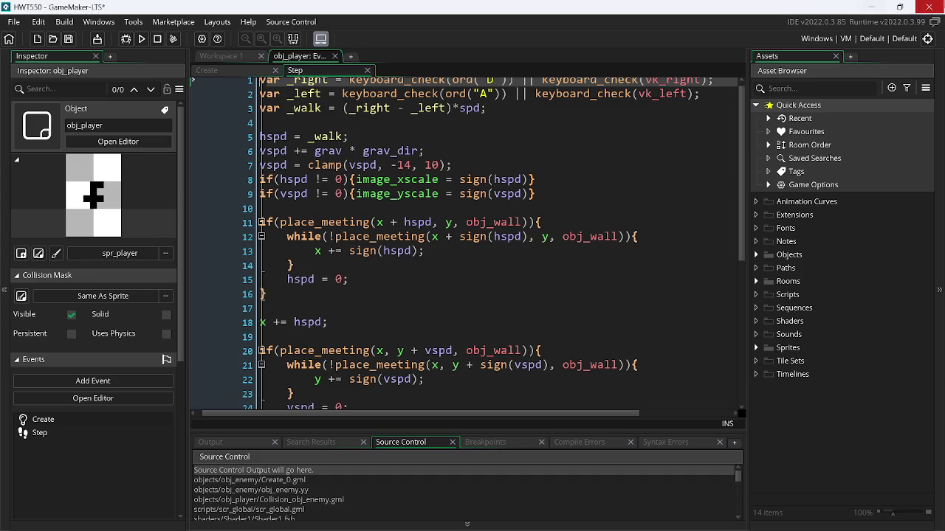
key(alt+F4)
click(509, 307)
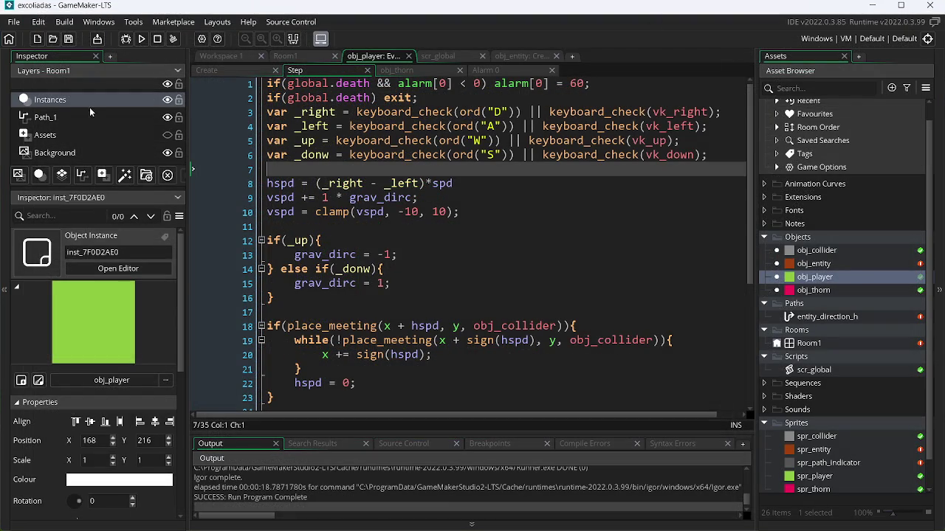
click(139, 38)
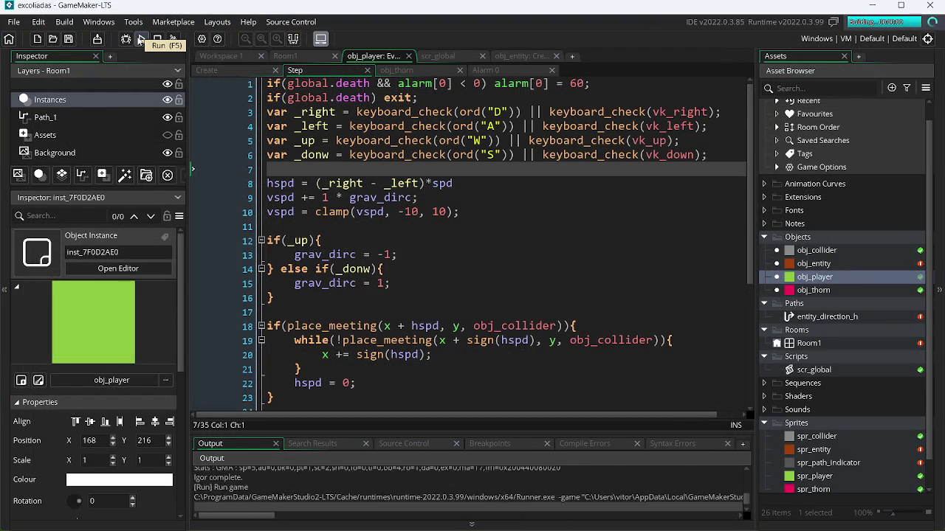
key(Right)
key(Down)
key(Right)
key(Right)
key(Down)
key(Left)
key(Right)
key(Down)
key(Left)
key(Left)
key(Up)
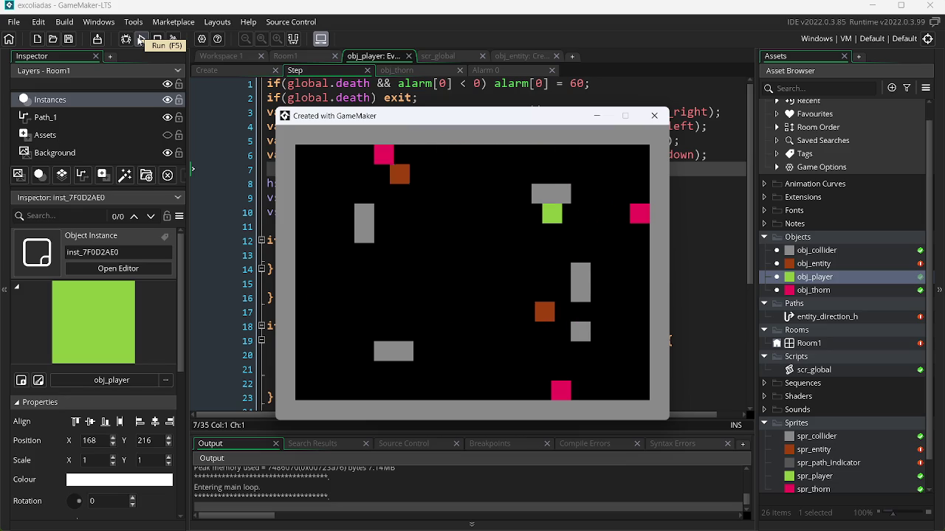
key(Left)
key(Up)
key(Down)
key(Left)
key(Up)
key(Down)
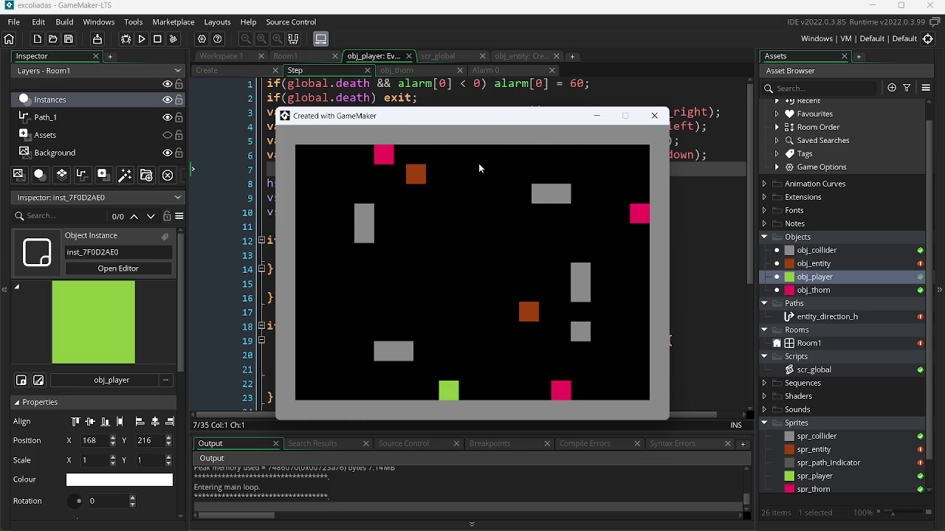
click(654, 116)
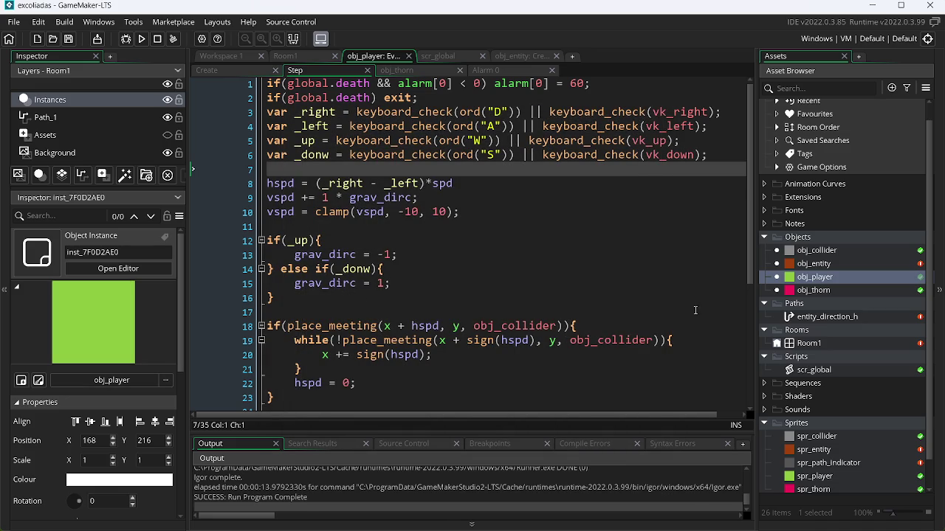
Below y += vspd; add an if (place_meeting(x, y + sign(vspd), obj_collider)) block with braces.
scroll(729, 387, down, 5)
click(348, 361)
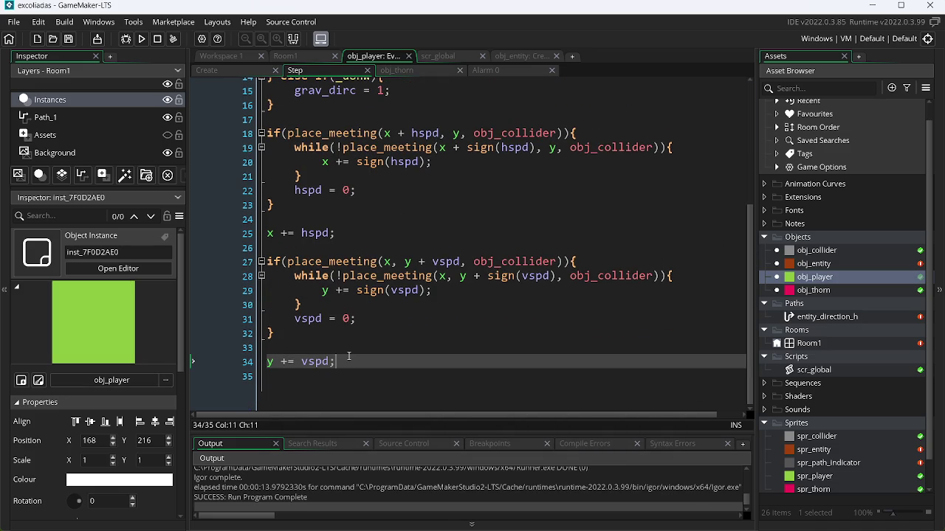
key(Return)
key(Return)
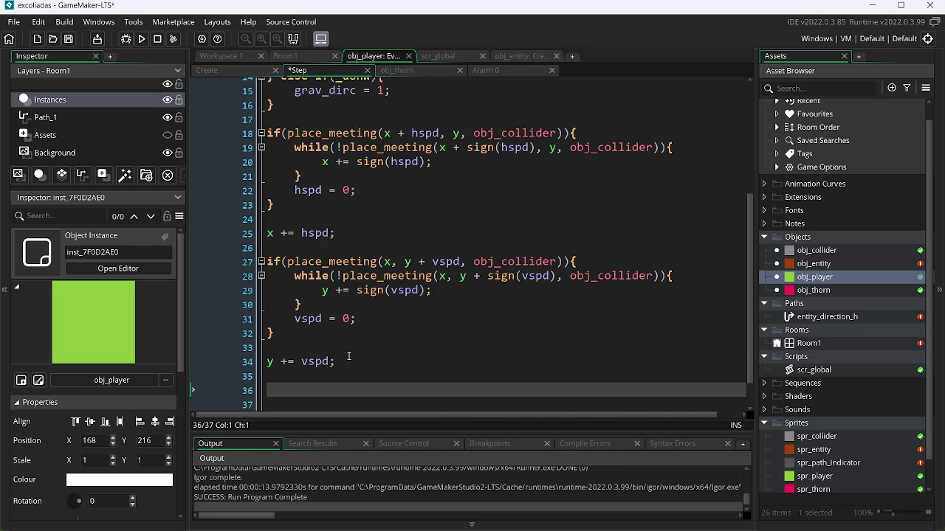
text(if((pla)
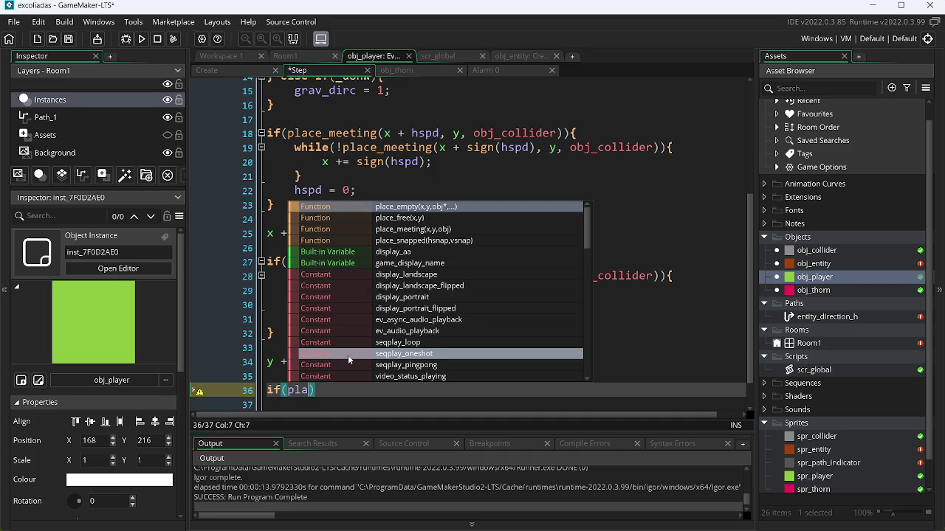
key(Down)
key(Down)
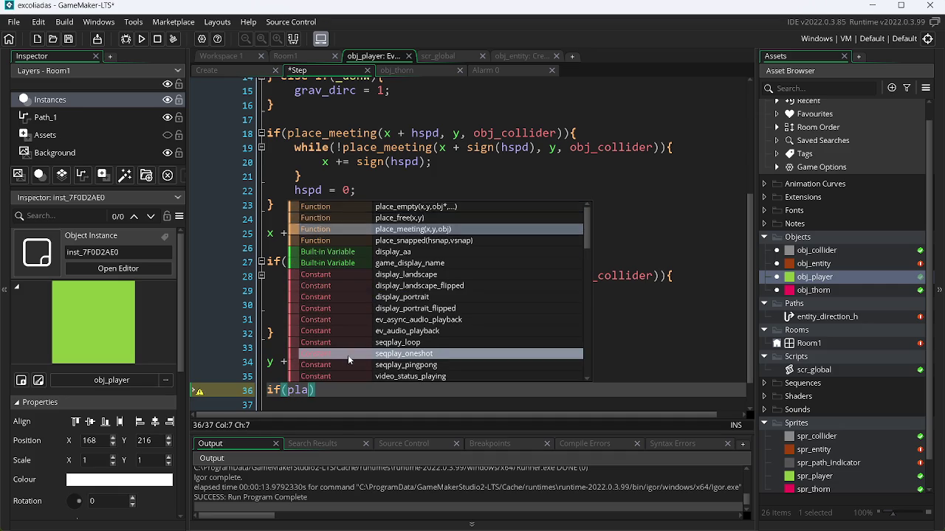
key(Return)
text(x, y +)
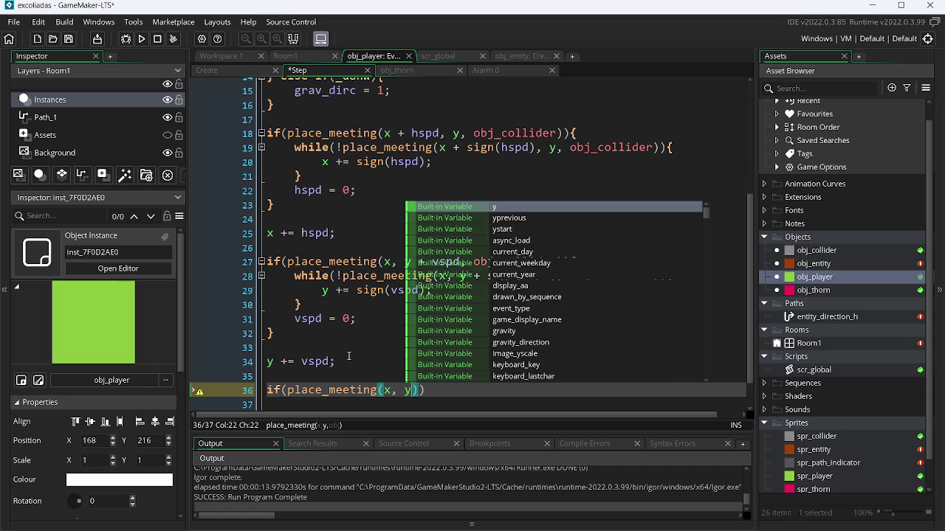
text( sign()
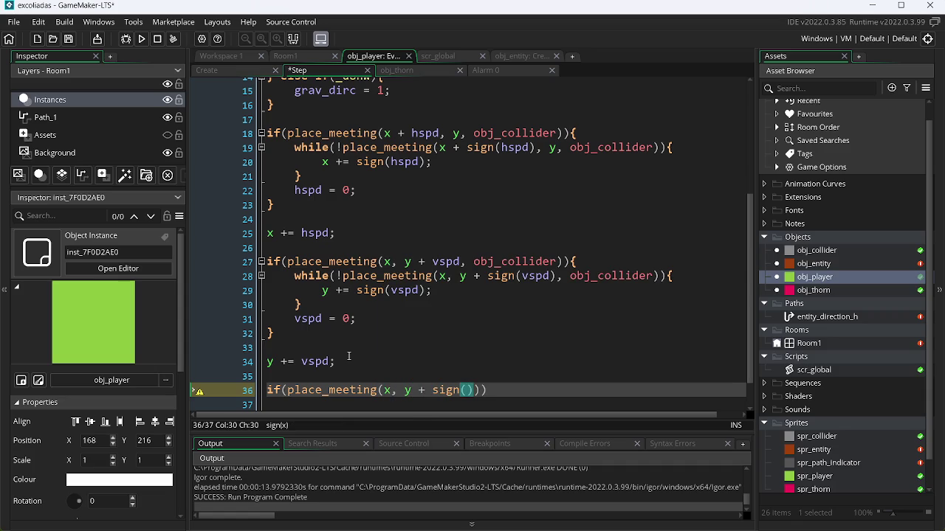
text(vspd)))
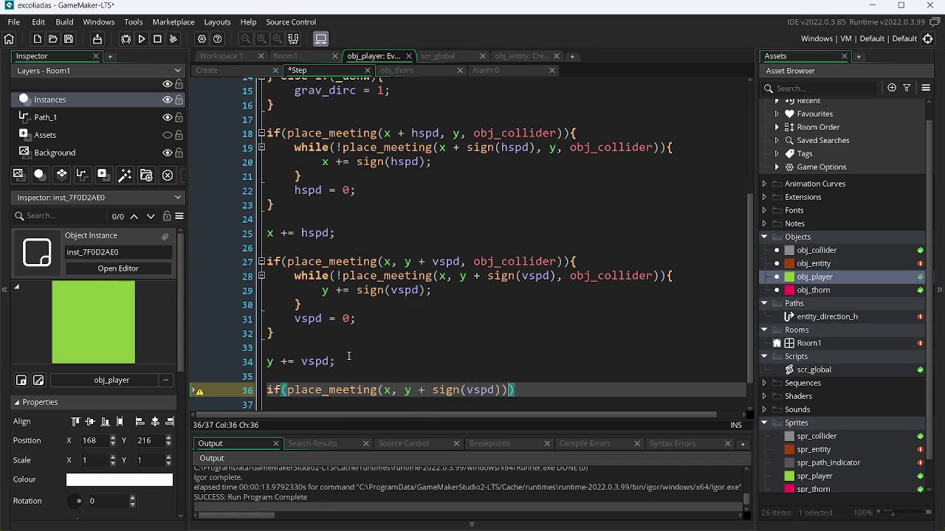
key(Left)
key(Left)
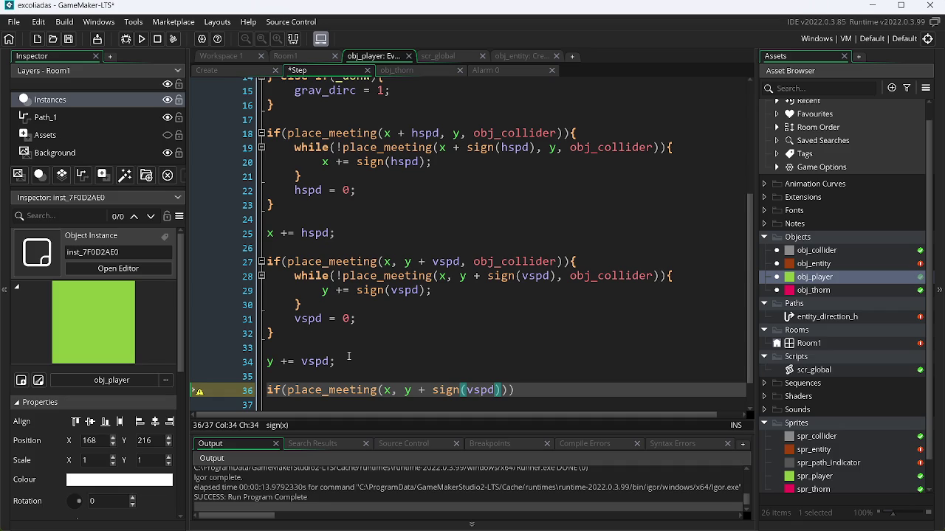
text(), obj_)
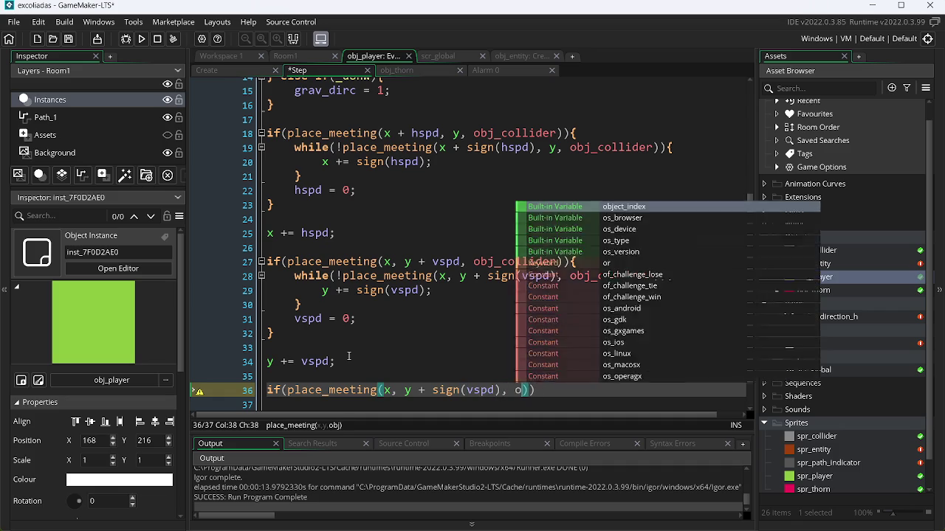
key(Return)
text()))
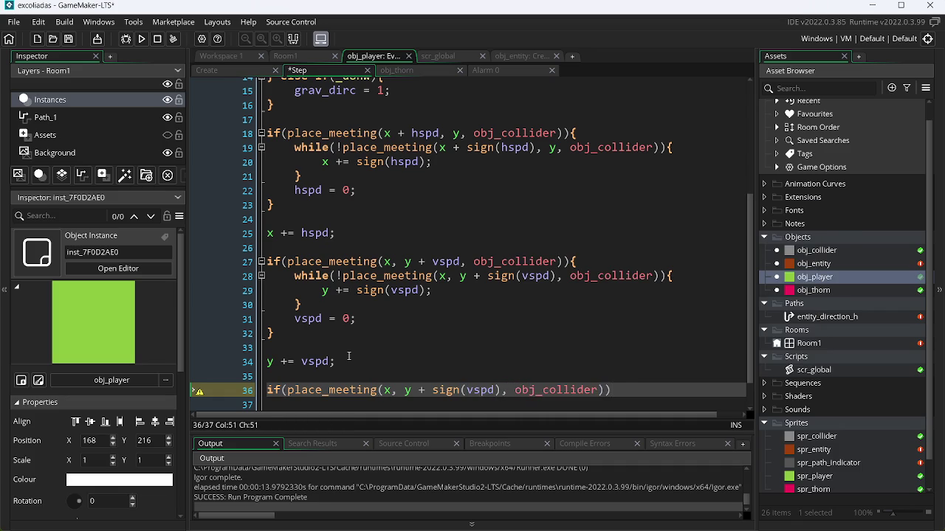
key(Left)
key(Return)
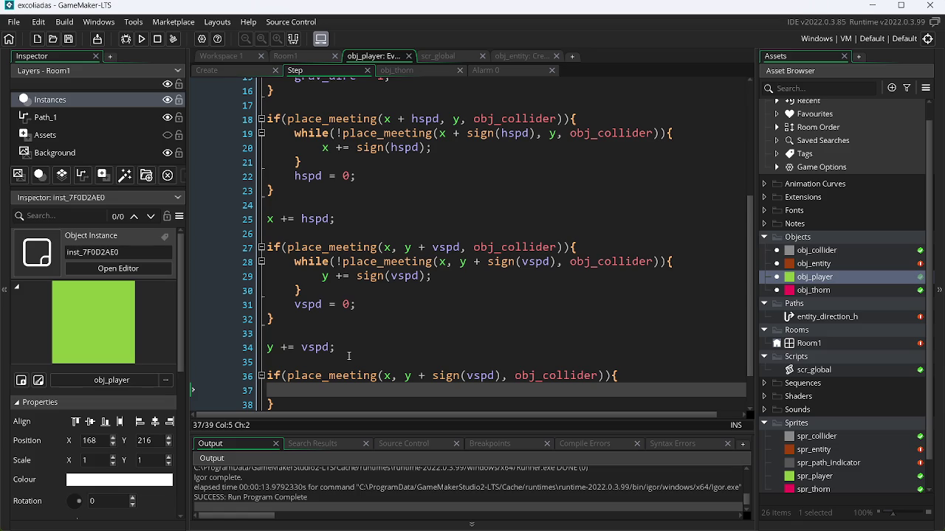
Translate 'inverter' in Google Translate and copy the English result 'reverse'.
click(264, 71)
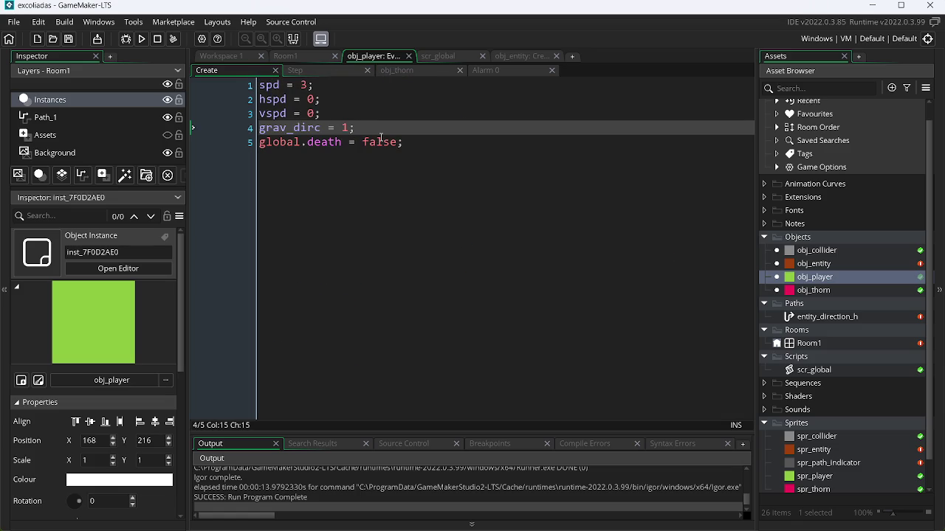
key(alt+Tab)
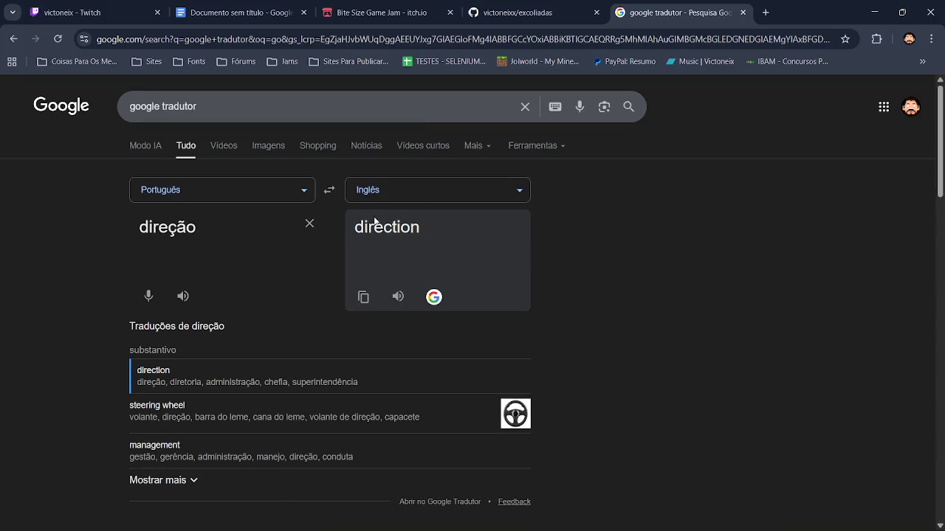
click(310, 224)
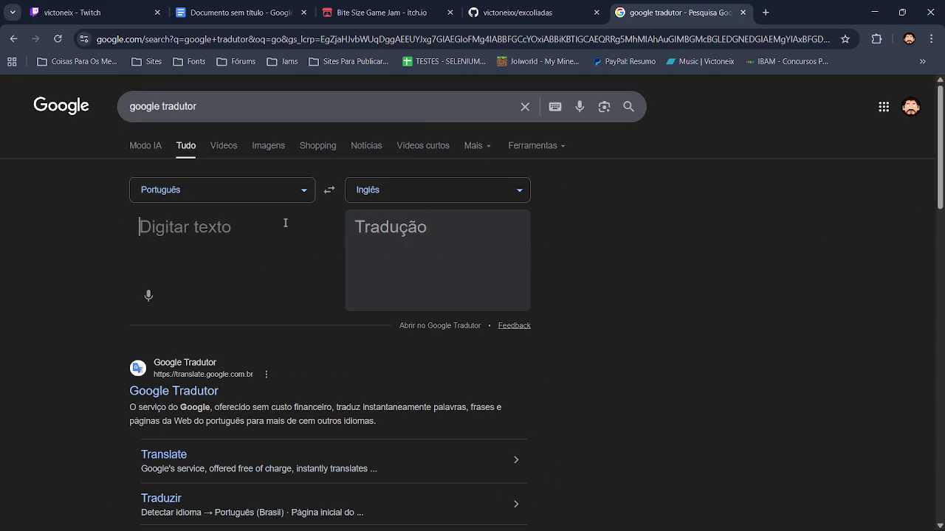
text(inverter)
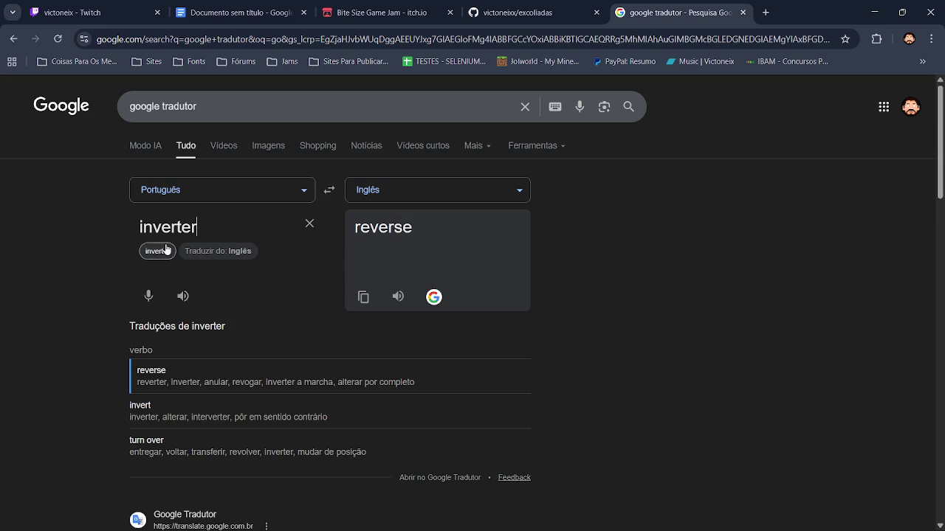
click(364, 296)
Add 'reverse = false;' after grav_dirc in obj_player's Create event and save.
key(alt+Tab)
key(Return)
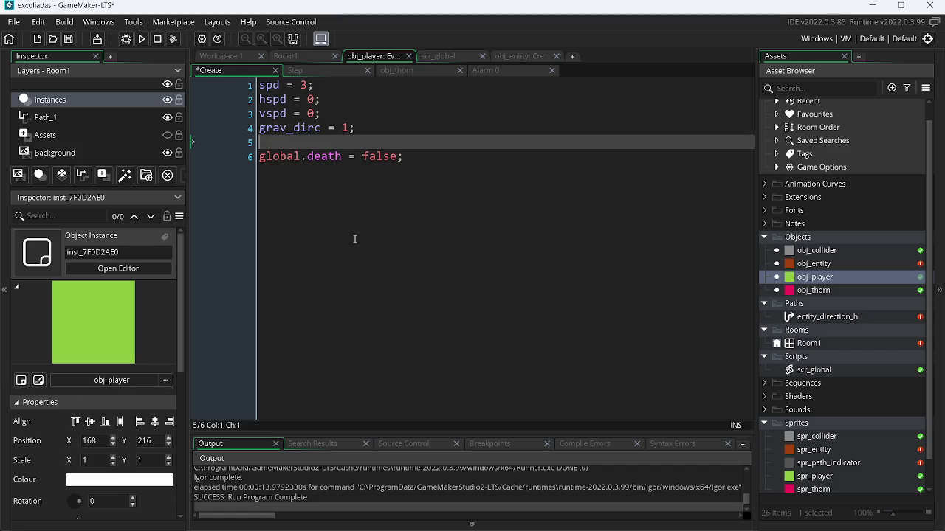
key(ctrl+v)
text(= false)
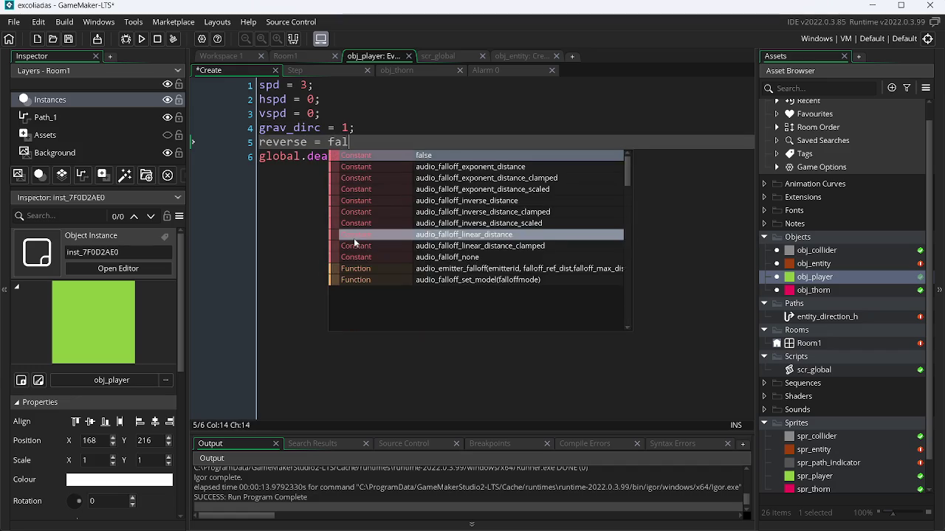
text(;)
key(ctrl+s)
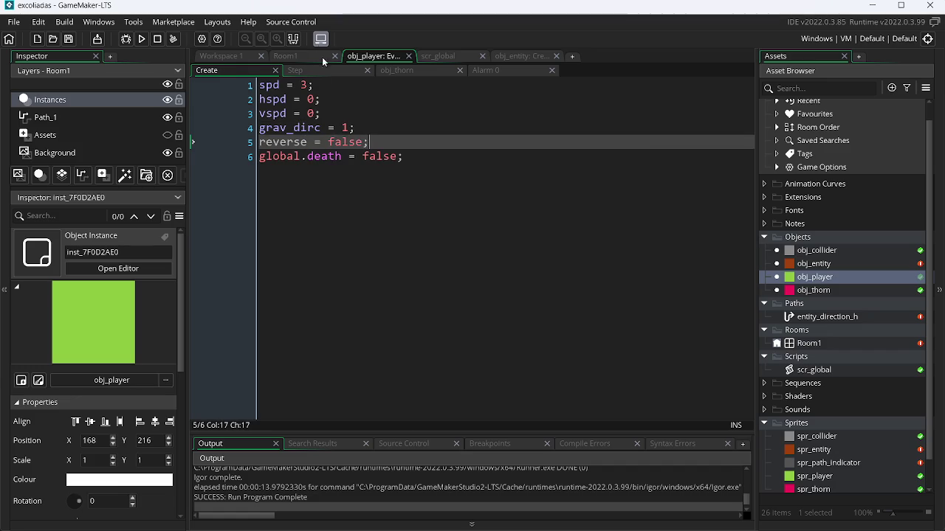
Inside the Step event's obj_collider check, add 'reverse = true;'.
click(316, 70)
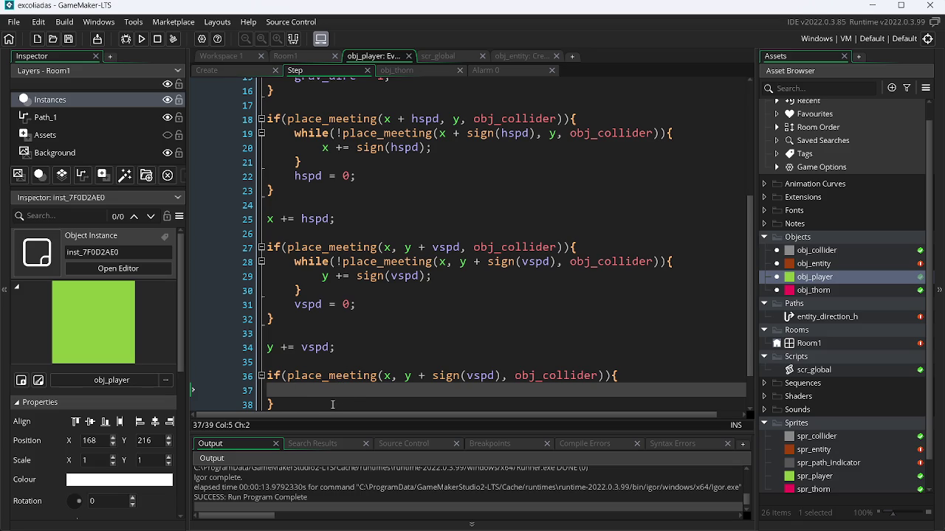
click(325, 399)
click(321, 389)
text(reverse)
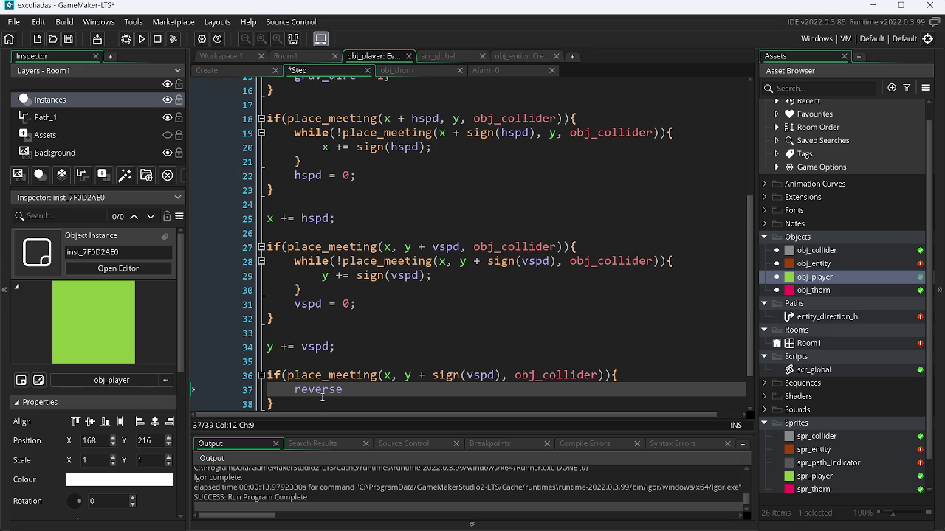
text( = tru)
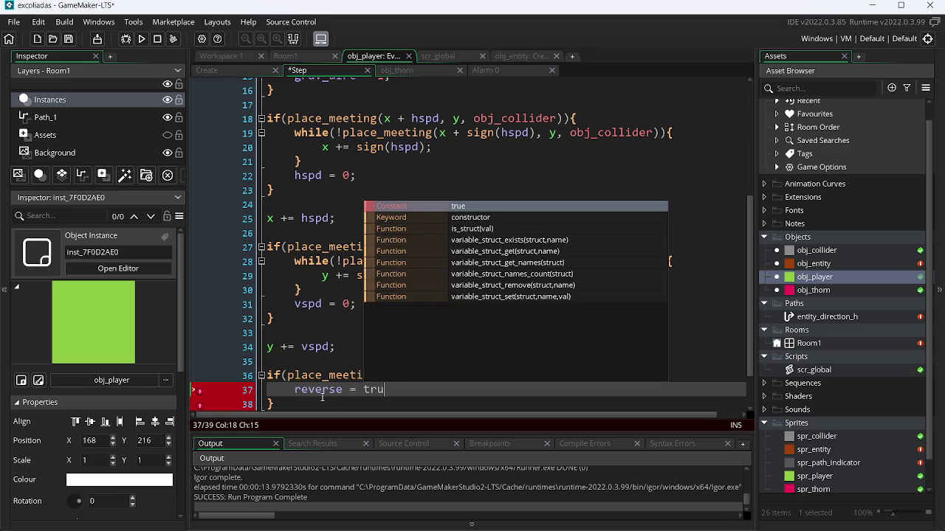
key(Return)
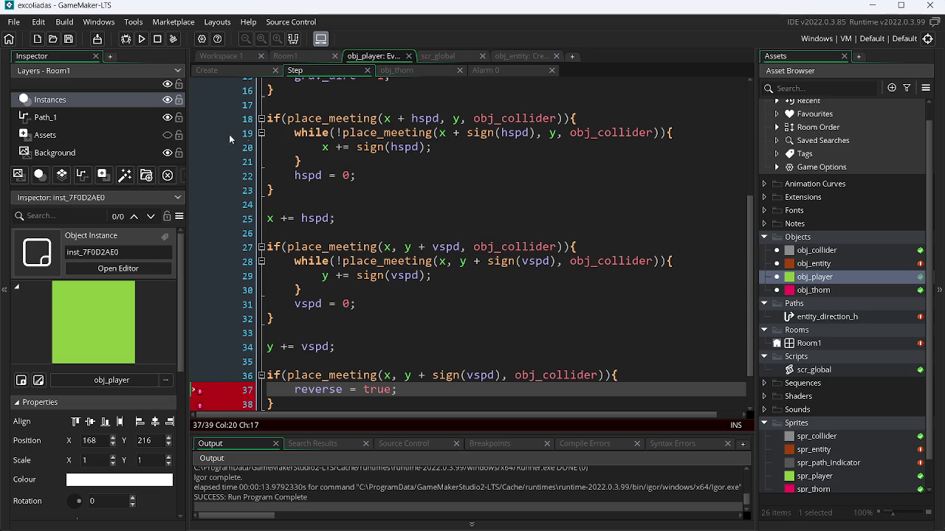
Change the Create event's initial reverse value from false to true.
click(207, 70)
click(350, 142)
double_click(349, 141)
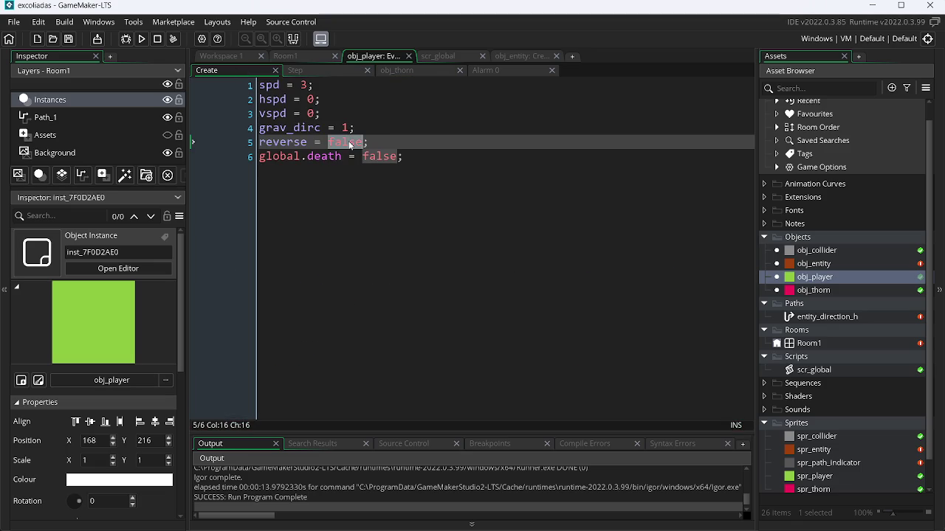
text(tru)
key(Return)
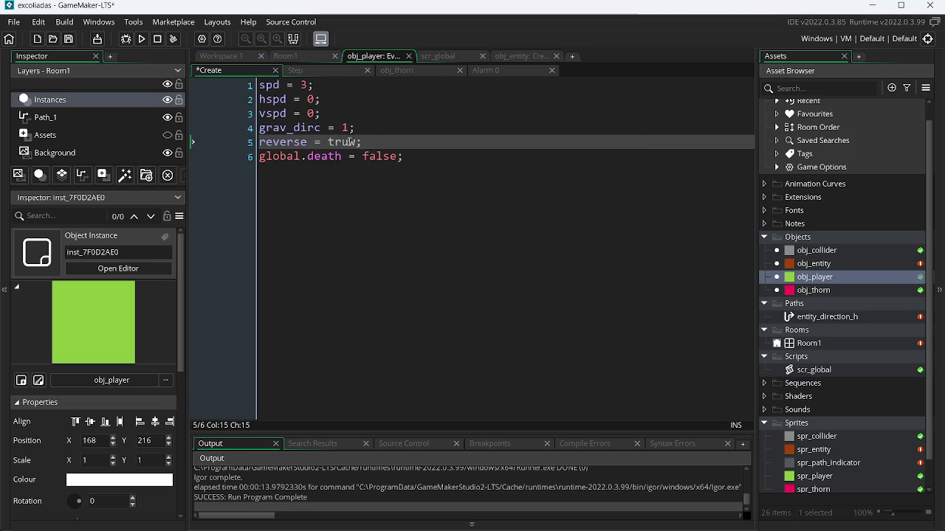
click(319, 71)
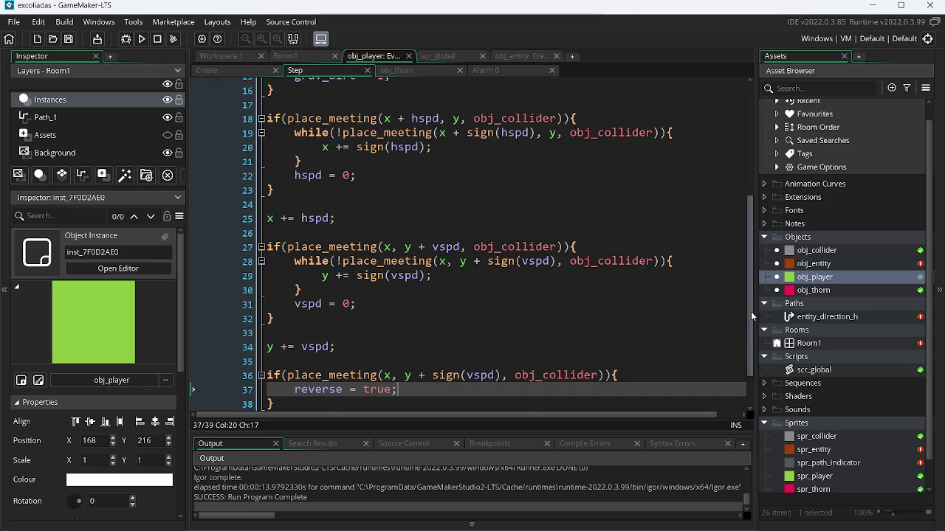
drag(751, 311, 754, 190)
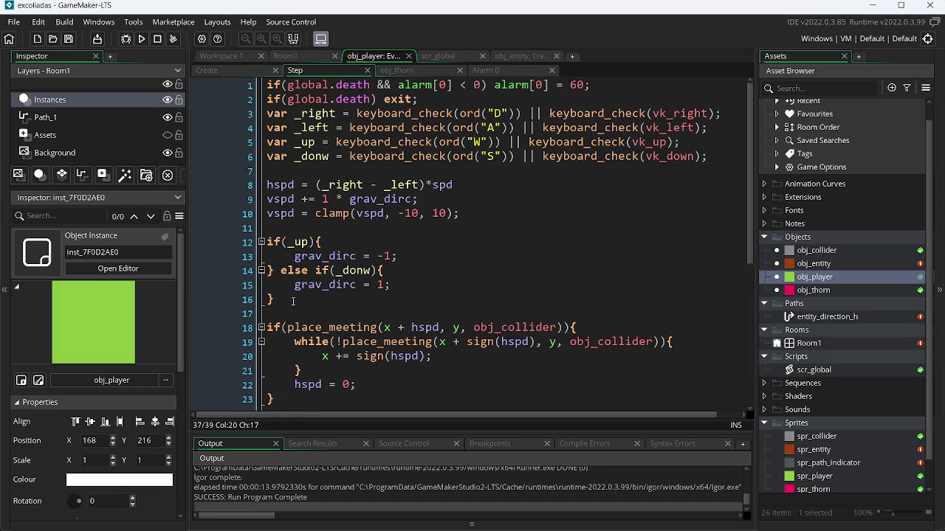
Wrap the up/down gravity checks on lines 13–17 in an if(reverse) block and indent them.
click(284, 238)
click(275, 229)
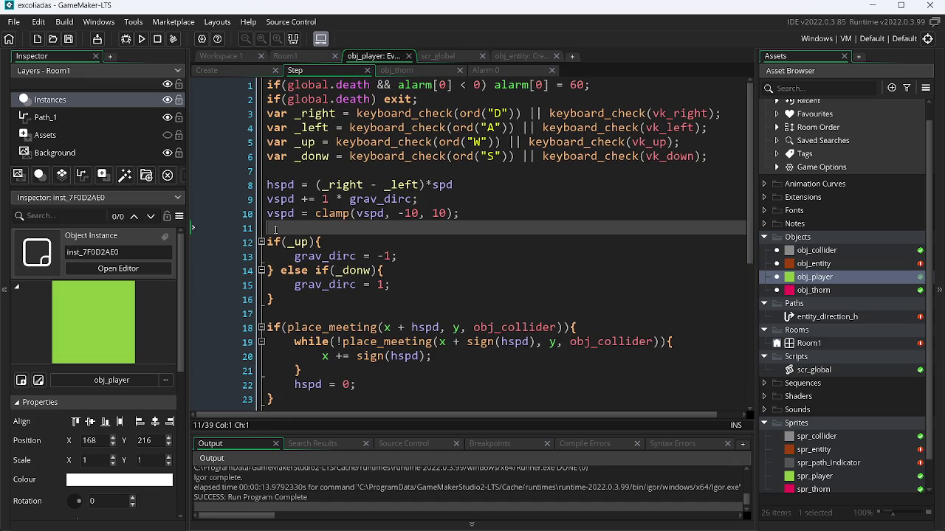
key(Return)
text(if()
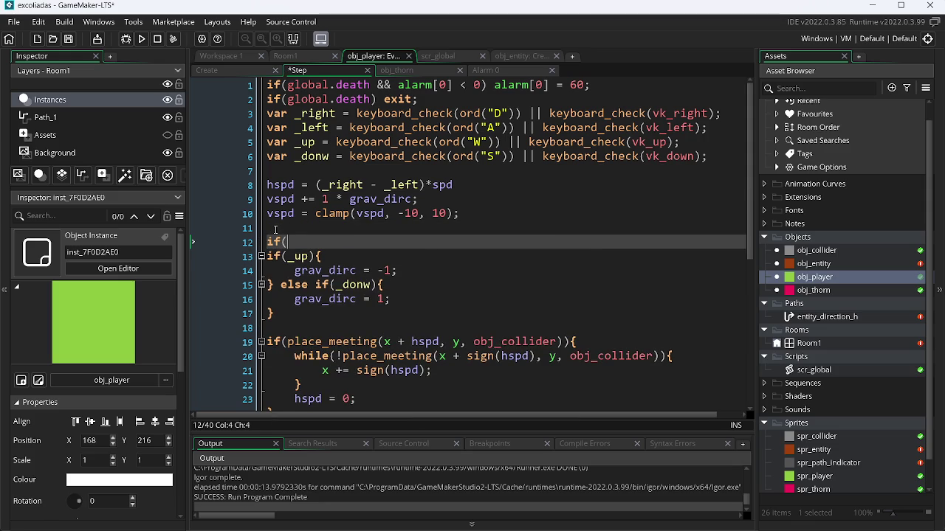
key(Escape)
text(reverse)
key(Down)
key(Down)
key(Down)
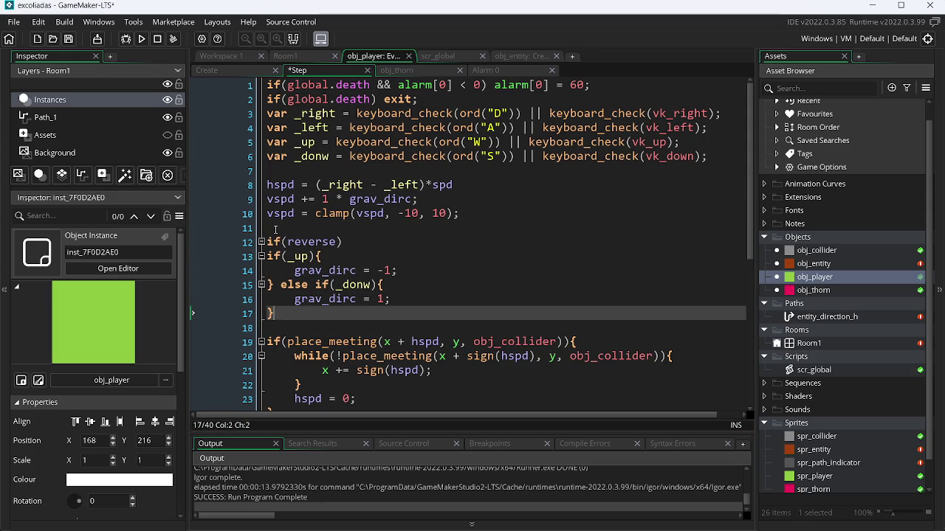
key(Return)
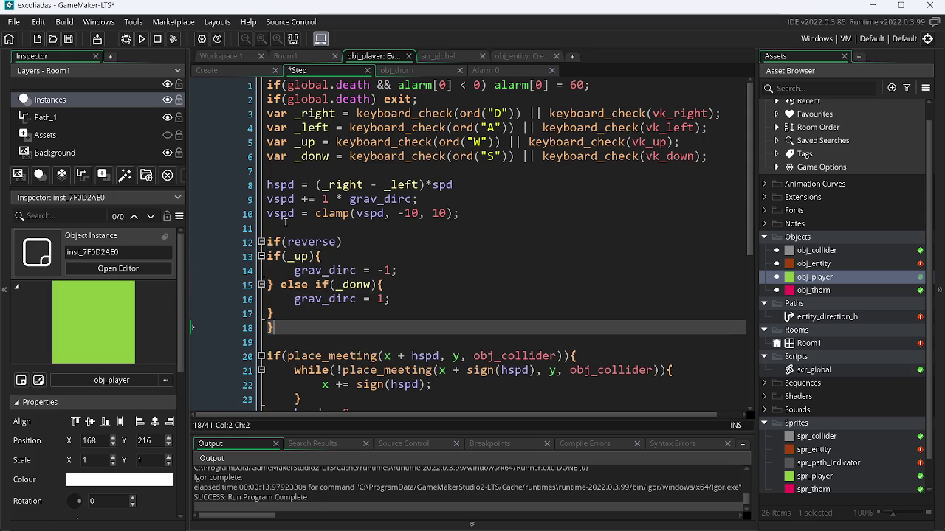
click(353, 243)
text({)
drag(281, 316, 265, 257)
key(Tab)
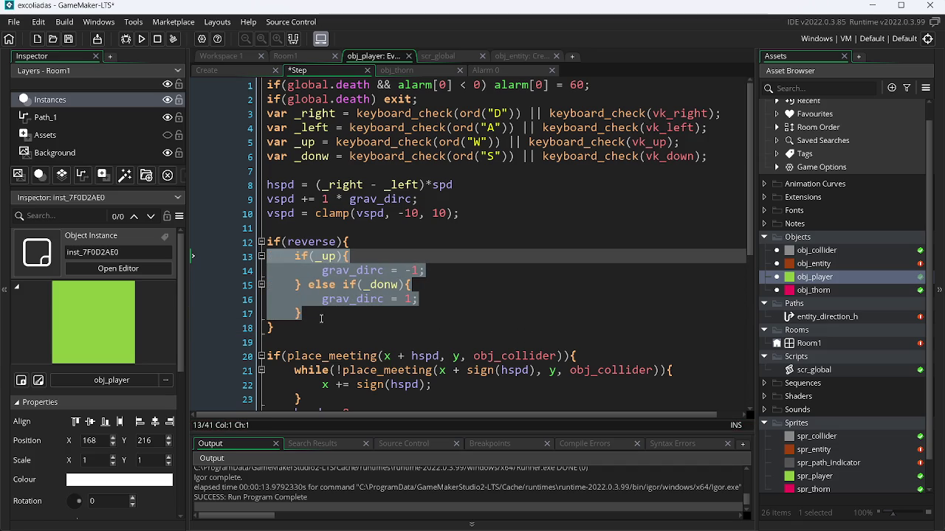
Run the game, test a gravity flip with Right and Up, then close it.
click(140, 40)
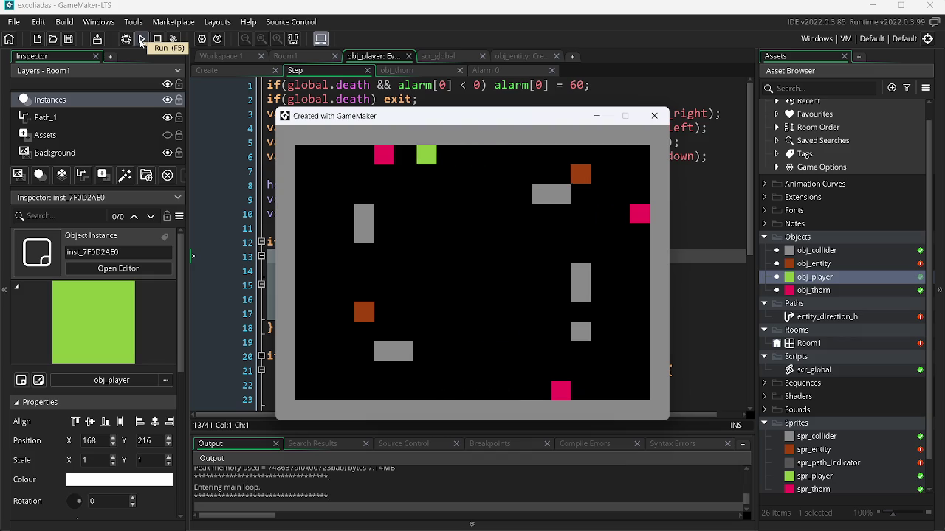
key(Right)
key(Up)
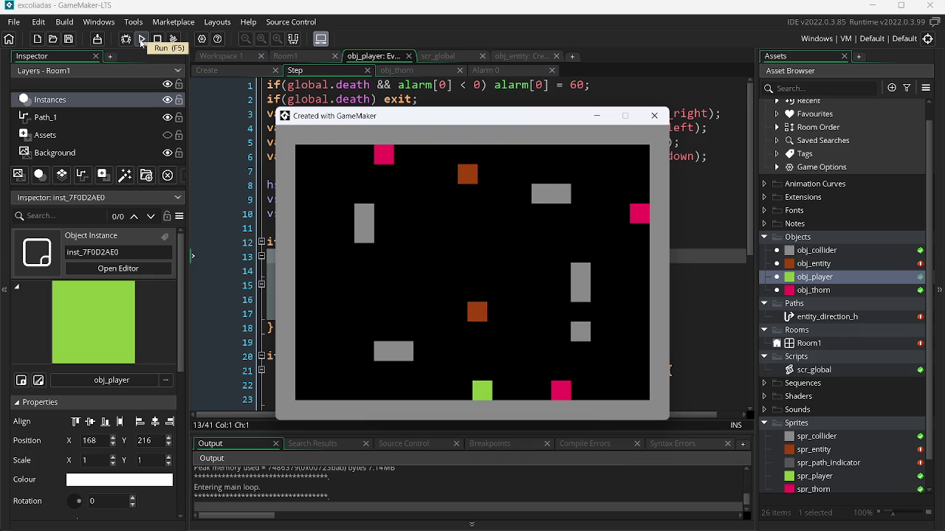
key(Escape)
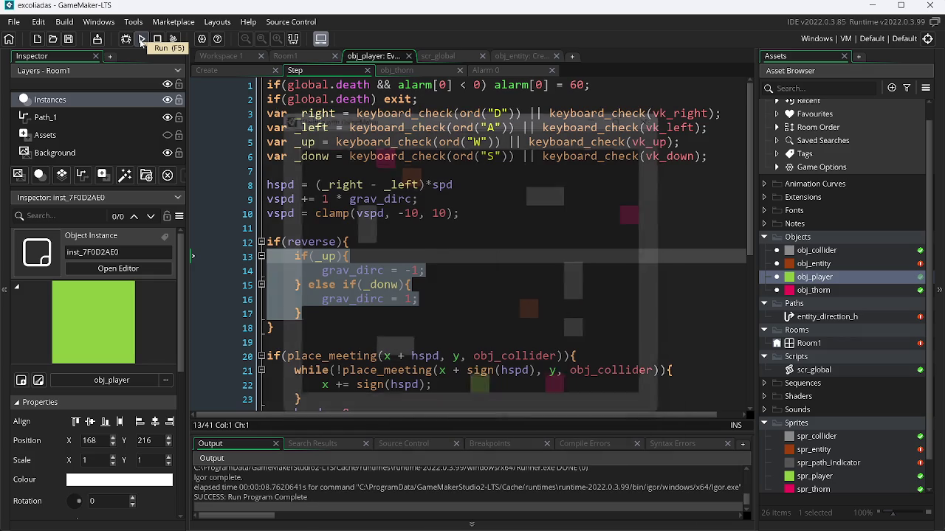
click(273, 285)
key(Down)
key(Down)
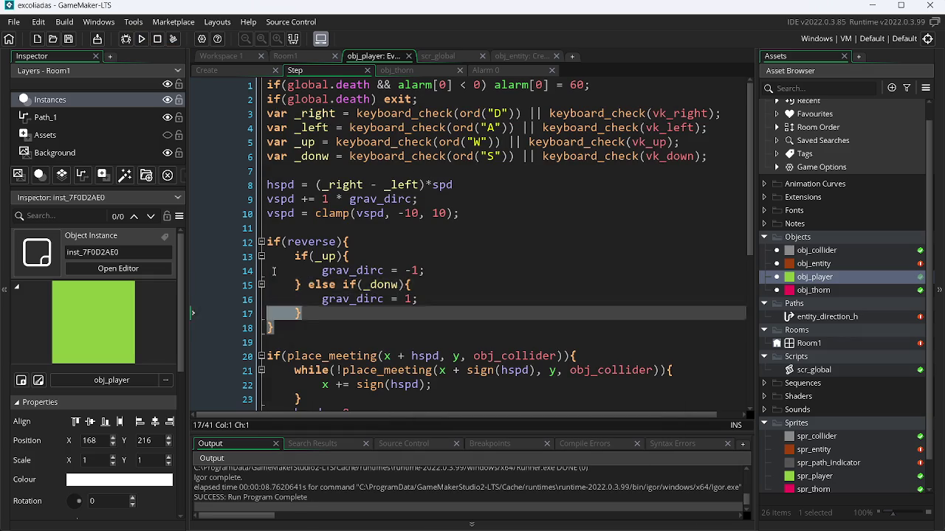
Move the if(reverse) block to the end of the Step code, save, and playtest.
shift+click(270, 245)
key(BackSpace)
key(BackSpace)
key(BackSpace)
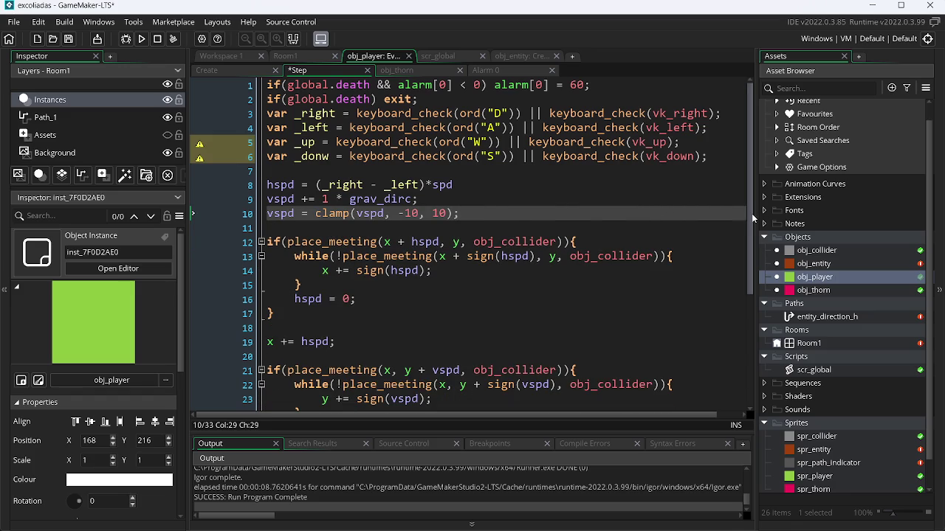
scroll(742, 207, down, 4)
click(325, 377)
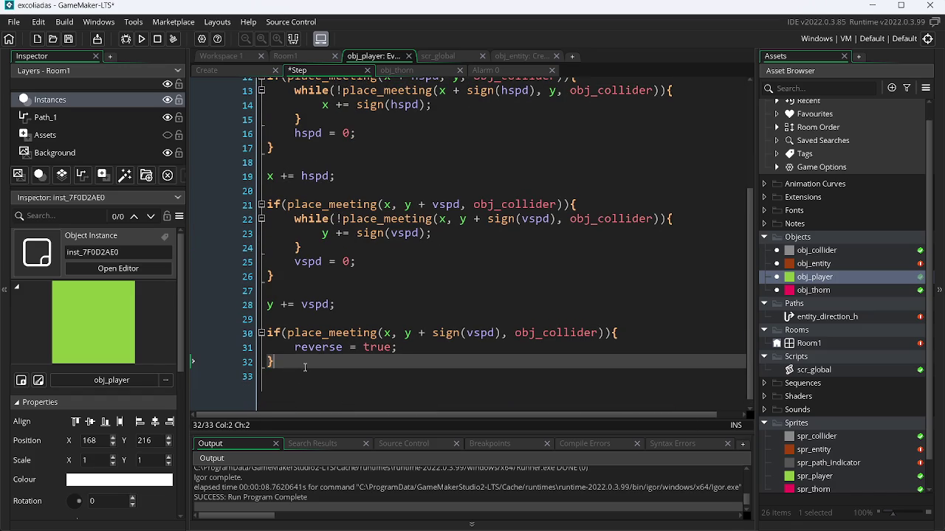
key(Return)
key(ctrl+v)
key(ctrl+s)
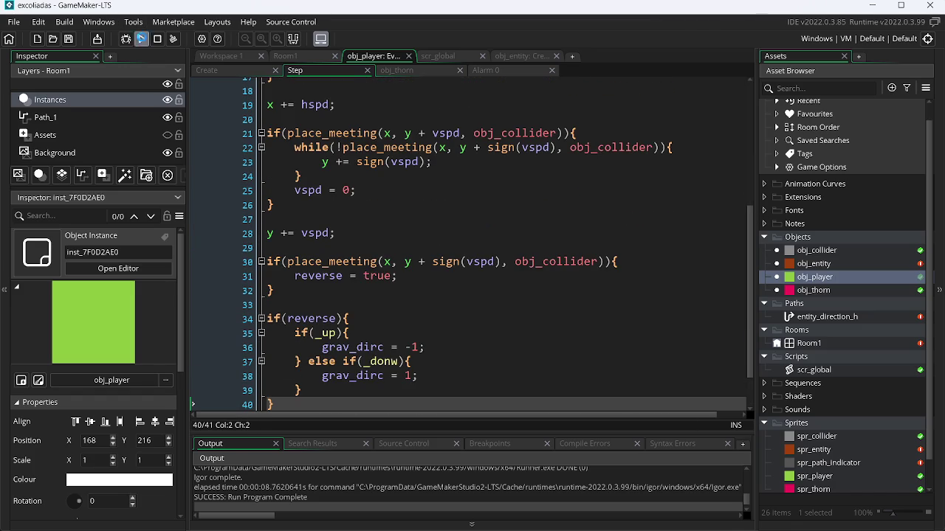
click(142, 39)
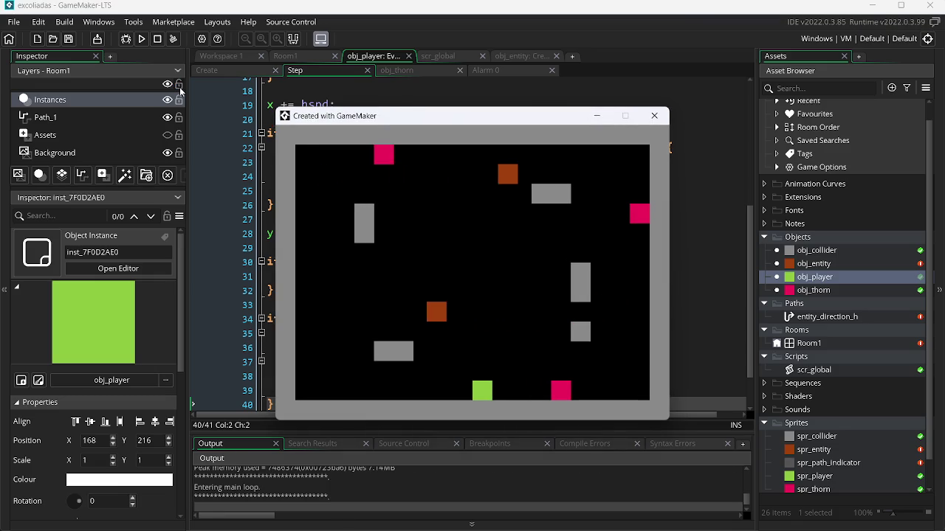
key(space)
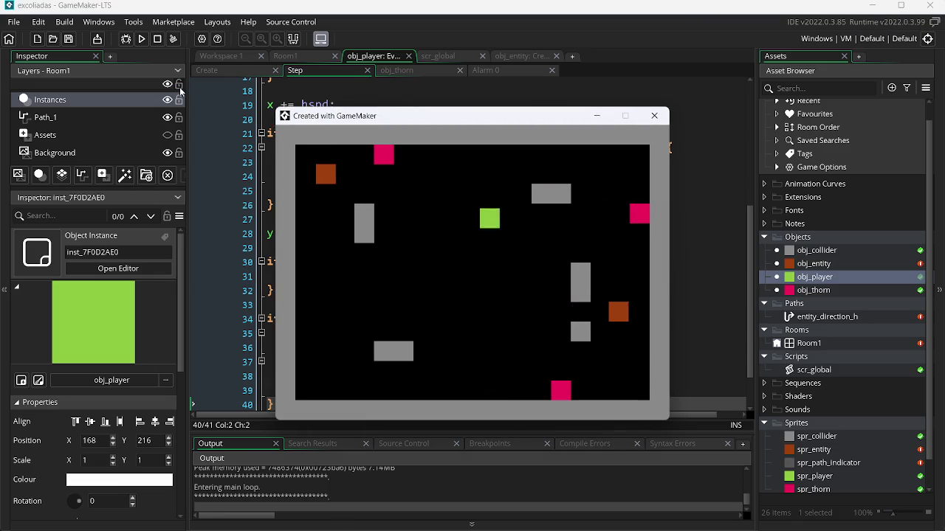
key(Escape)
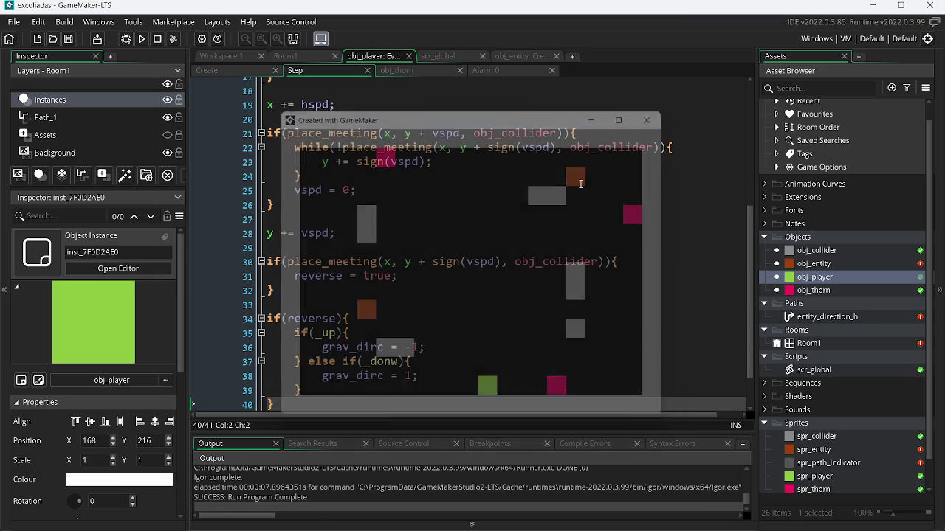
Change the condition to if(reverse == true), save, and run another test.
click(339, 319)
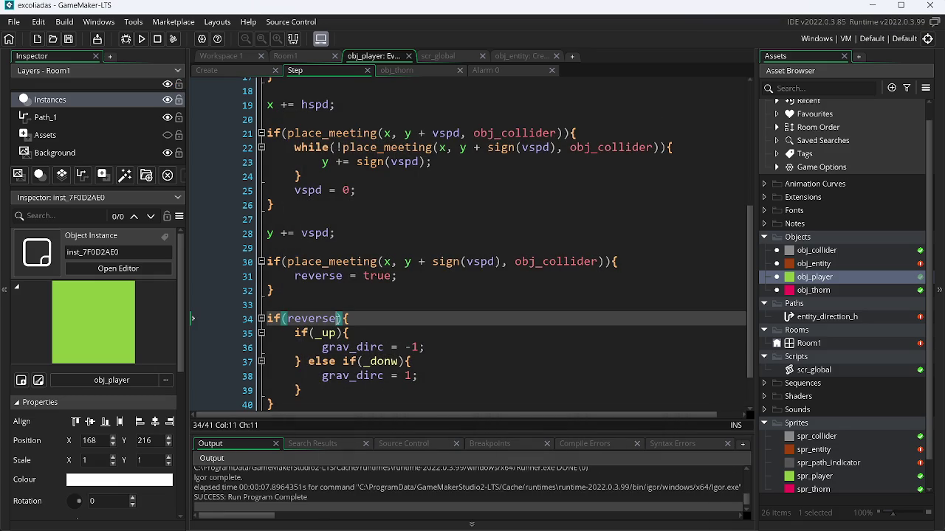
text(== true)
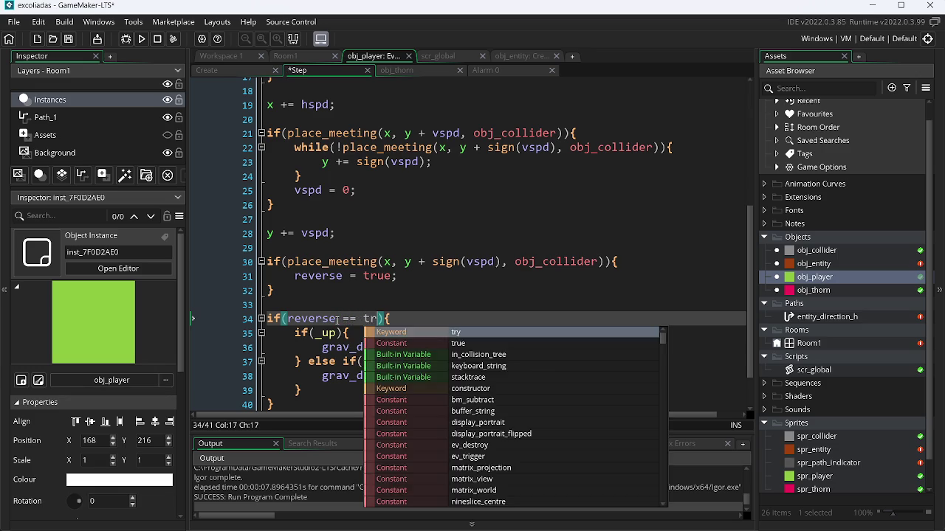
key(Escape)
key(ctrl+s)
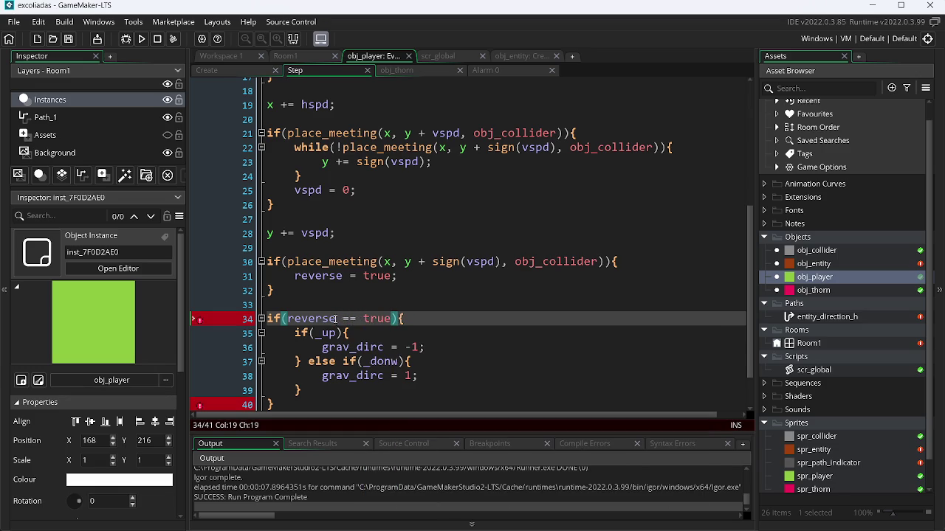
click(369, 333)
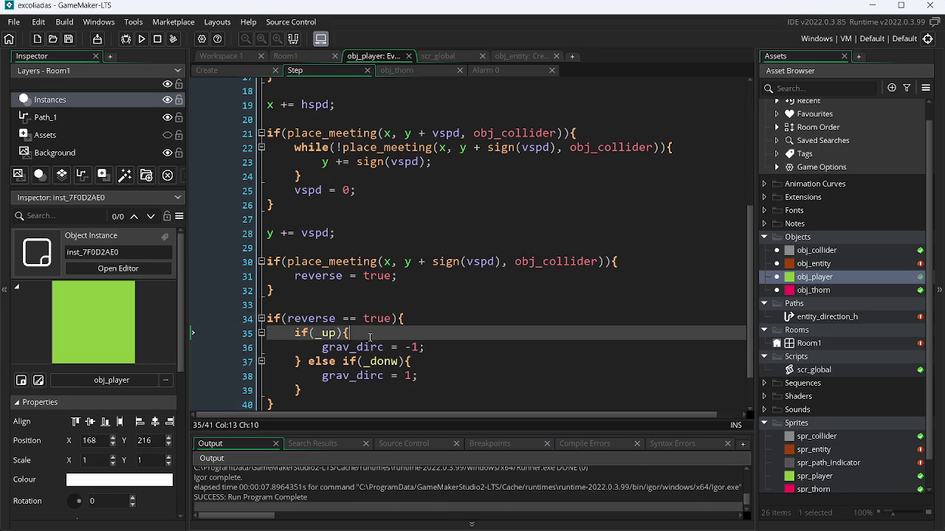
click(143, 41)
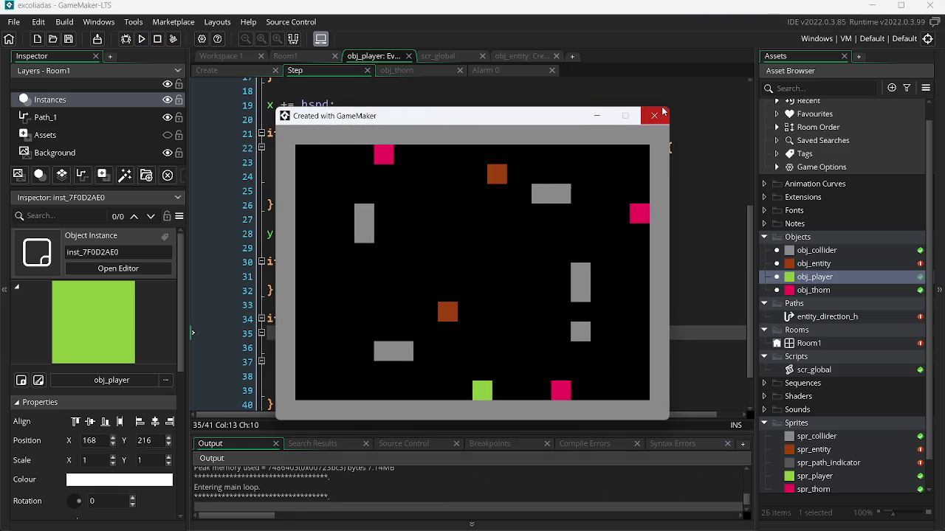
key(Escape)
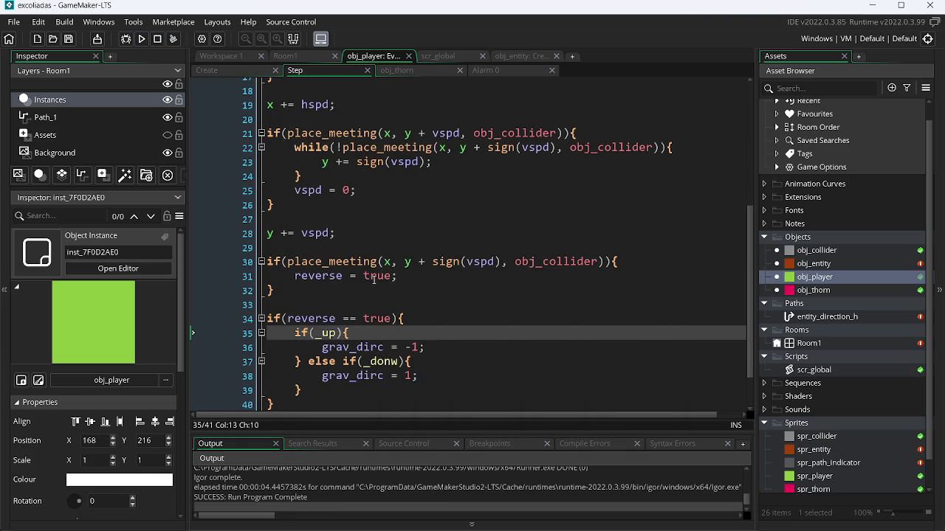
click(234, 69)
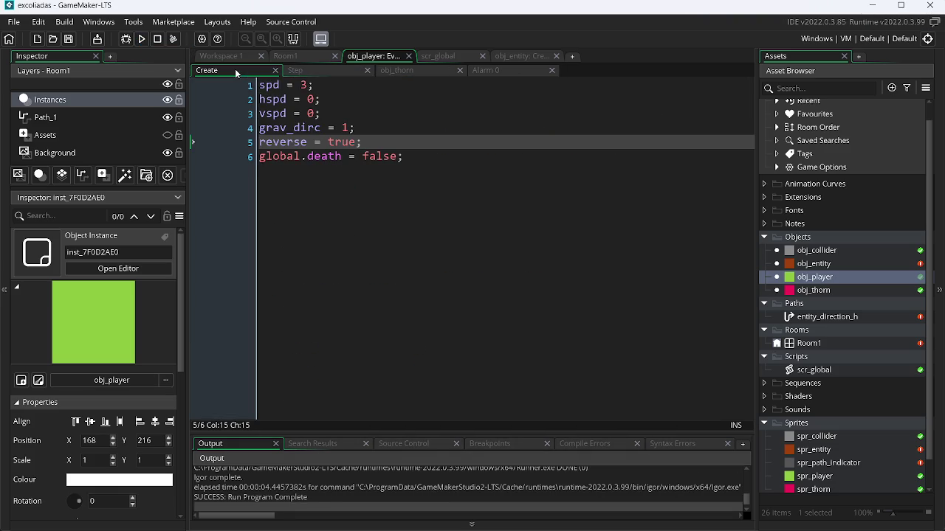
Move the if(reverse == true) block from the bottom to just after the vspd clamp, then save.
click(319, 71)
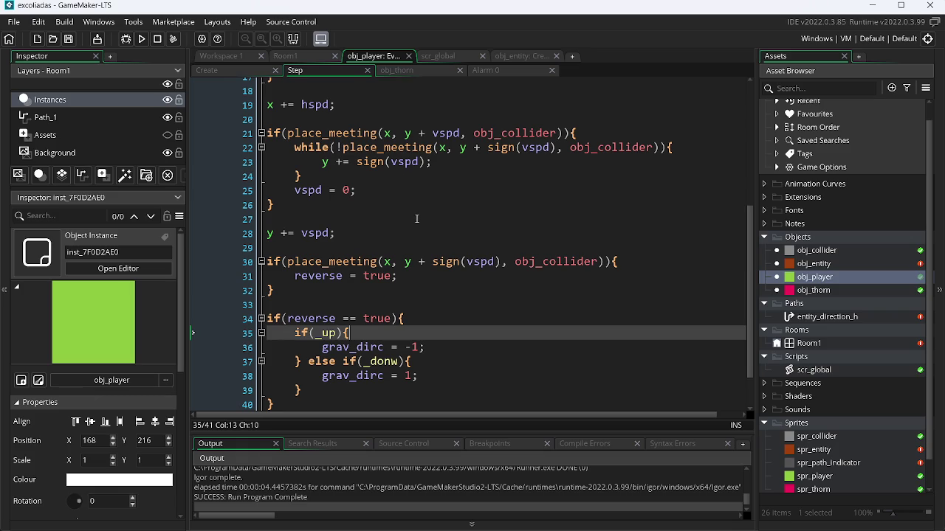
click(435, 348)
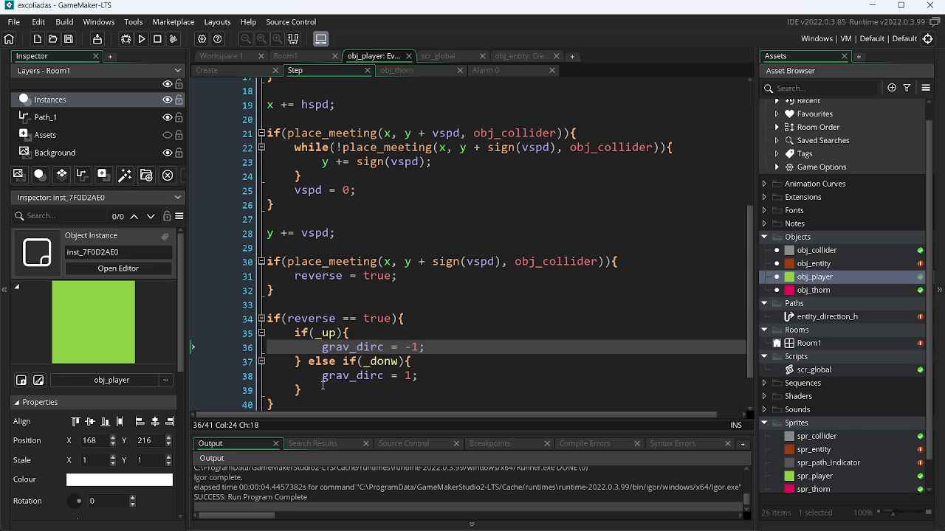
mouse_move(303, 400)
mouse_down()
mouse_move(281, 373)
mouse_move(270, 321)
mouse_up()
key(ctrl+c)
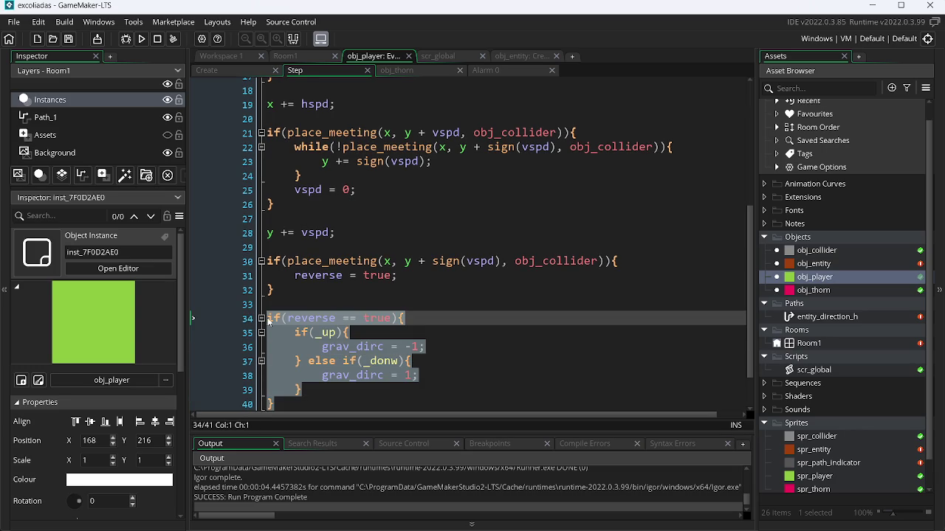
key(BackSpace)
key(BackSpace)
key(BackSpace)
scroll(428, 298, up, 2)
scroll(440, 291, down, 2)
scroll(436, 288, up, 2)
scroll(546, 221, down, 2)
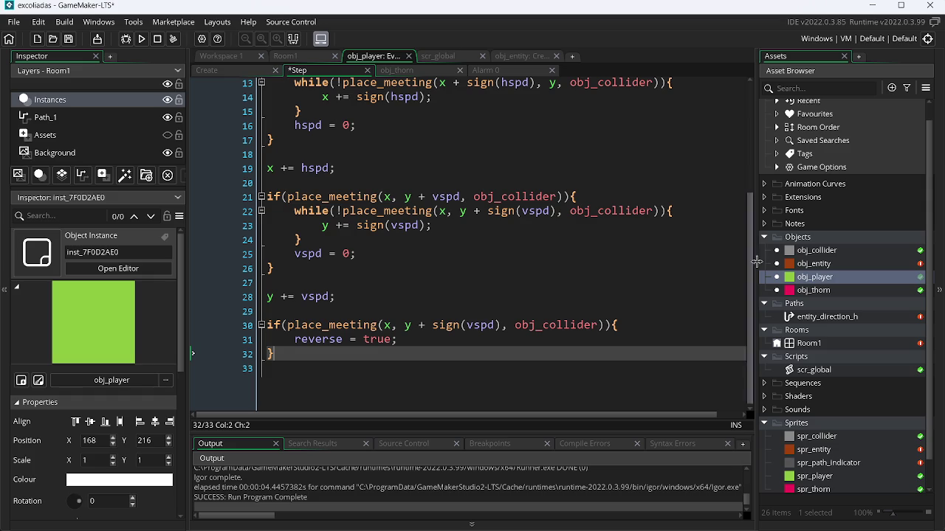
drag(750, 262, 551, 151)
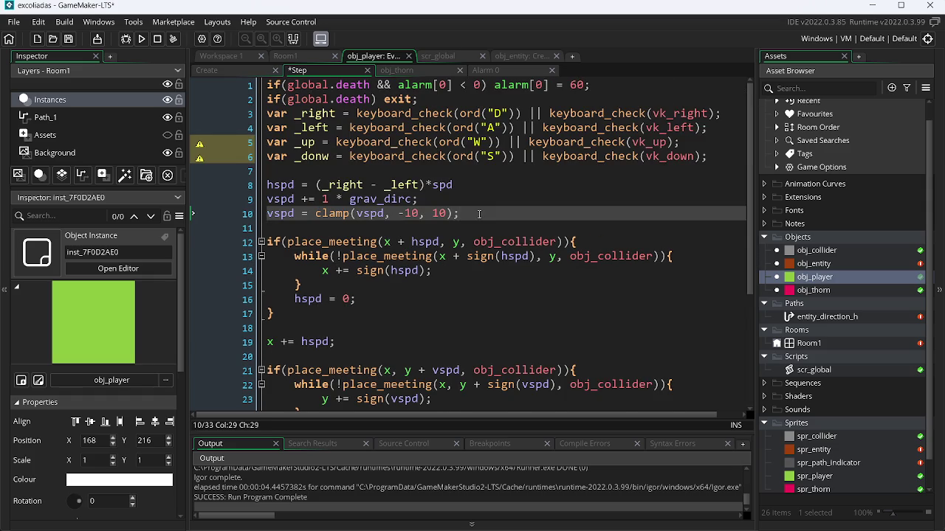
key(ctrl+v)
key(ctrl+s)
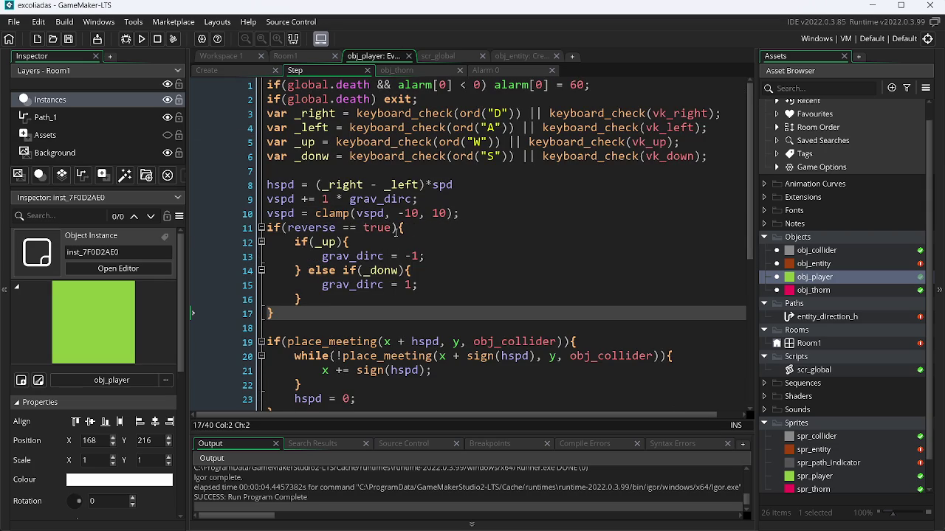
Change the gravity condition to if(reverse) and add reverse = false after grav_dirc = -1.
drag(396, 231, 334, 231)
key(BackSpace)
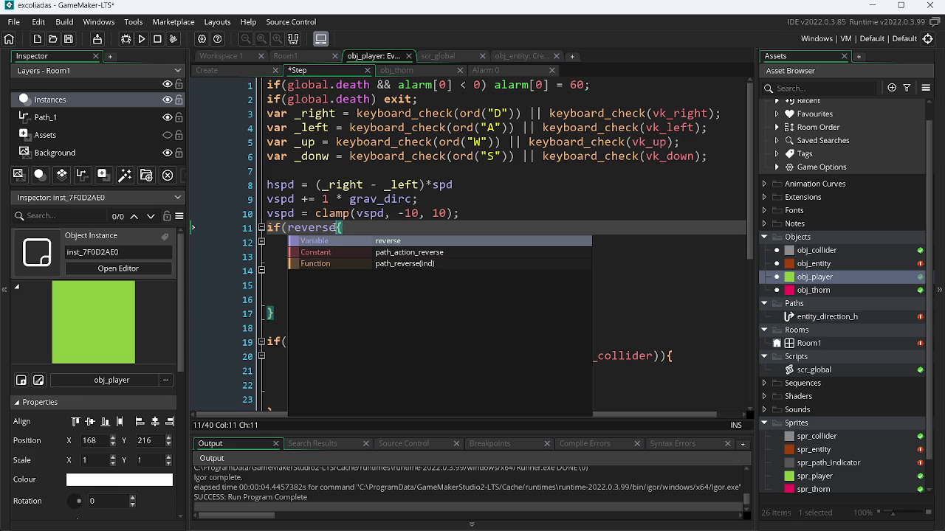
double_click(335, 228)
key(ctrl+c)
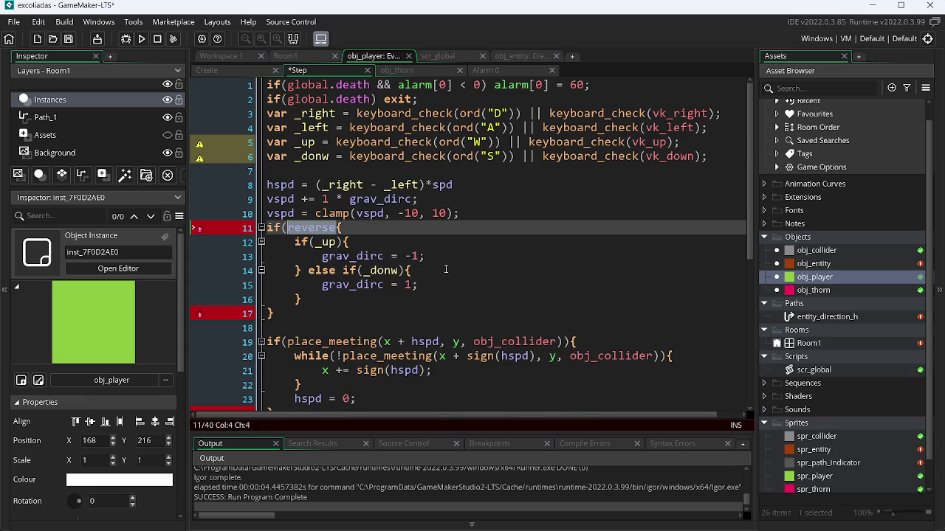
click(439, 256)
key(Return)
key(ctrl+v)
text(= false)
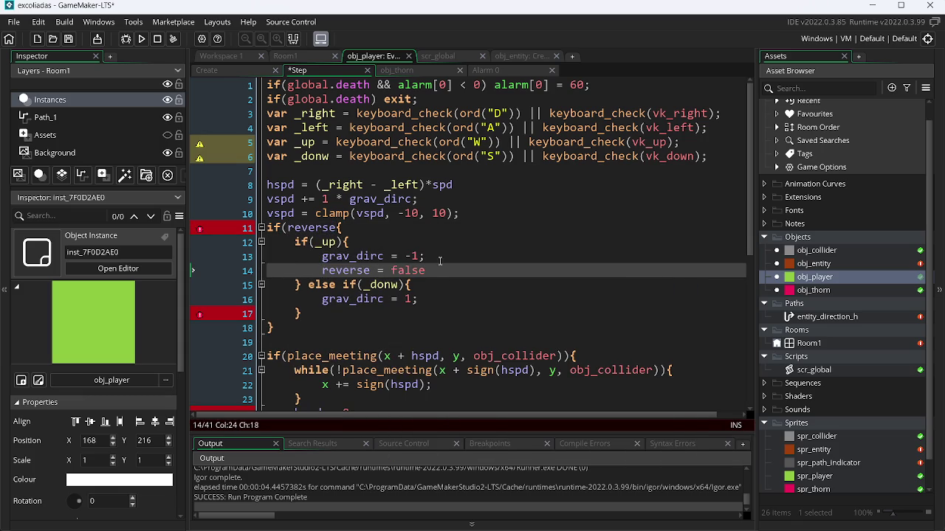
Add reverse = false; after grav_dirc = 1, fix the semicolons and closing parenthesis, and save.
click(440, 293)
key(Return)
text(reverse = fal)
key(Return)
text(;)
key(Up)
key(Up)
key(Up)
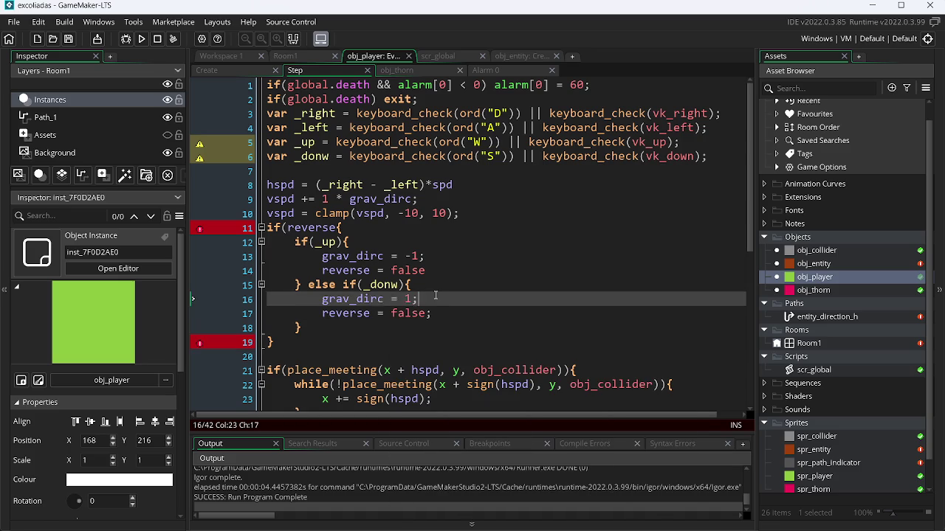
text(;)
key(ctrl+s)
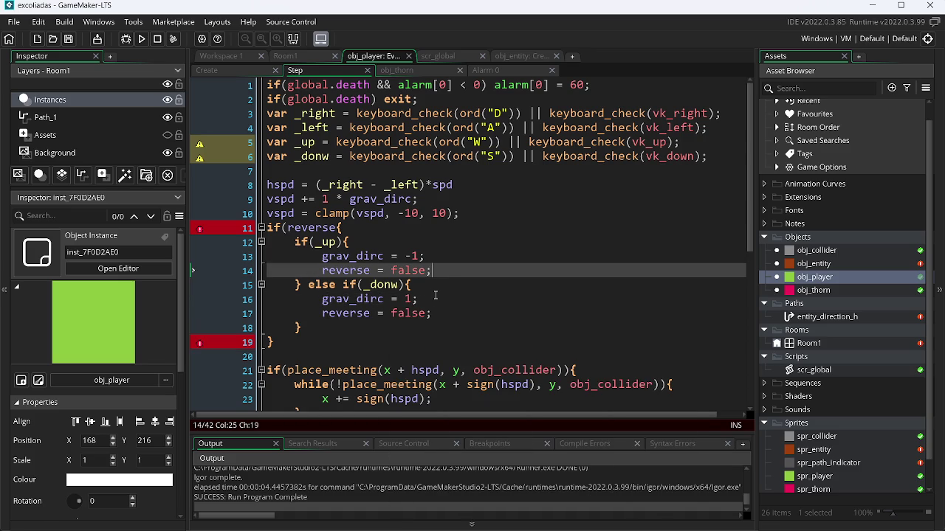
click(338, 229)
text())
key(ctrl+s)
Run the game, move the player with the arrow keys, then close it.
click(141, 39)
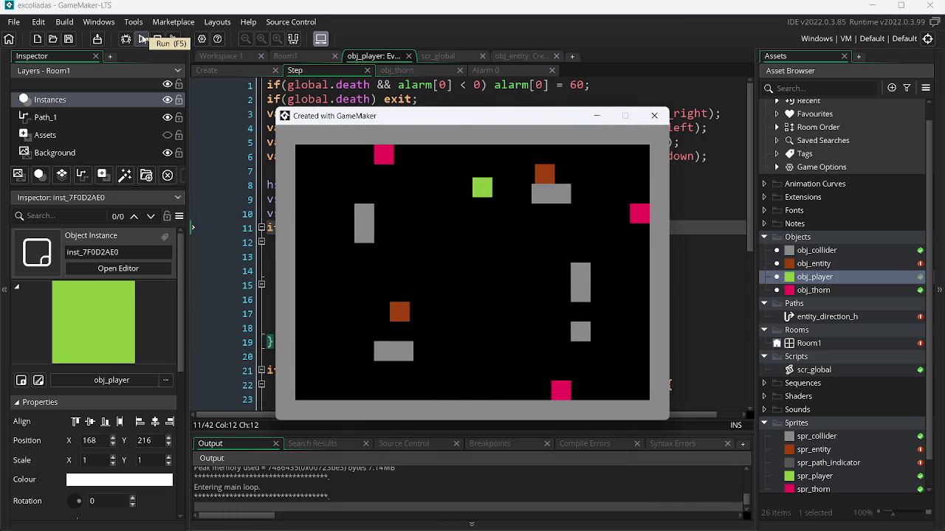
key(Up)
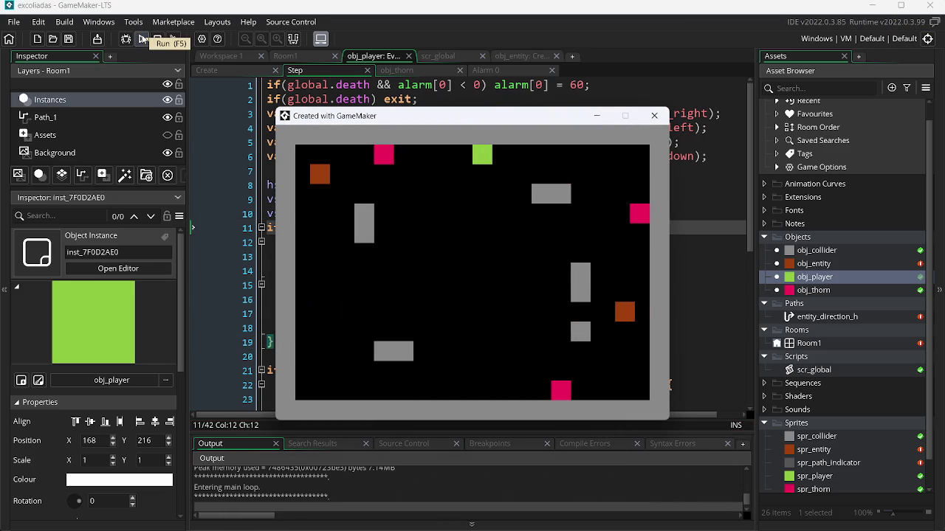
key(Left)
key(Right)
key(Right)
key(Left)
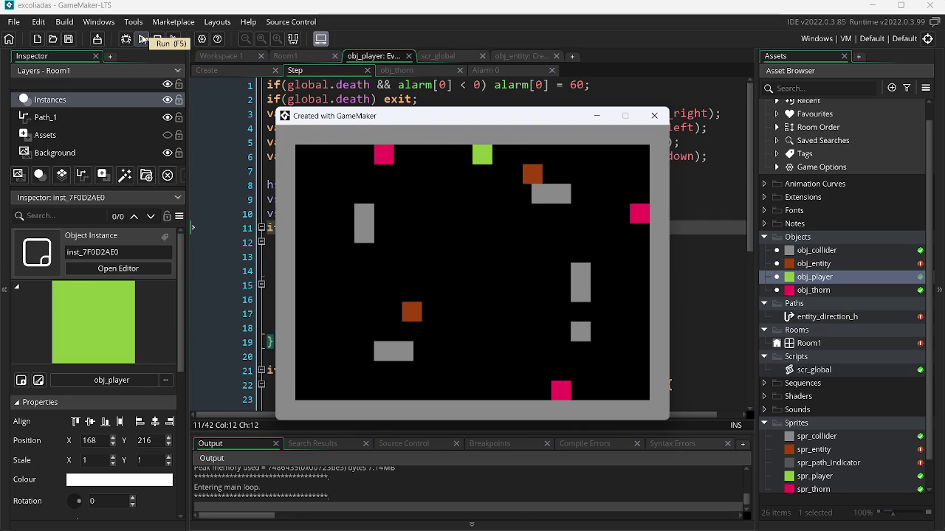
key(Left)
click(654, 115)
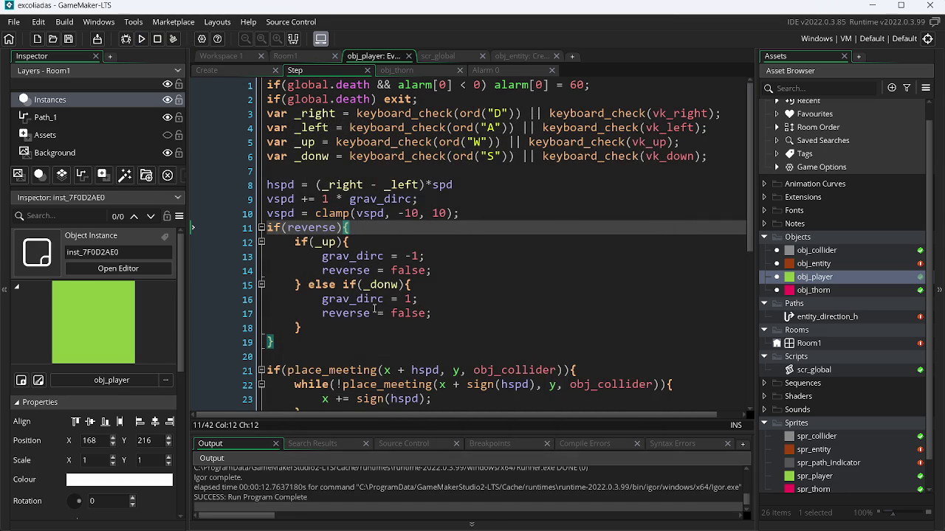
Remove '+ sign(vspd)' from line 39's place_meeting check and launch a test run.
drag(753, 213, 775, 378)
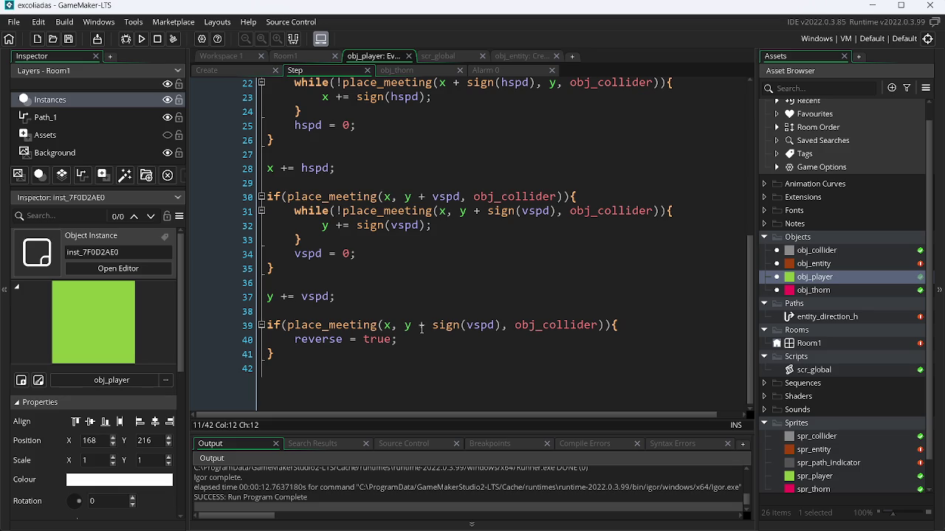
drag(418, 329, 501, 334)
key(shift+Right)
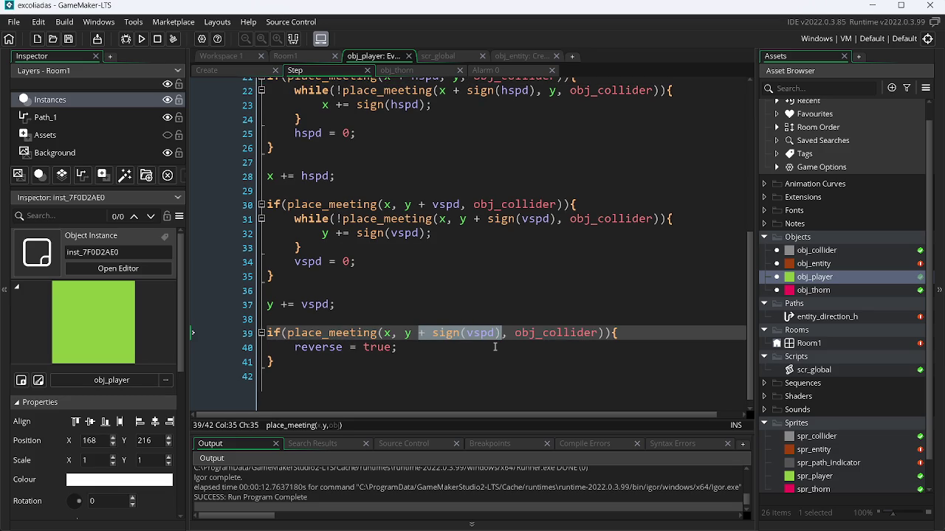
key(BackSpace)
key(BackSpace)
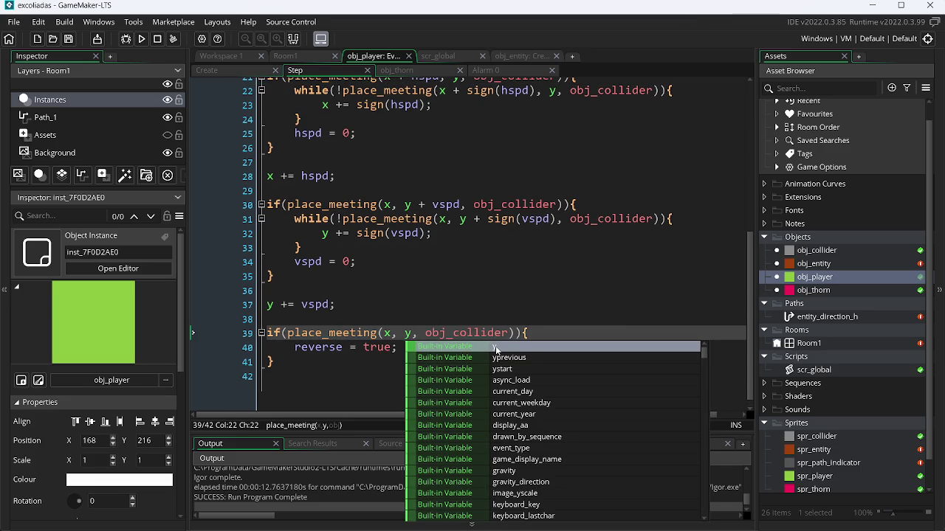
key(F5)
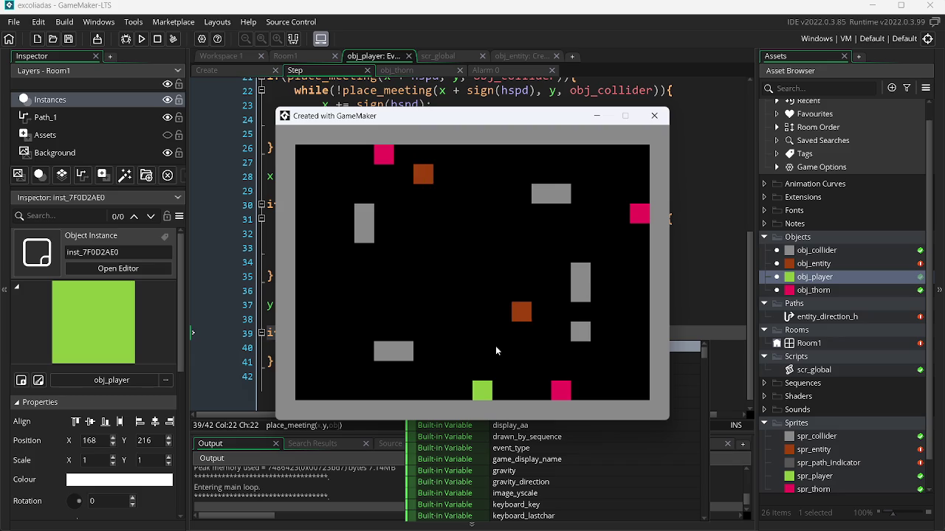
Flip gravity in the test run, close it, and change place_meeting to instance_place on line 39.
key(space)
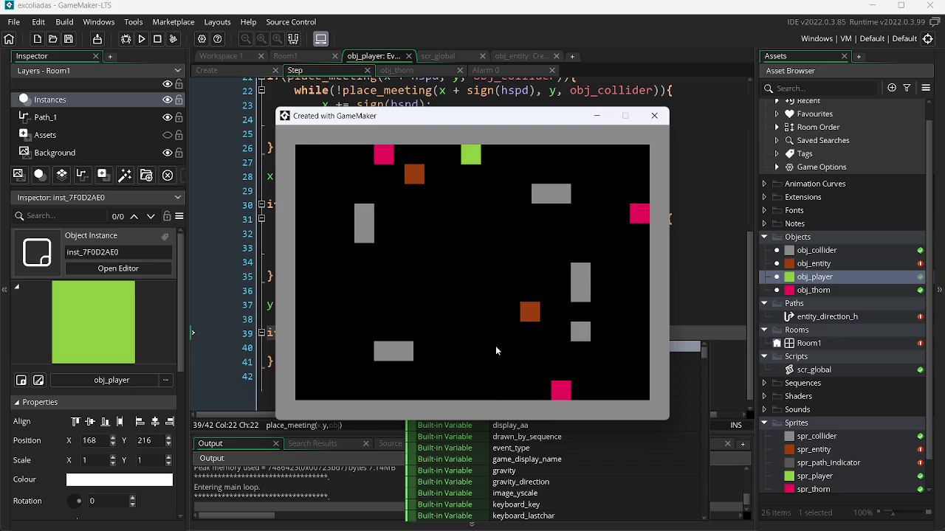
key(Escape)
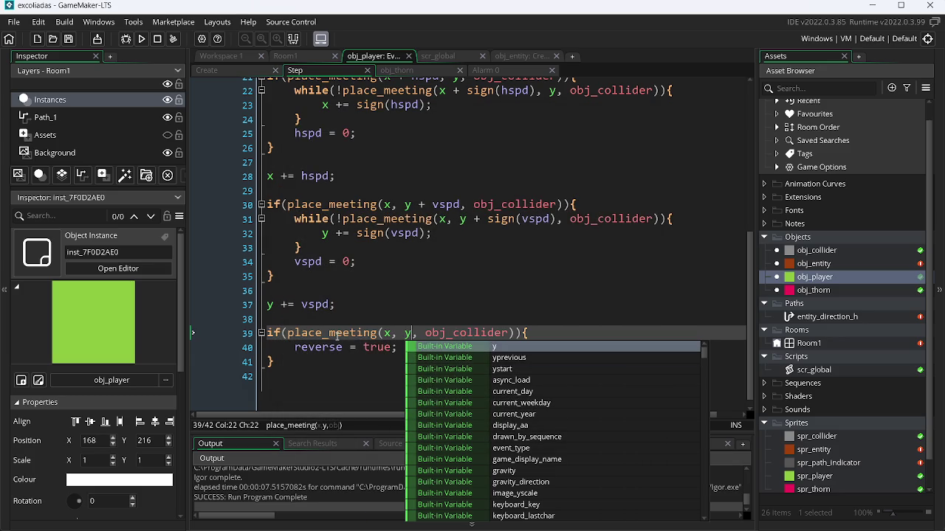
double_click(337, 340)
key(BackSpace)
text(ins)
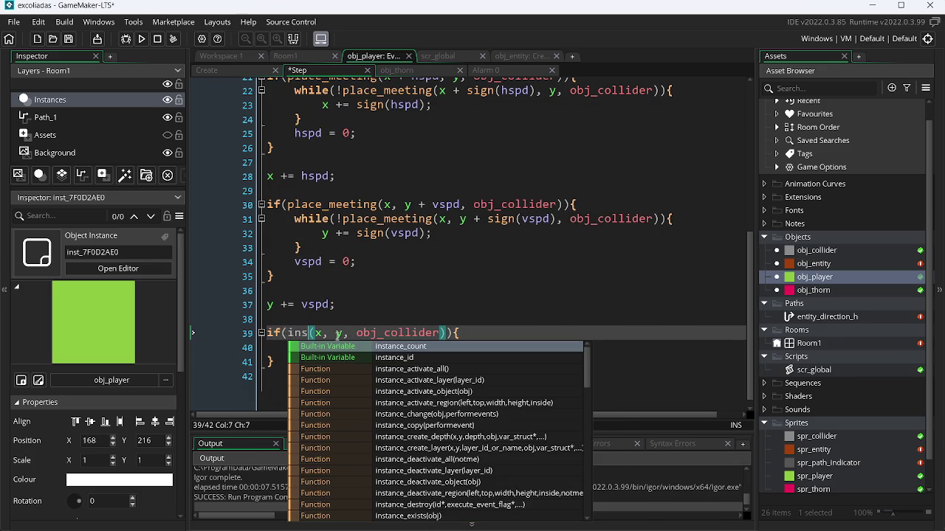
key(Down)
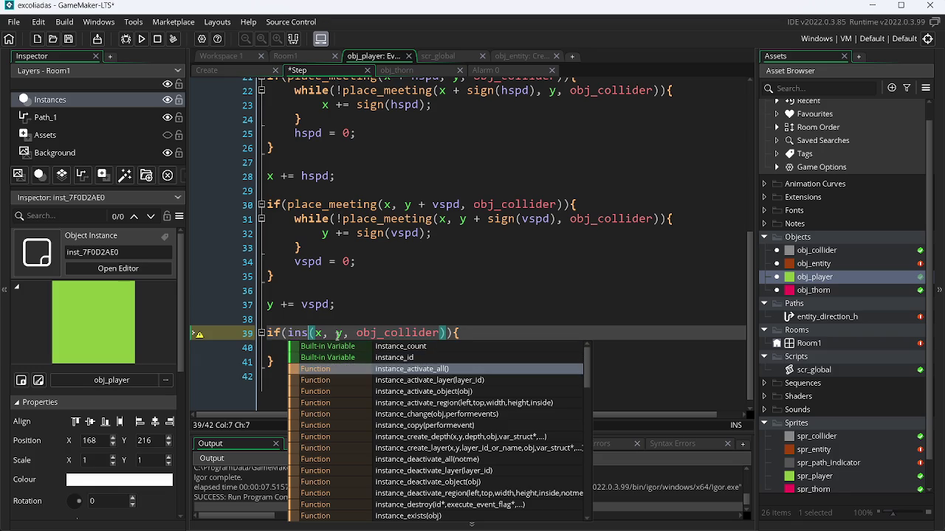
key(Down)
key(Down)
key(Down)
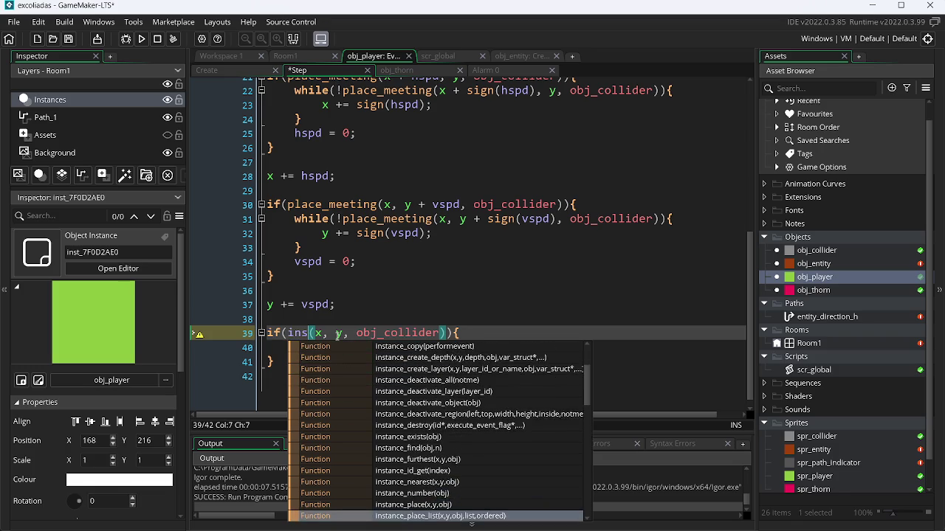
key(Up)
key(Return)
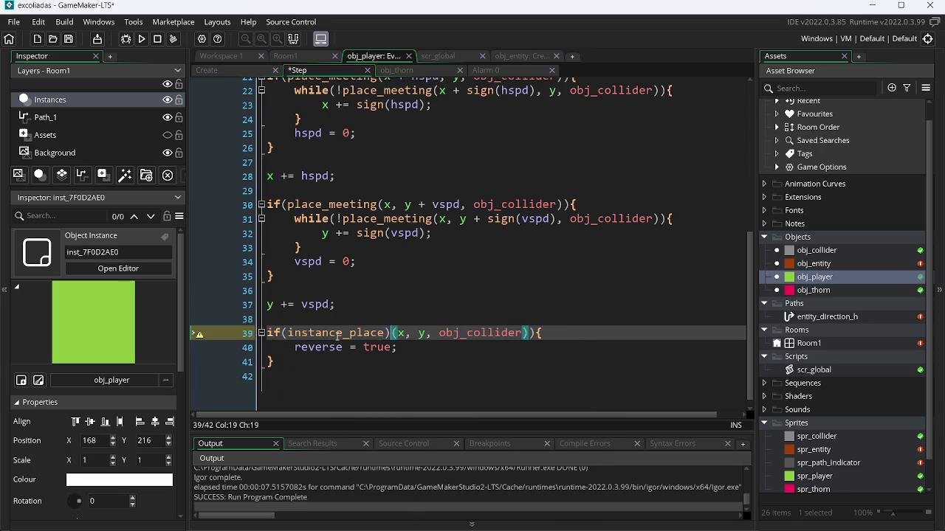
key(BackSpace)
Test-run the instance_place version, flipping gravity, then close it and return to the code.
key(F5)
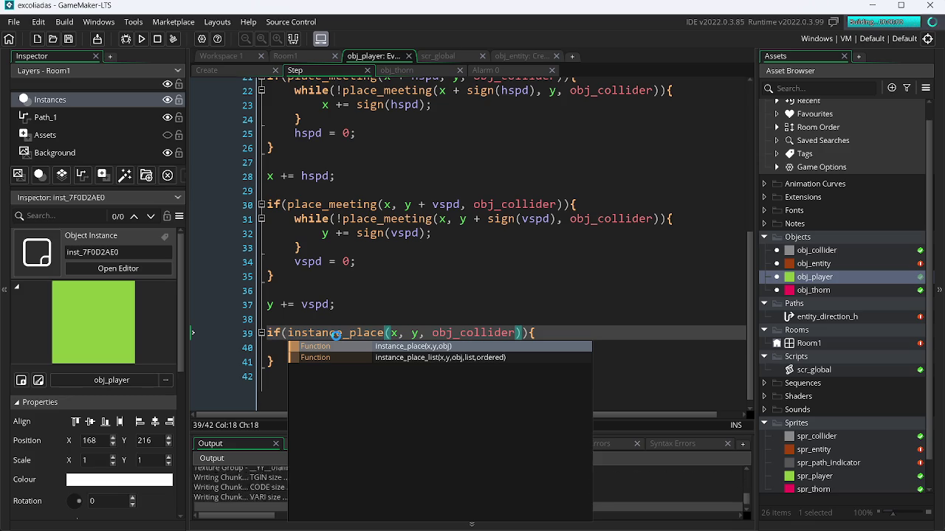
key(Up)
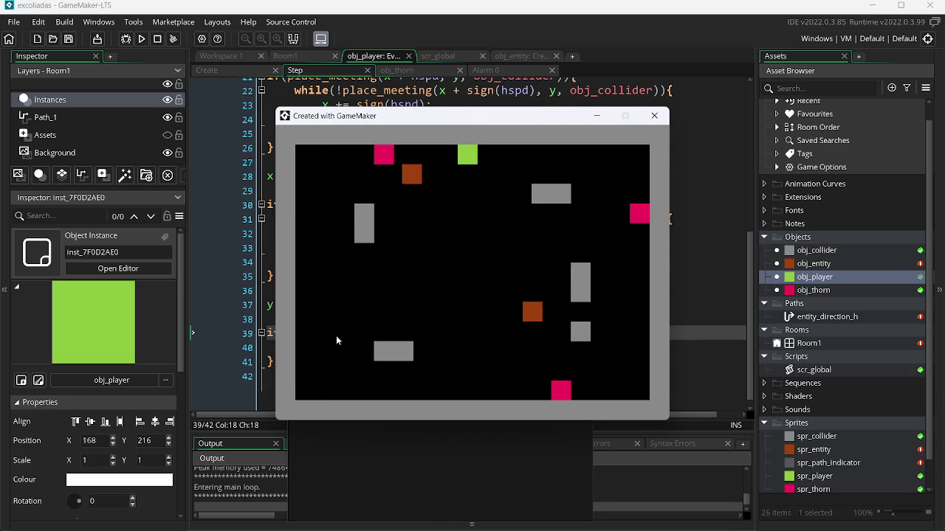
key(Escape)
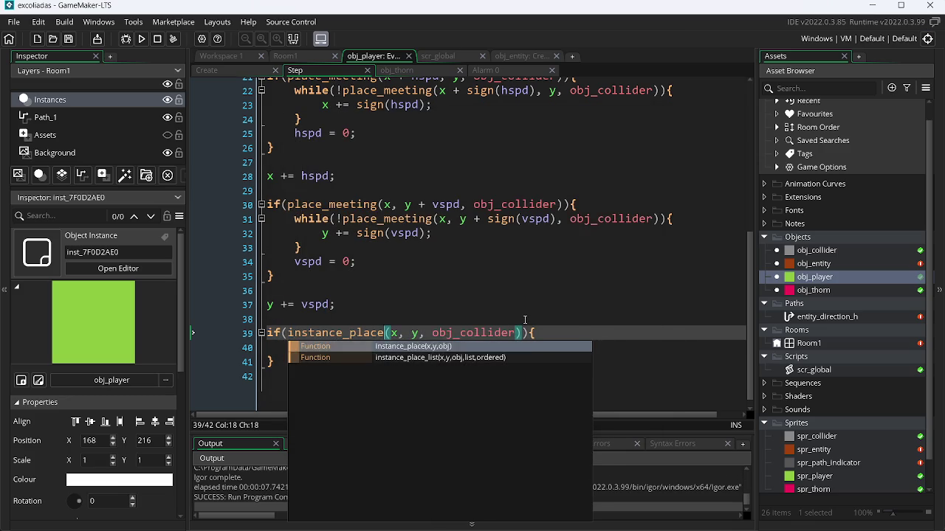
key(Escape)
key(Up)
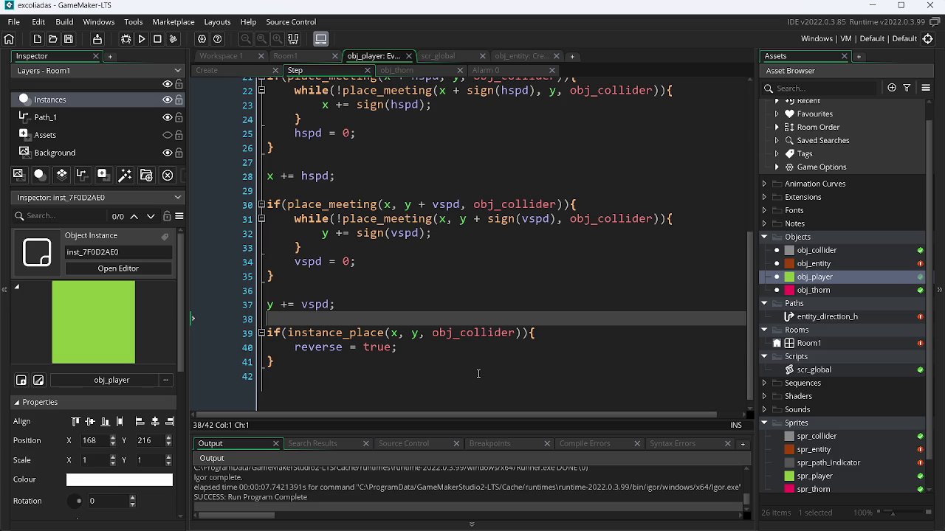
Add a + 1 offset after y in the instance_place call and select the call.
click(422, 334)
click(417, 334)
text(+ 1)
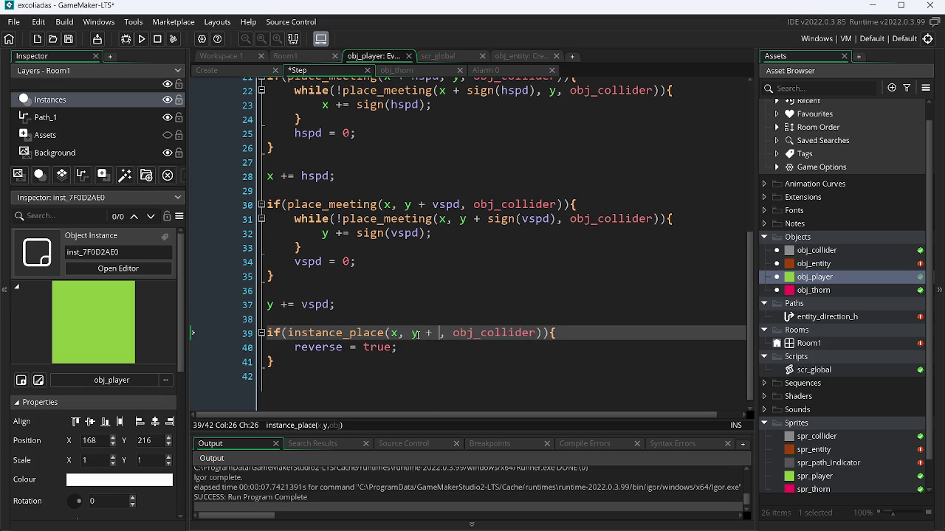
key(Right)
key(ctrl+Right)
key(ctrl+Right)
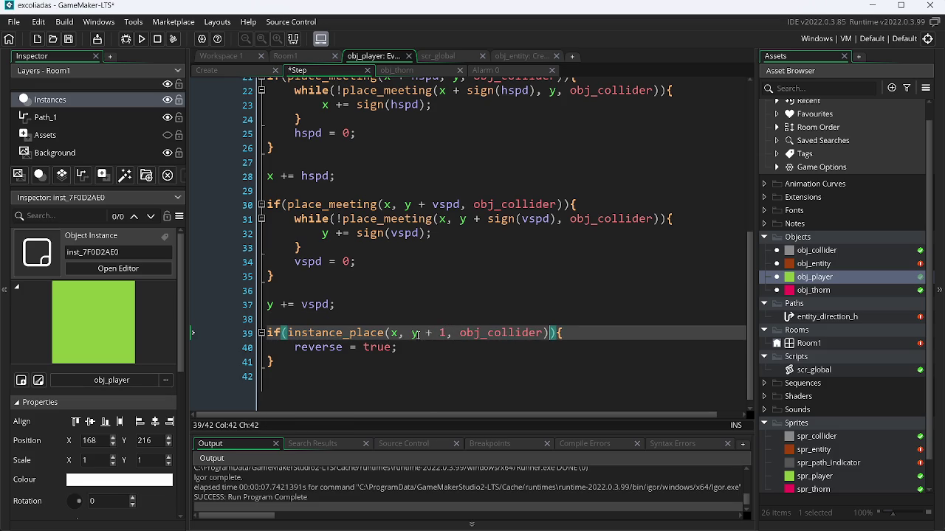
key(ctrl+shift+Left)
key(ctrl+shift+Left)
key(ctrl+shift+Left)
key(ctrl+c)
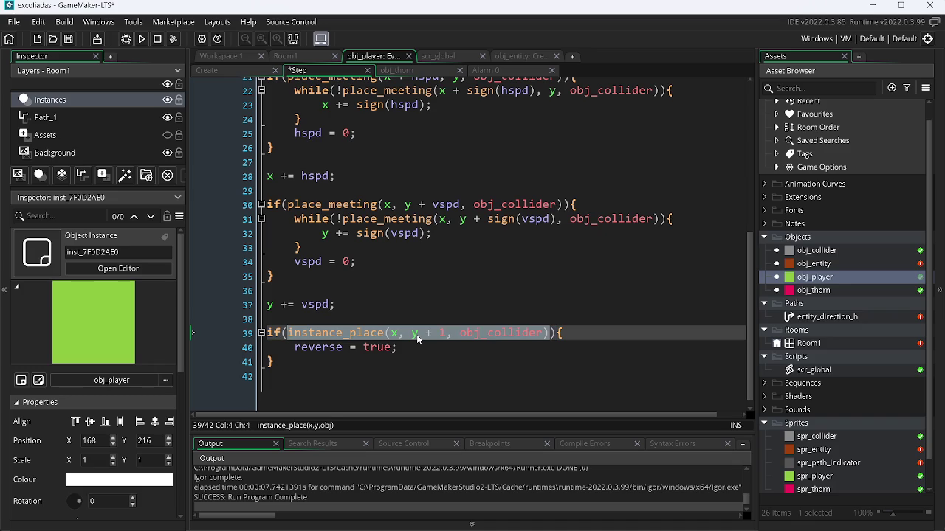
Append || with a copy of the call using y - 1, and save.
click(550, 333)
text(||)
key(ctrl+v)
key(ctrl+Left)
key(ctrl+Left)
key(Left)
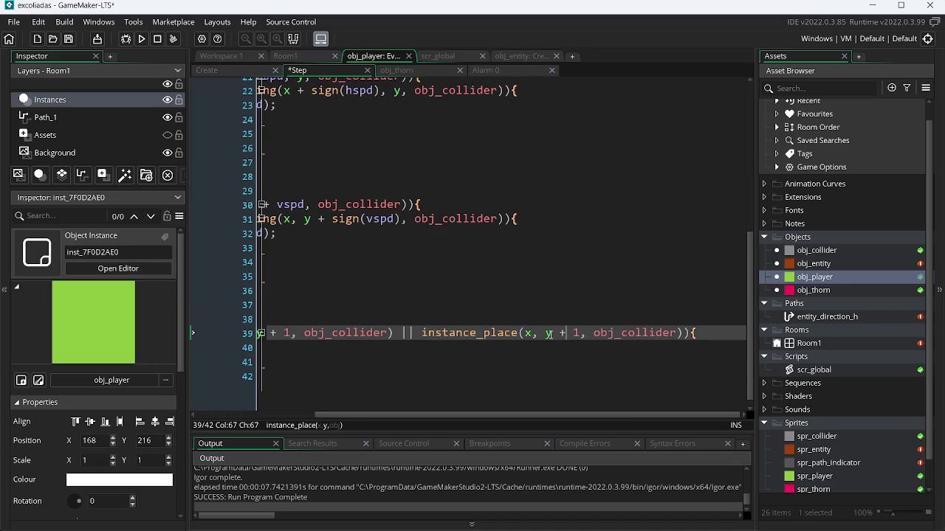
key(BackSpace)
text(-)
key(ctrl+s)
Run the game, close it, and minimize OBS and the browser to return to GameMaker.
click(172, 38)
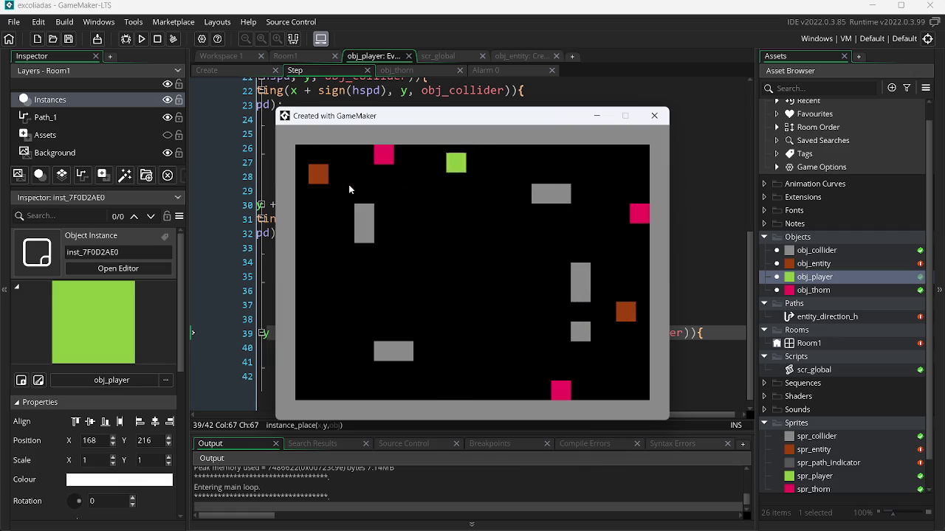
key(Escape)
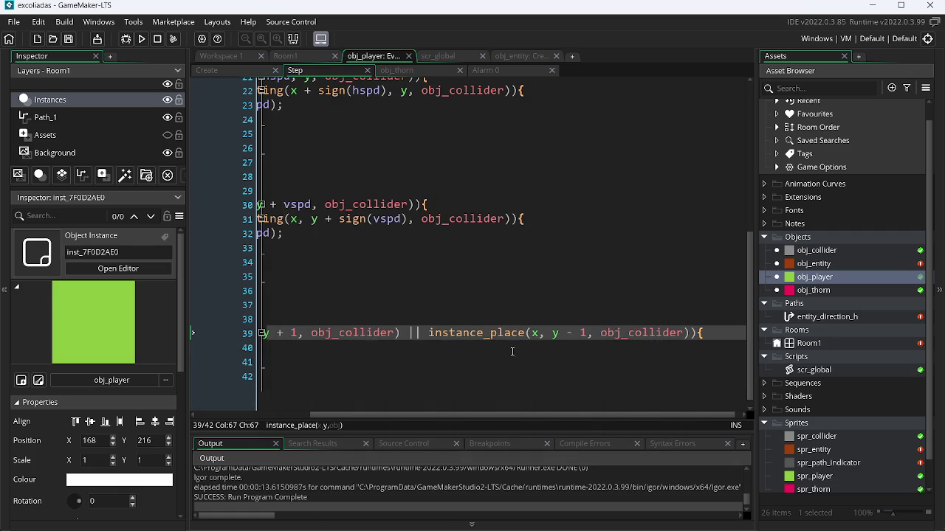
scroll(579, 429, left, 5)
key(alt+Tab)
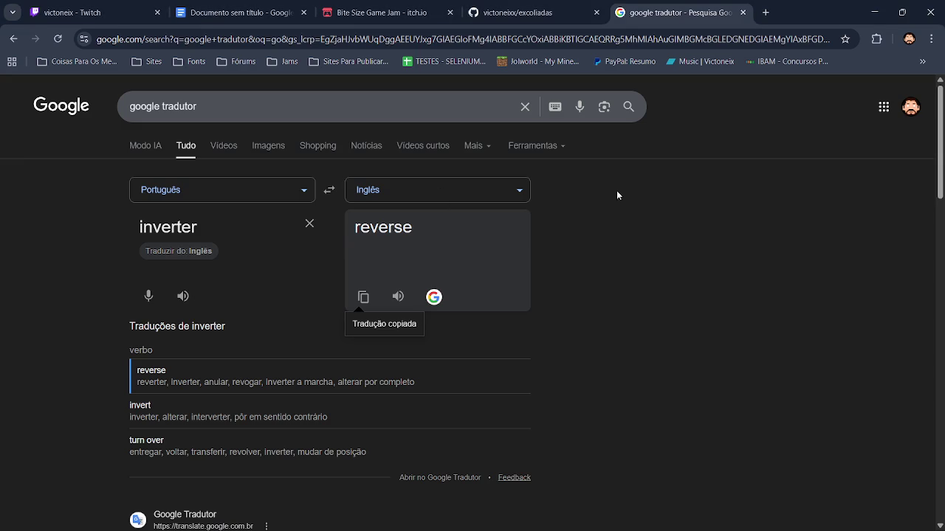
key(alt+Tab)
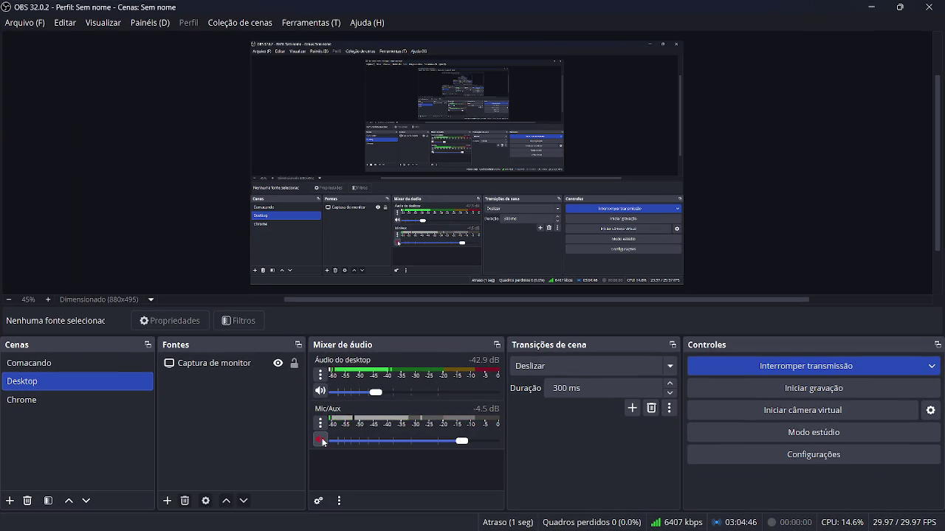
click(871, 7)
click(868, 9)
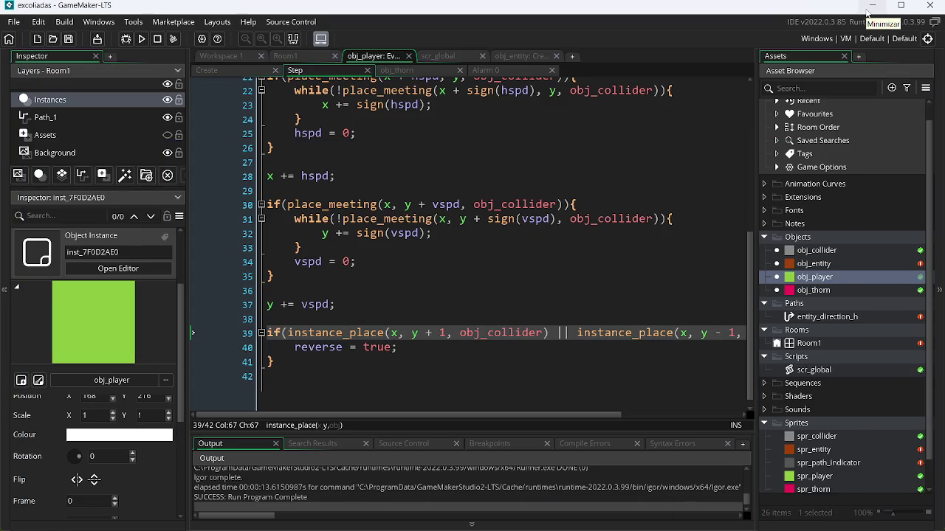
text(x)
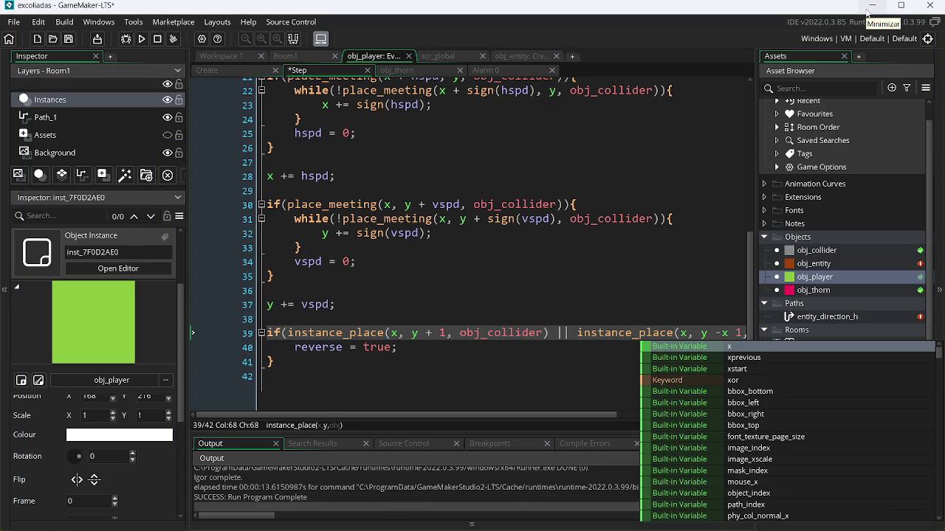
click(634, 159)
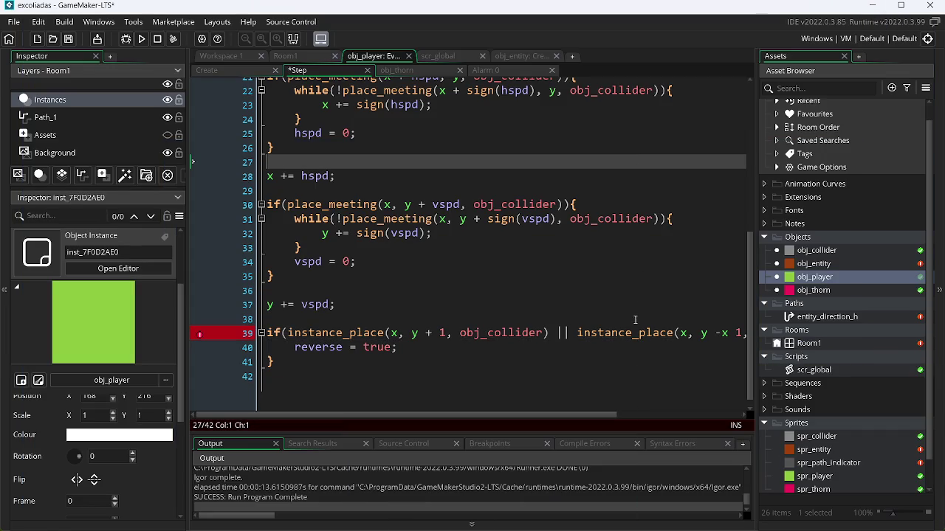
key(ctrl+z)
key(ctrl+z)
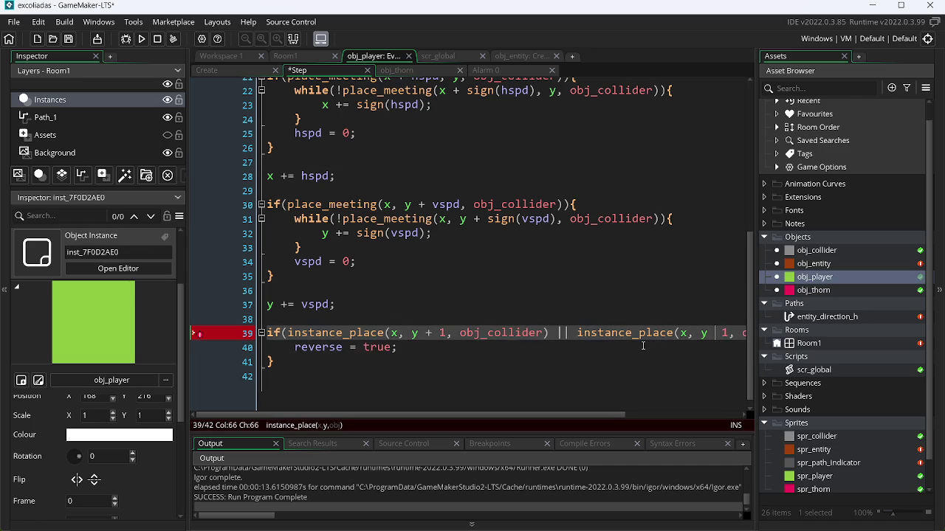
text(+)
key(BackSpace)
text(-)
key(ctrl+s)
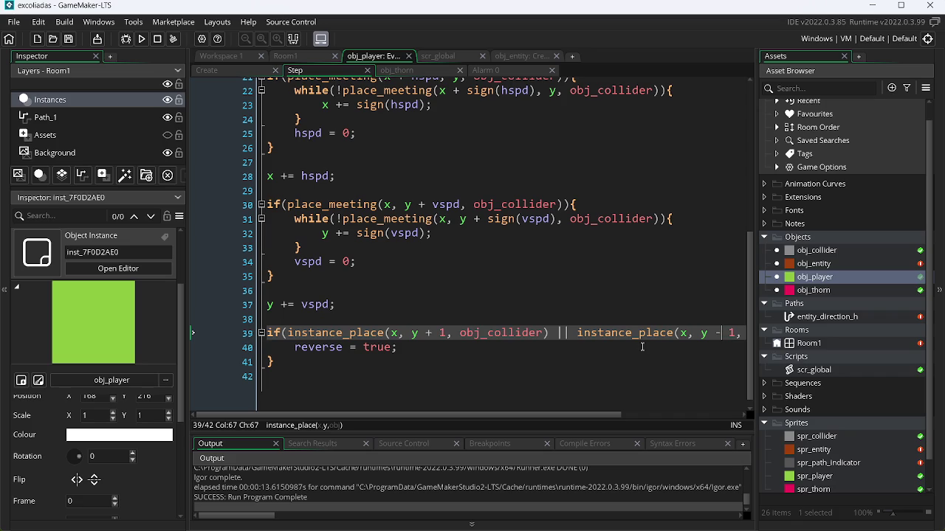
Start a playtest run, unmute the Mic/Aux input in OBS, and minimize OBS.
key(F4)
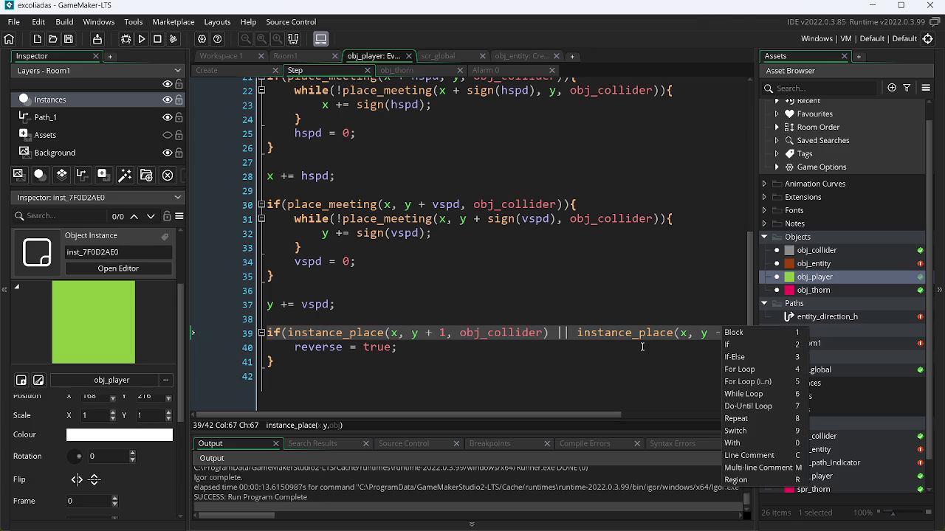
key(F5)
key(alt+Tab)
key(Tab)
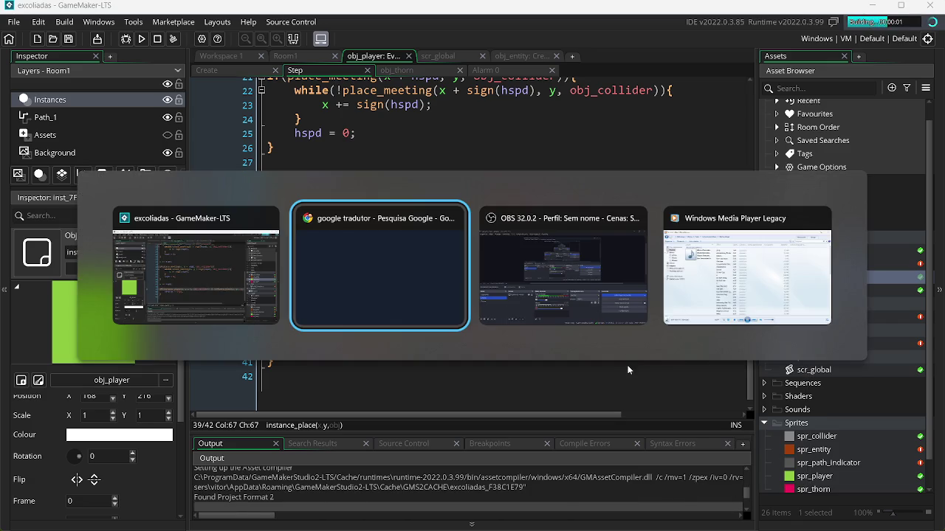
click(319, 439)
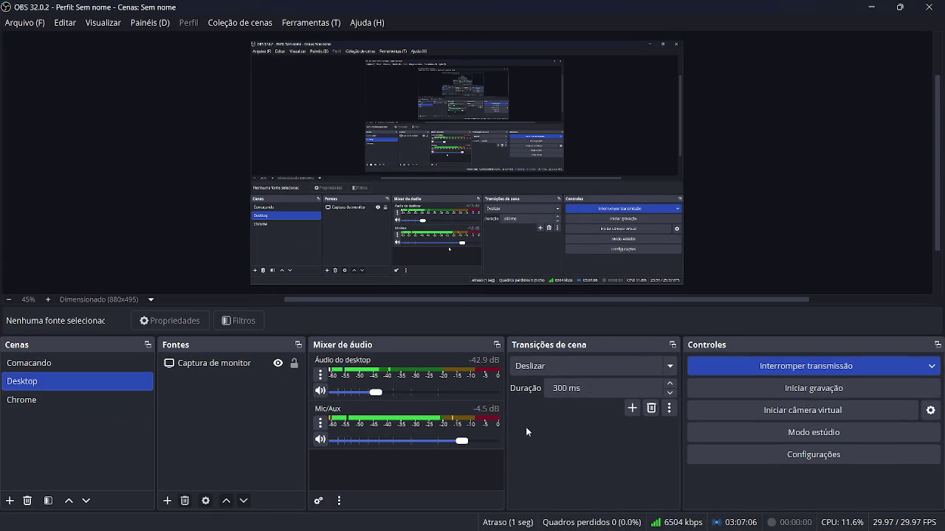
click(869, 7)
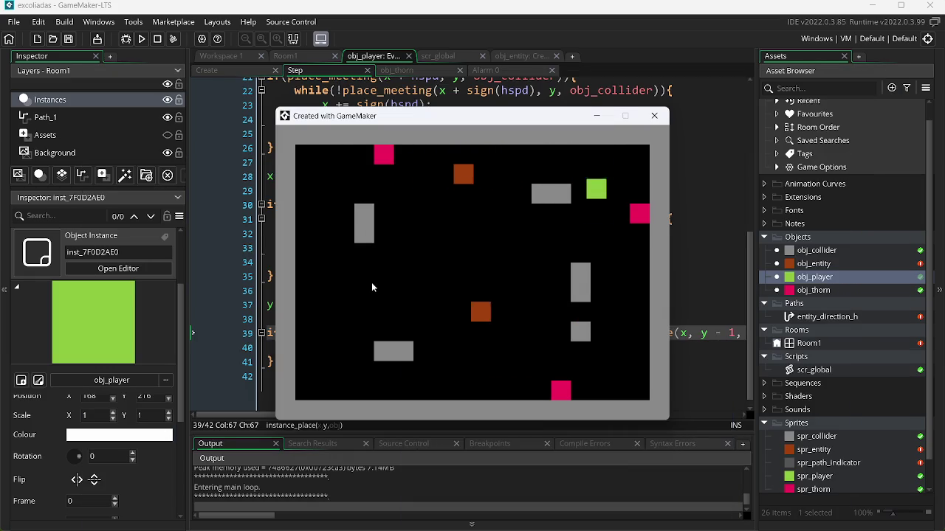
Run and jump the green player between blocks with the arrow keys, then close the game.
key(Left)
key(Up)
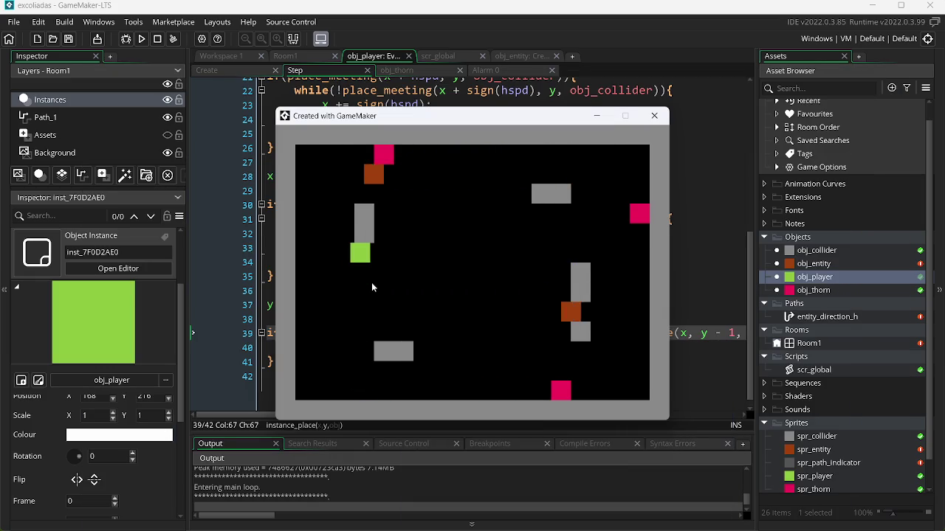
key(Right)
key(Left)
key(Right)
key(Left)
key(Right)
key(Up)
key(Right)
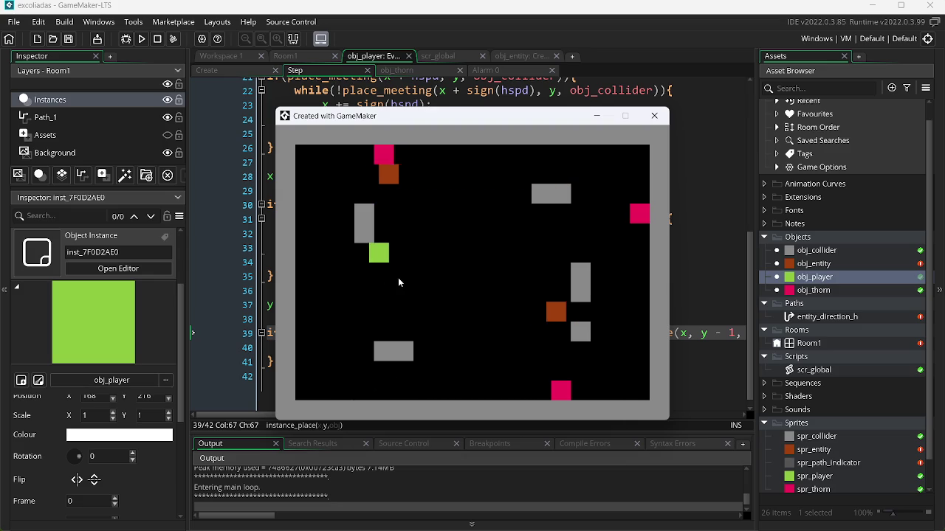
key(Right)
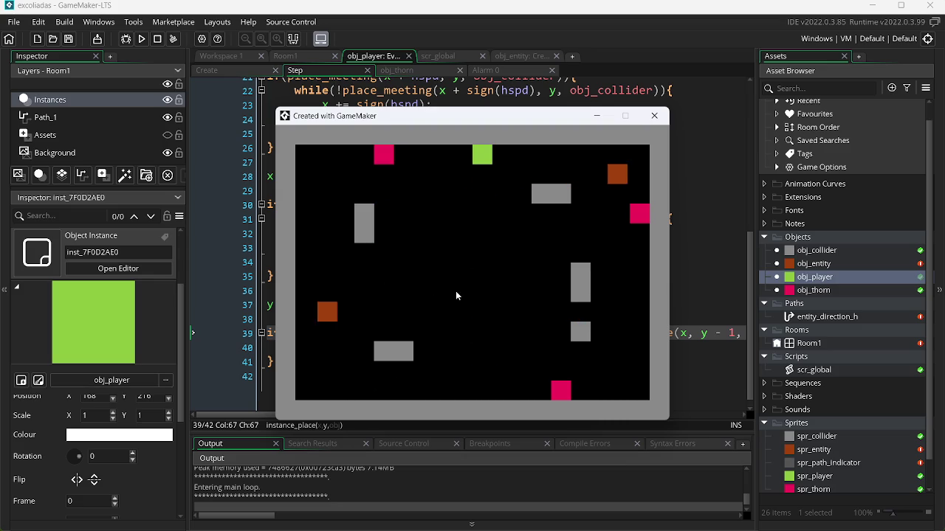
key(Escape)
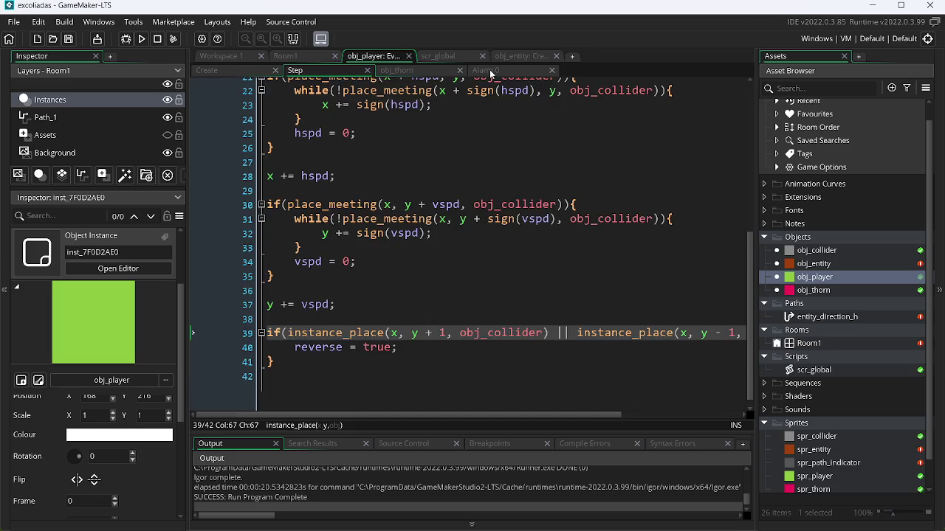
In obj_player's Alarm 0 event, add hspd = 0; and vspd = 0; reset lines and save.
click(486, 70)
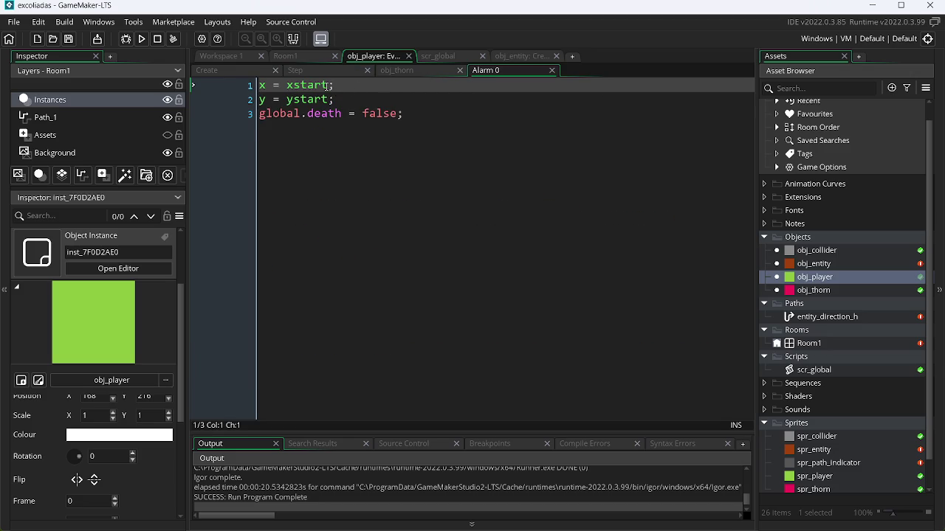
key(Return)
key(Up)
text(hspd)
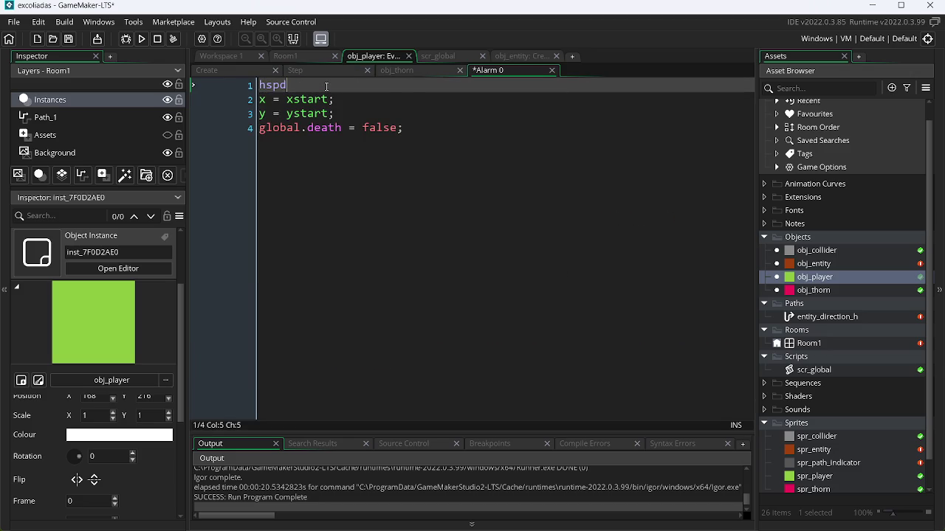
text( = 0;)
key(ctrl+d)
key(Left)
key(Left)
Add grav_dirc = 1; and reverse = true; lines at the top of Alarm 0 and save.
key(Left)
key(Left)
key(Left)
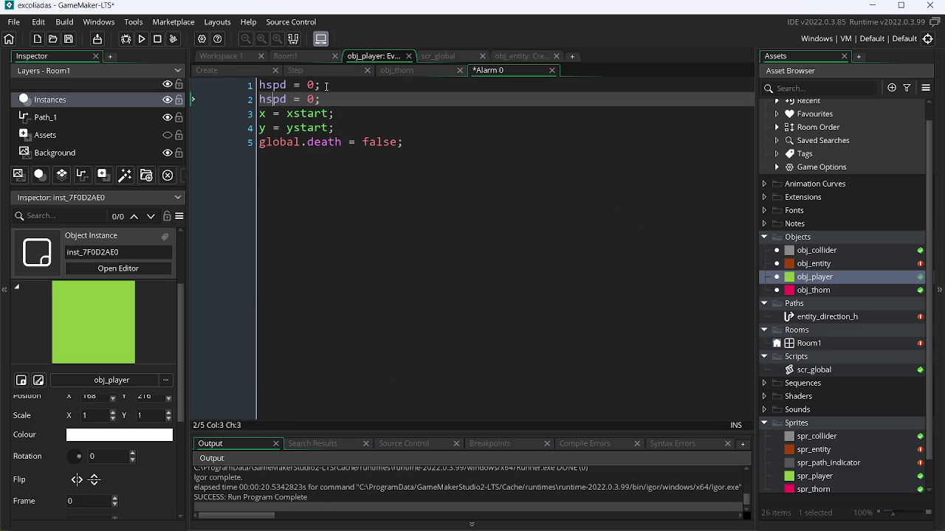
key(BackSpace)
text(v)
key(ctrl+s)
key(Right)
key(Right)
key(Right)
key(Down)
key(Up)
key(Up)
key(Left)
key(Left)
key(Left)
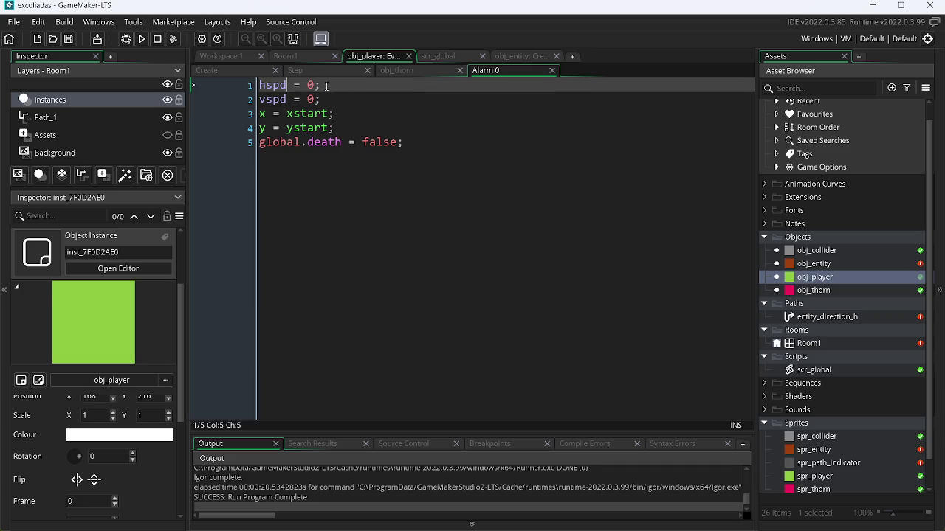
key(Return)
key(Up)
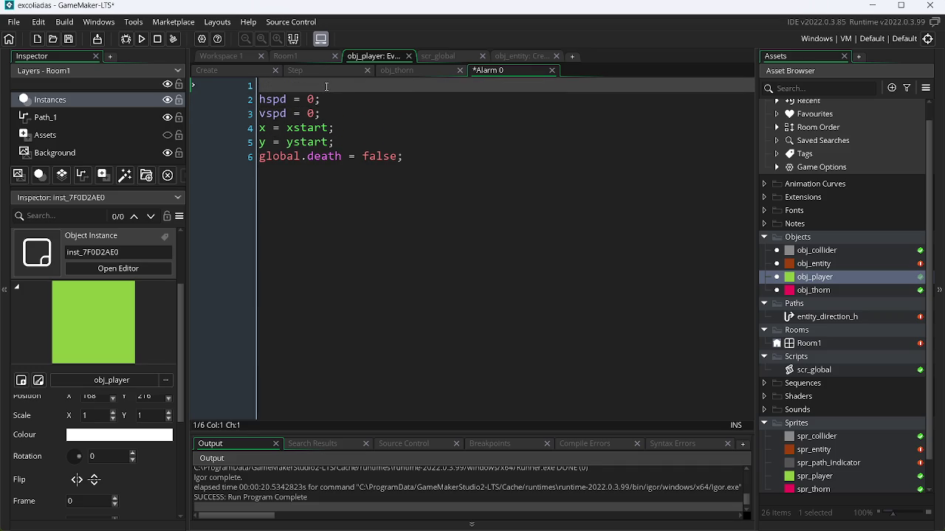
text(grav_dirc)
text( = 1;)
key(ctrl+s)
key(Return)
text(reverse = true)
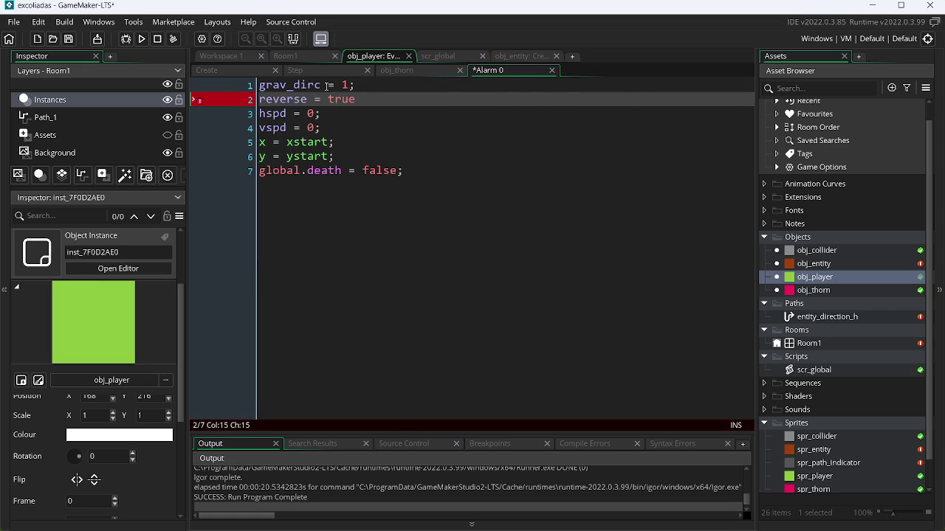
text(;)
key(ctrl+s)
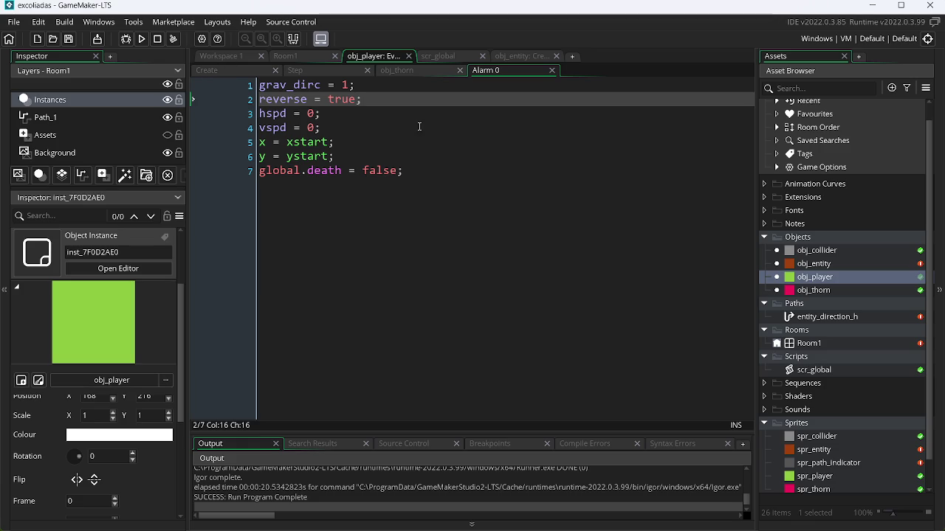
key(ctrl+Tab)
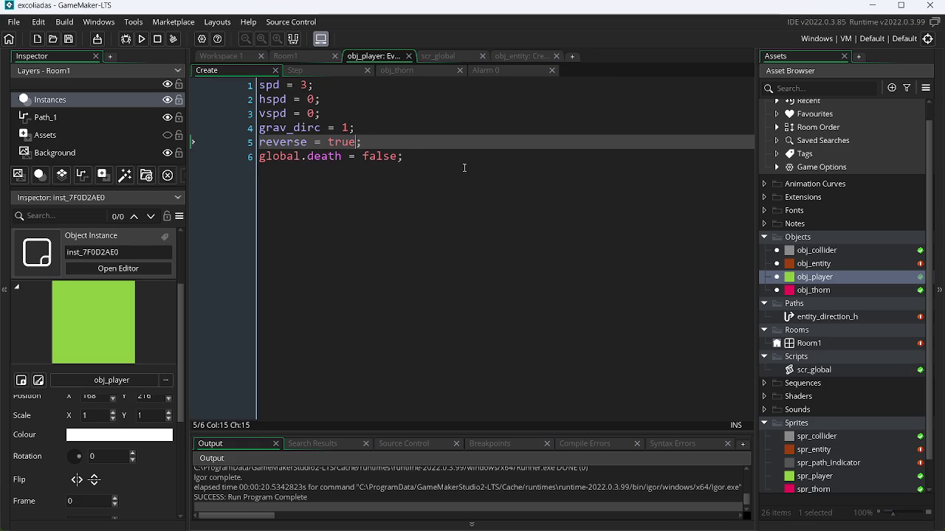
mouse_move(665, 526)
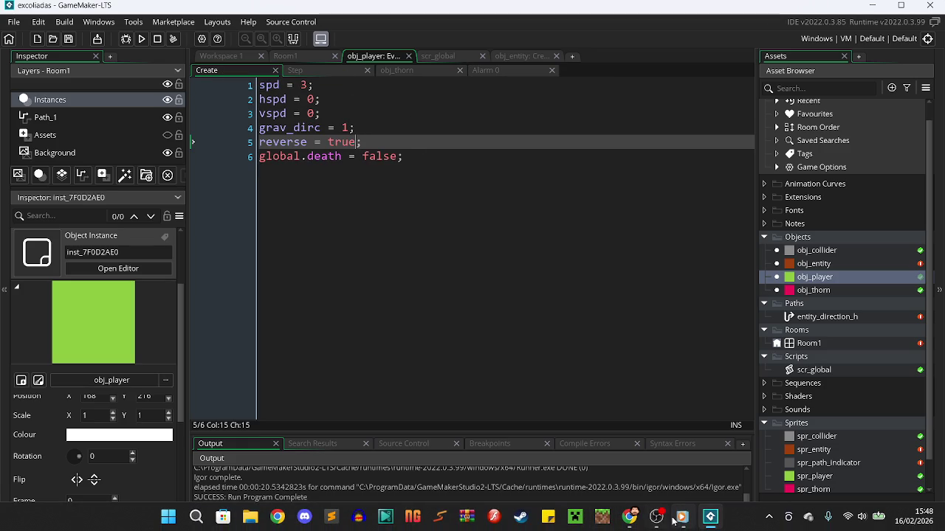
In the GDD tab, replace 'top down' with 'plataforma' in the Gameplay paragraph.
click(629, 517)
click(380, 5)
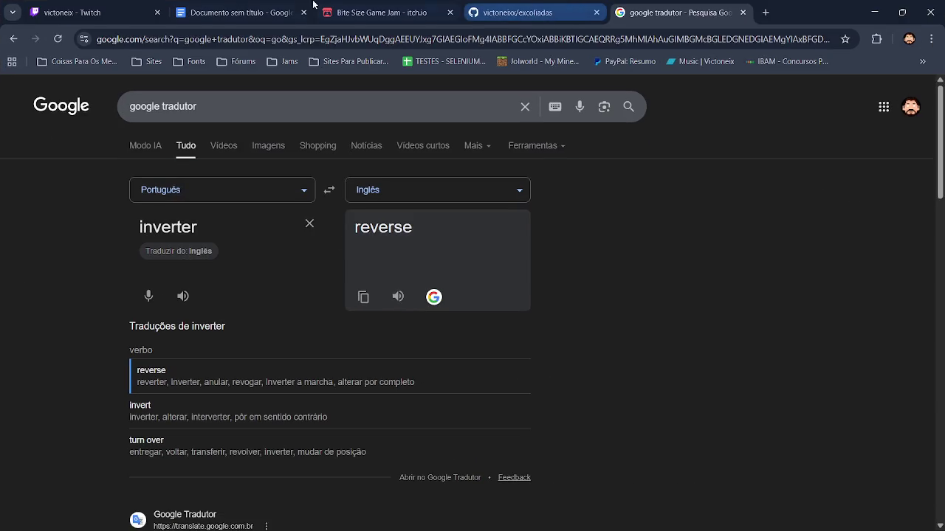
key(ctrl+2)
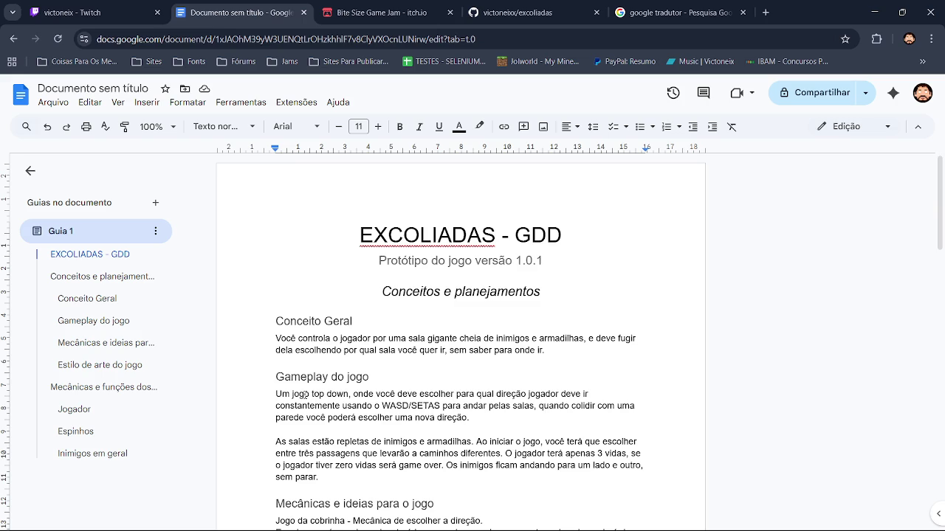
drag(312, 394, 350, 402)
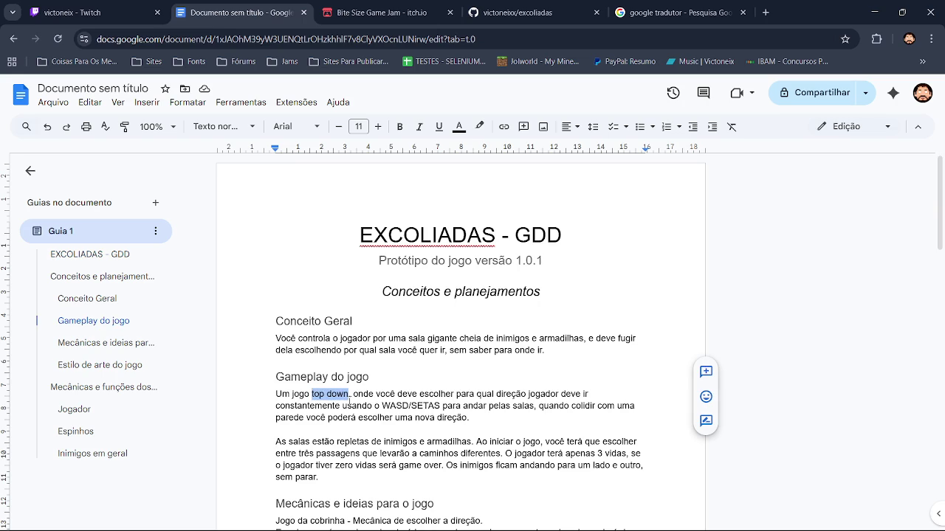
text(plataf)
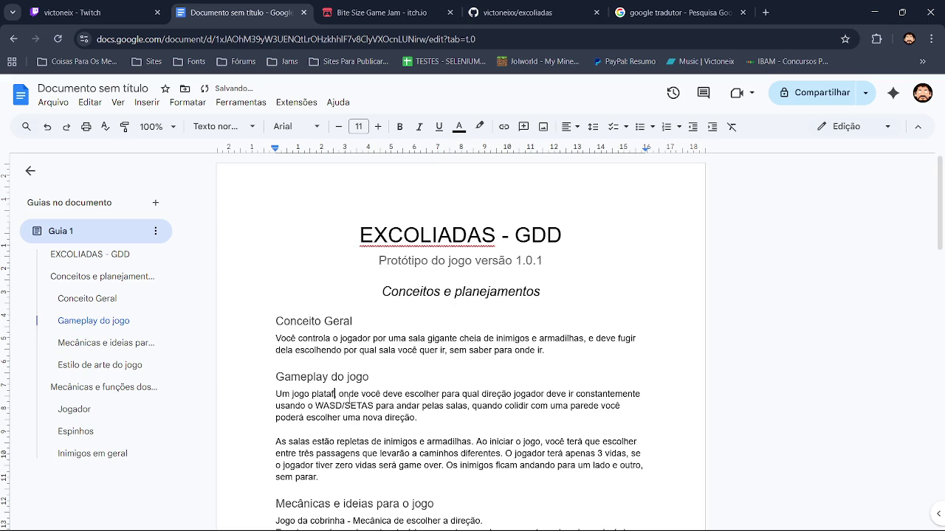
text(orma)
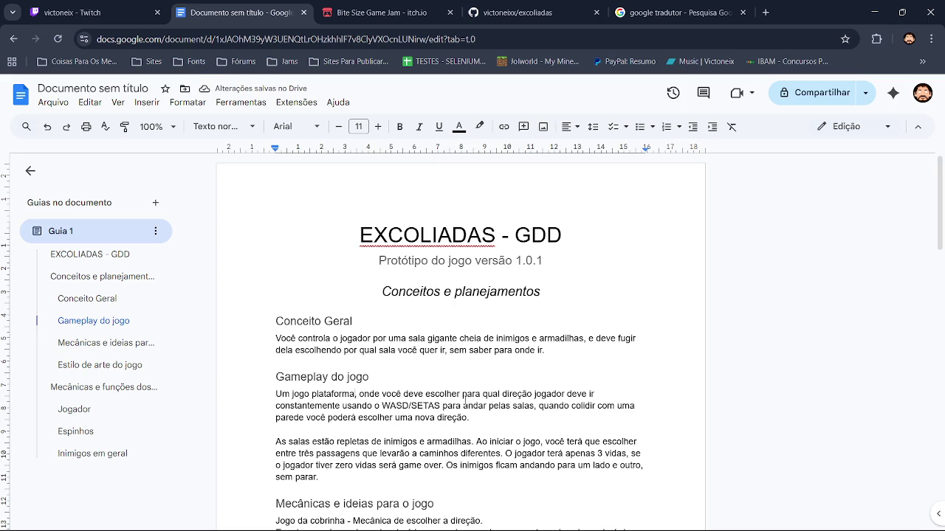
Delete the word 'constantemente' from the Gameplay paragraph.
mouse_move(341, 406)
mouse_down()
mouse_move(276, 418)
mouse_move(276, 406)
mouse_up()
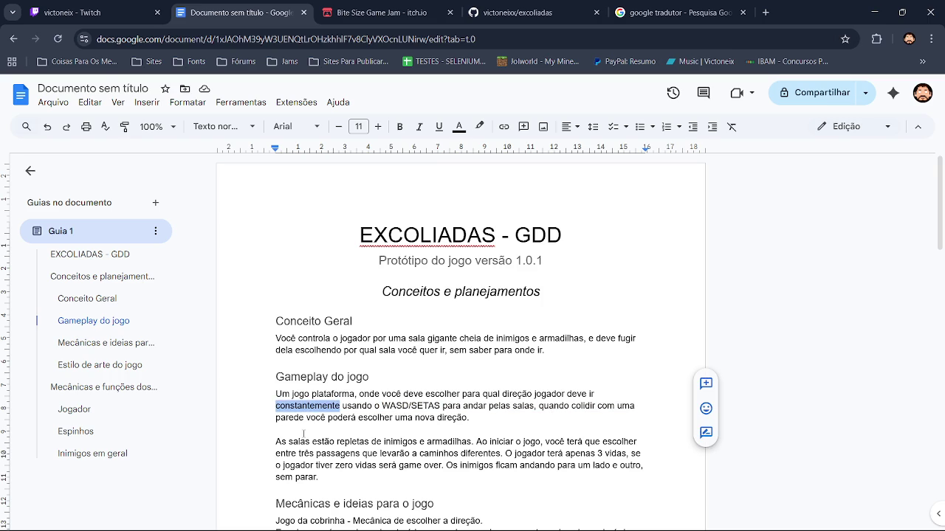
key(BackSpace)
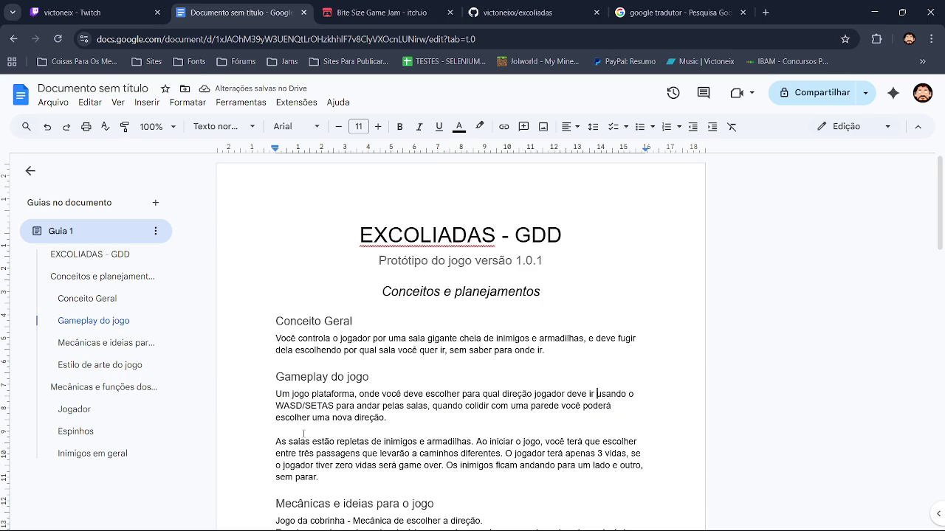
key(Left)
key(ctrl+Left)
key(ctrl+Left)
key(Down)
Change the GDD subtitle's version number from 1.0.1 to 1.0.2.
double_click(342, 418)
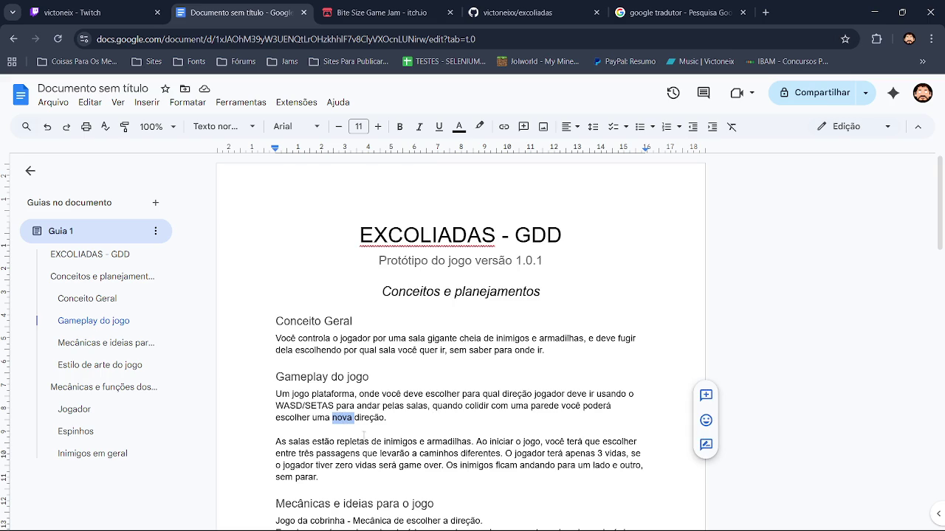
click(391, 420)
click(544, 261)
key(BackSpace)
text(2)
scroll(942, 242, down, 1)
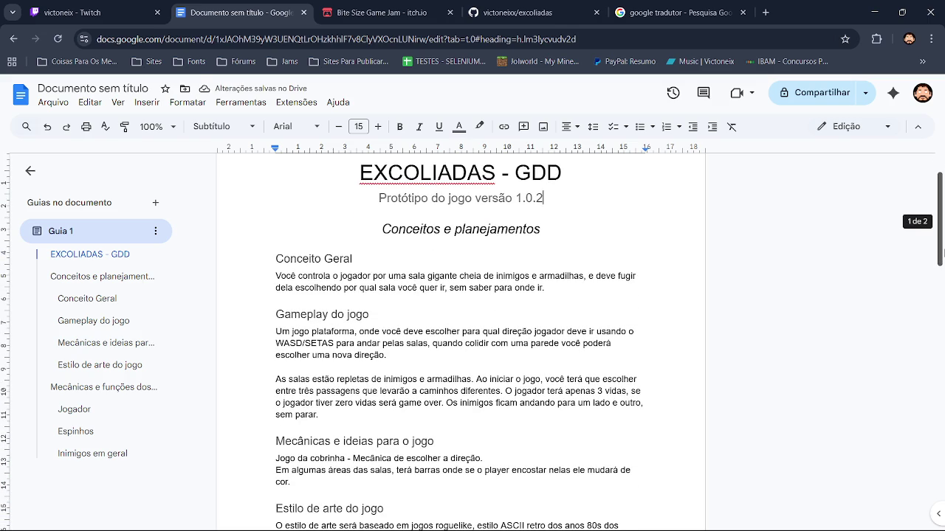
drag(941, 253, 942, 256)
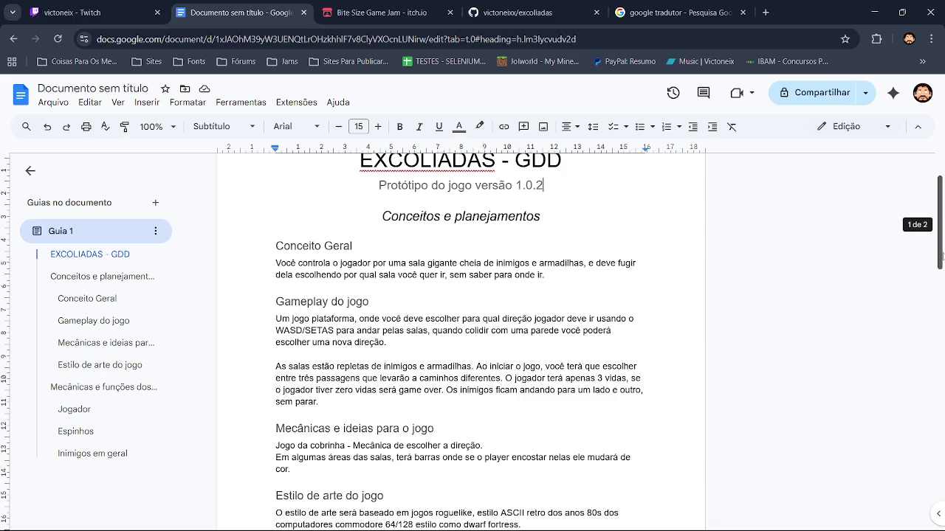
drag(941, 255, 943, 259)
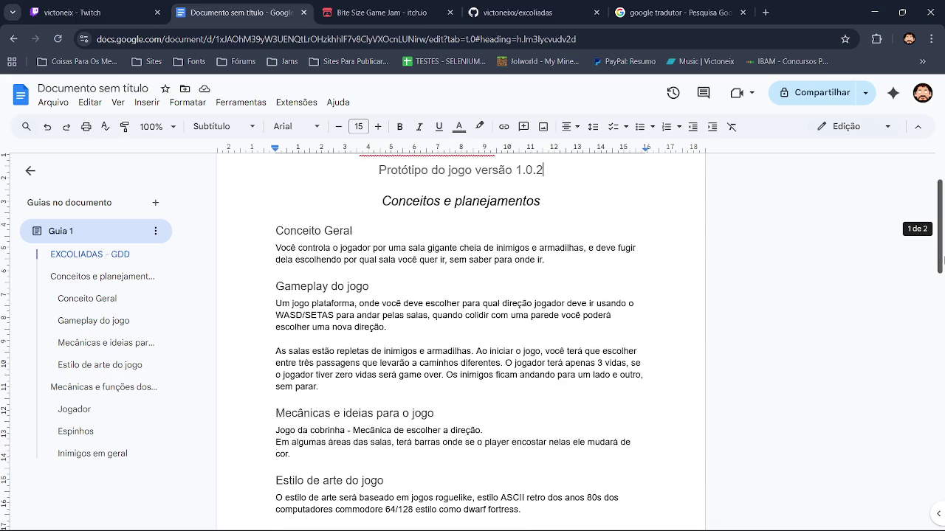
drag(944, 259, 936, 417)
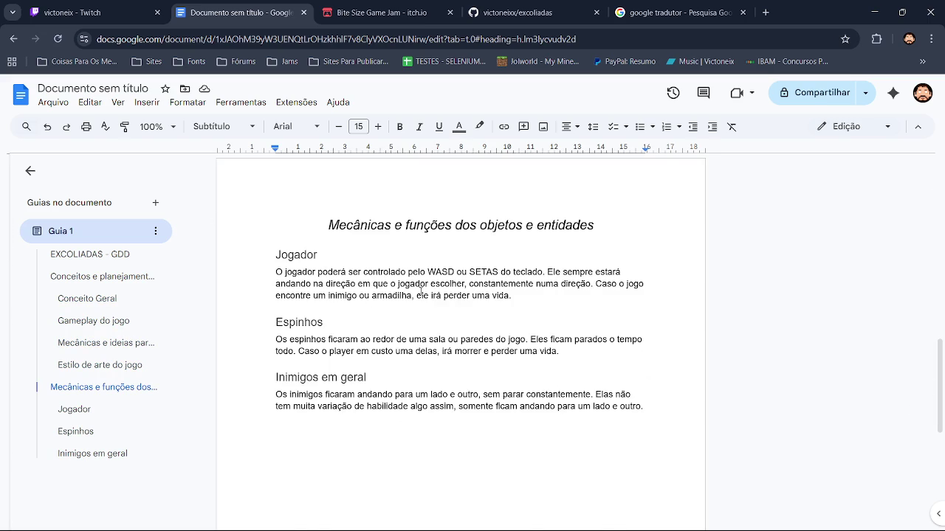
Cut 'Ele sempre estará andando na' and 'constantemente numa direção' from Jogador, accepting 'na direção'.
mouse_move(547, 271)
mouse_down()
mouse_move(612, 272)
mouse_move(350, 284)
mouse_move(333, 296)
mouse_move(323, 284)
mouse_up()
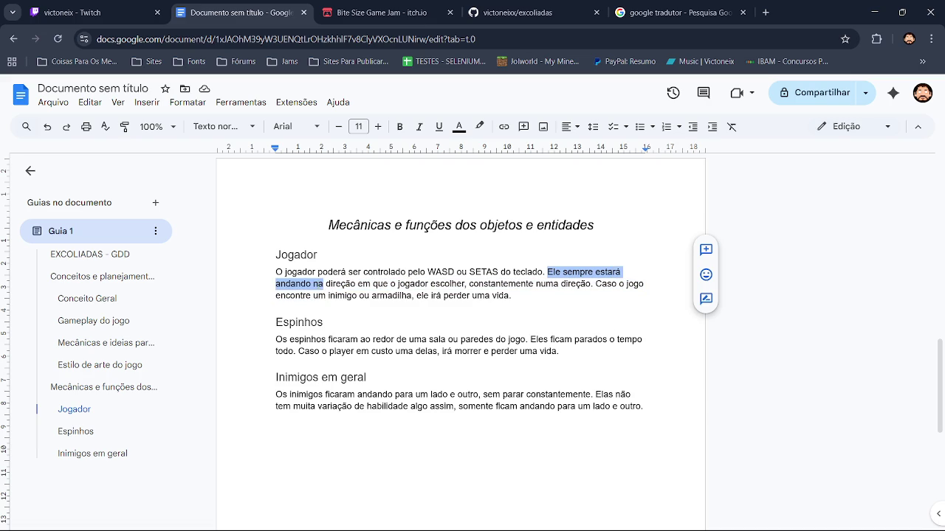
key(BackSpace)
key(BackSpace)
text(, )
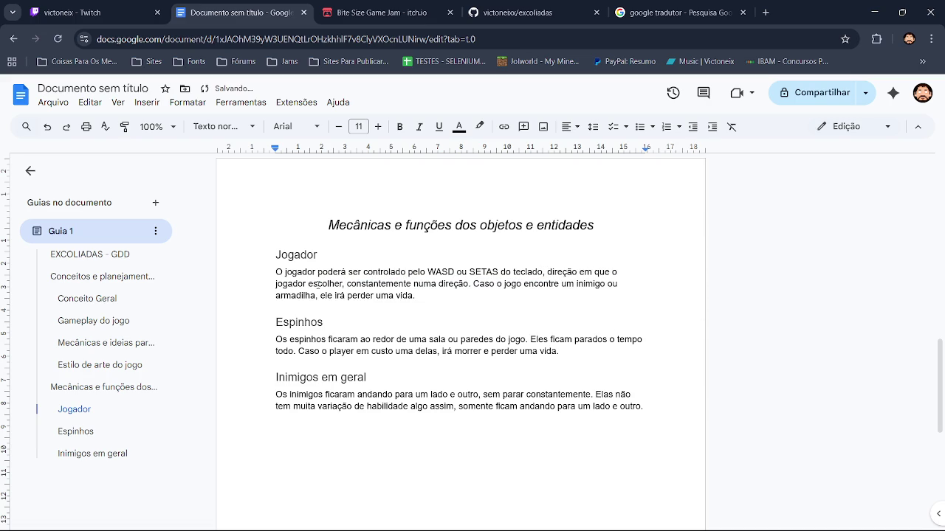
text(a)
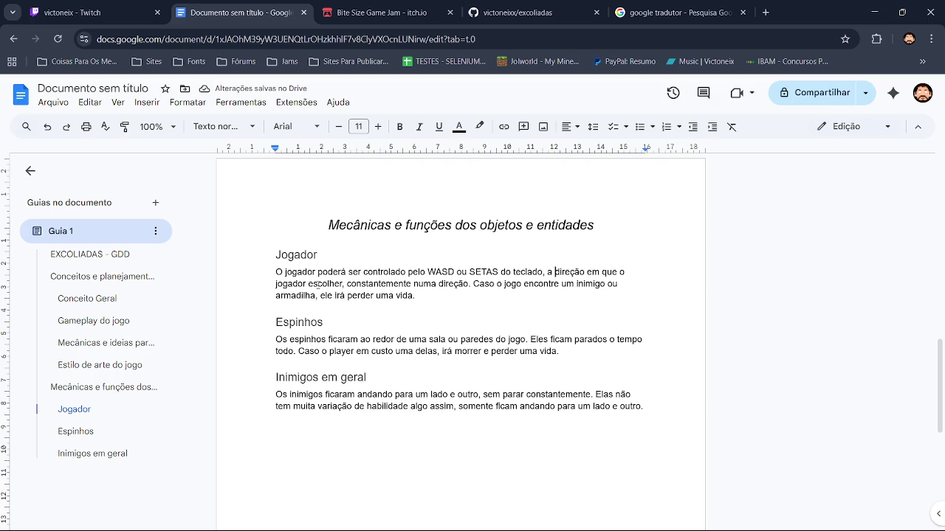
mouse_move(347, 285)
mouse_down()
mouse_move(497, 287)
mouse_move(465, 288)
mouse_up()
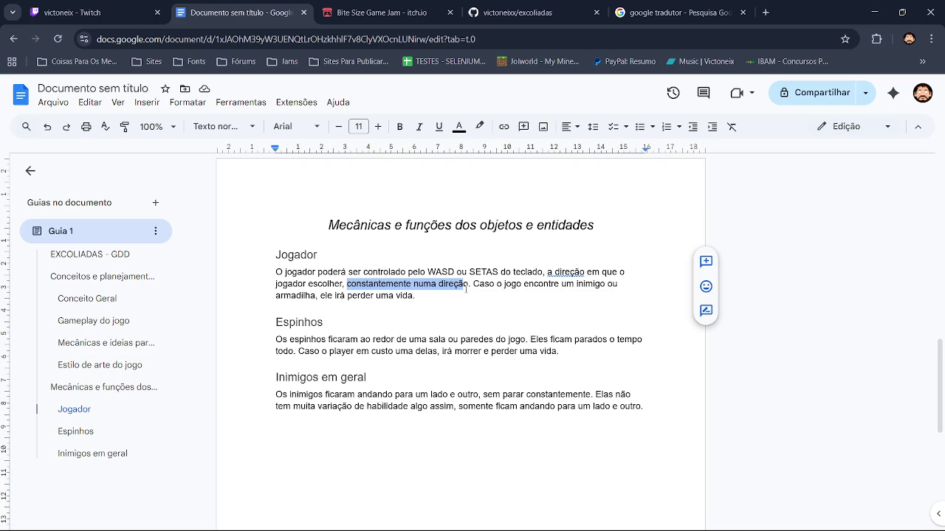
key(BackSpace)
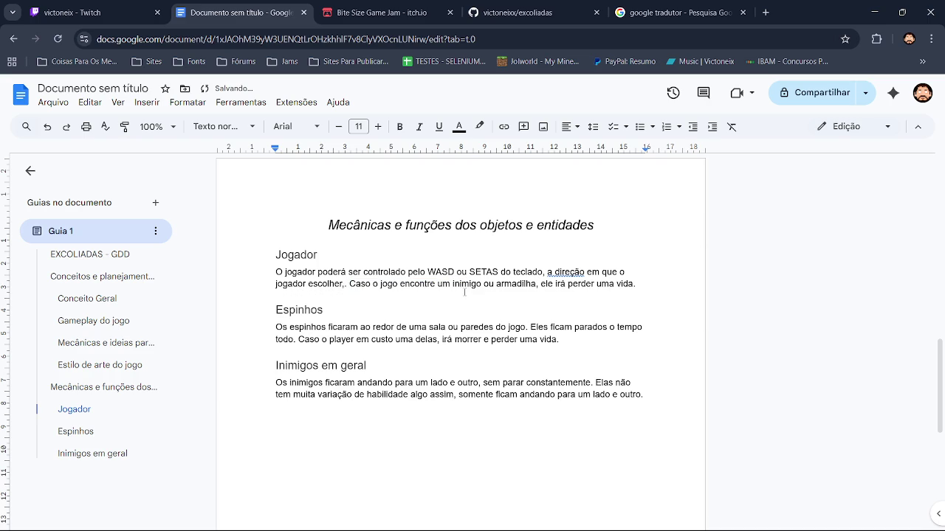
key(BackSpace)
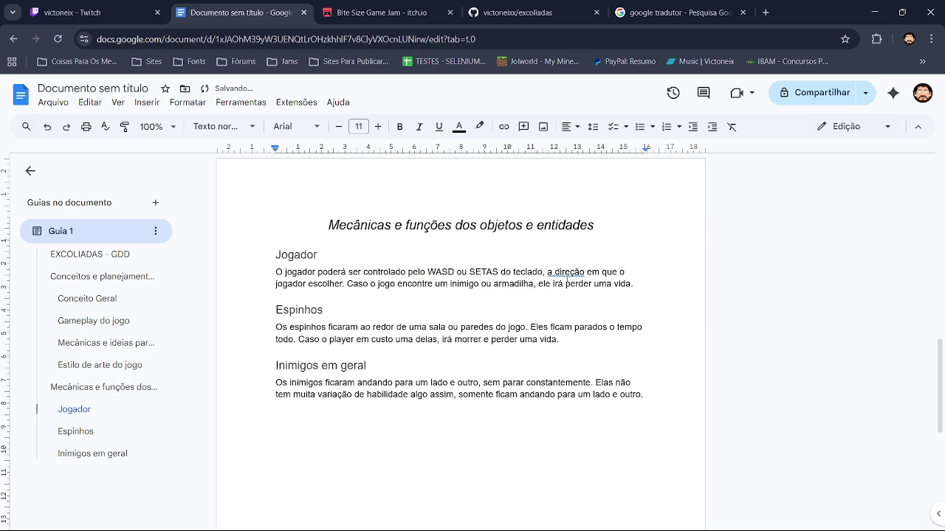
click(566, 272)
click(574, 254)
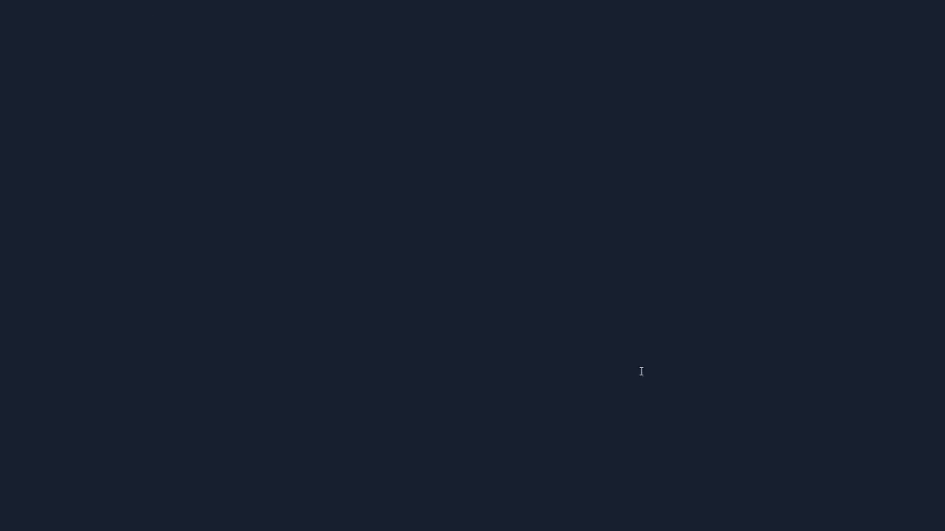
drag(941, 395, 941, 218)
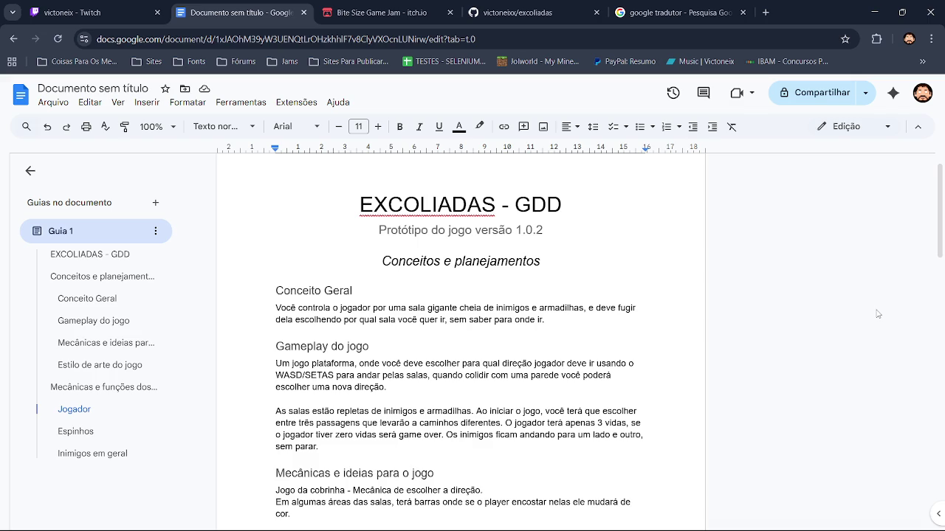
In Windows Media Player, play the tracks 'Spine' and then 'State of Consciousness'.
key(alt+Tab)
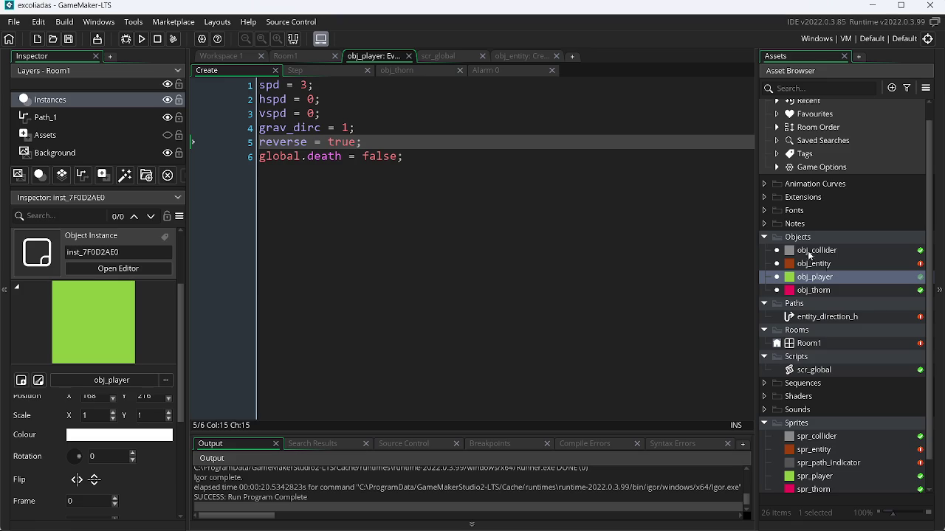
key(alt+Tab)
key(alt+Tab)
key(alt+Tab)
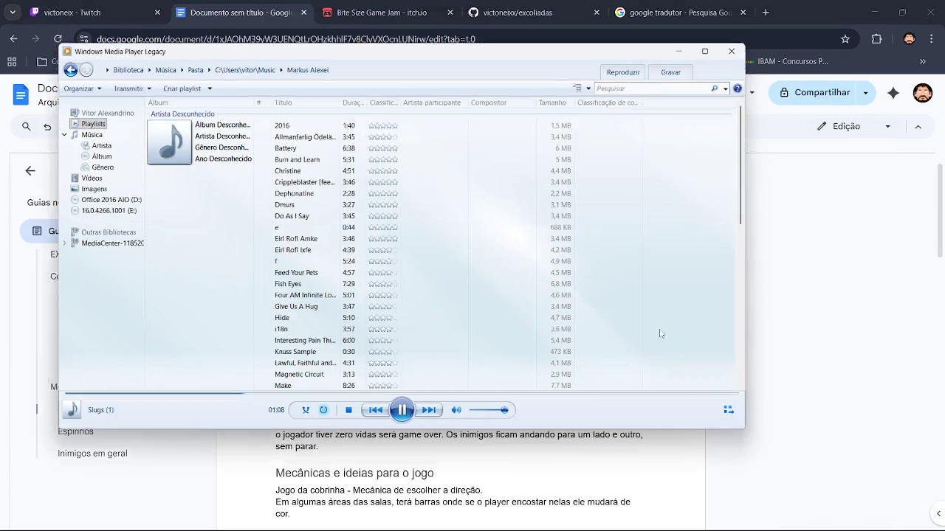
scroll(517, 207, down, 2)
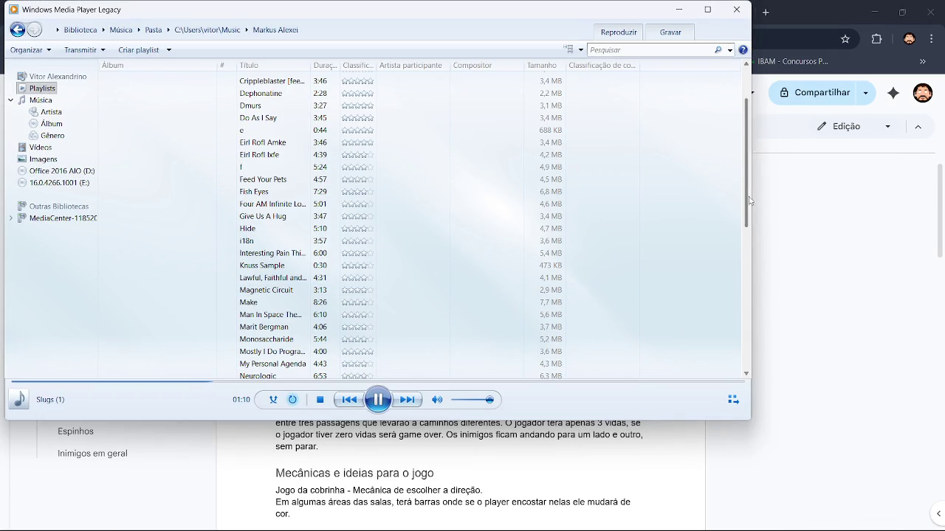
drag(746, 208, 746, 388)
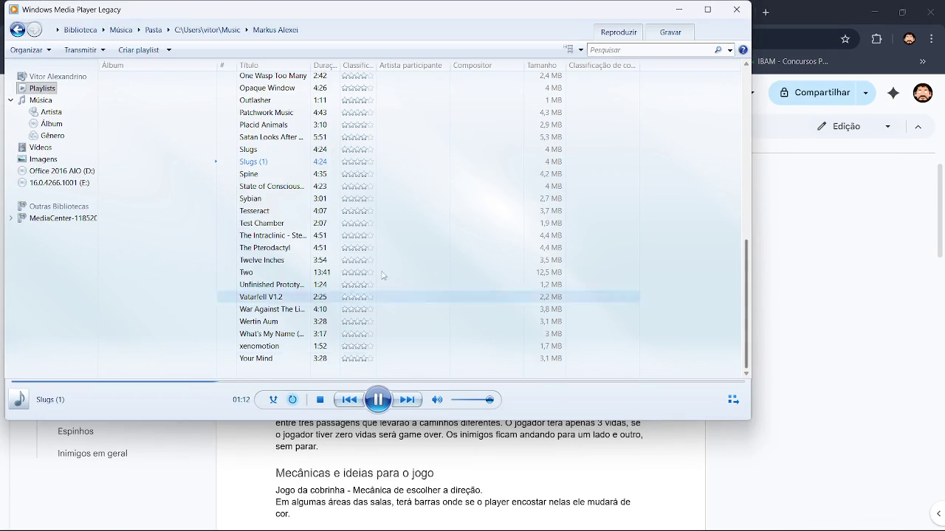
double_click(294, 174)
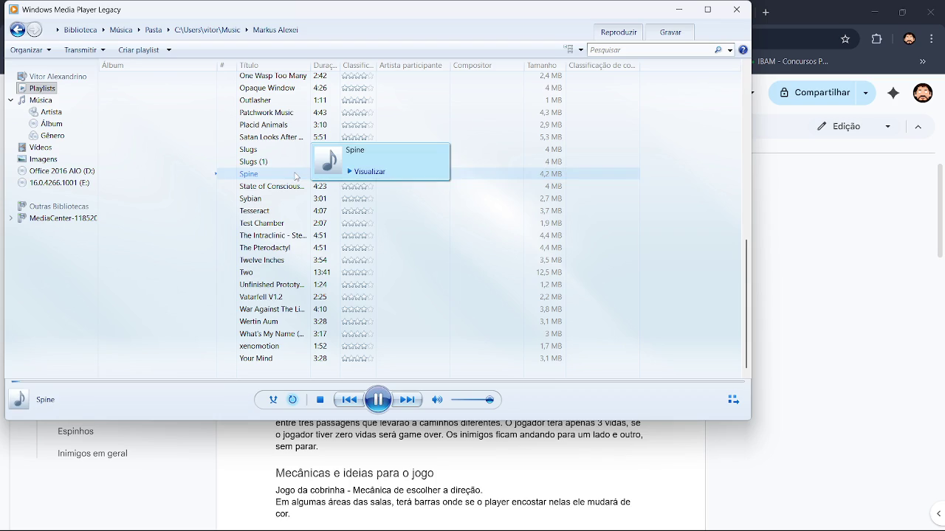
double_click(278, 189)
Play the NegaRen folder, minimize the player, and show the Twitch stream page.
click(205, 30)
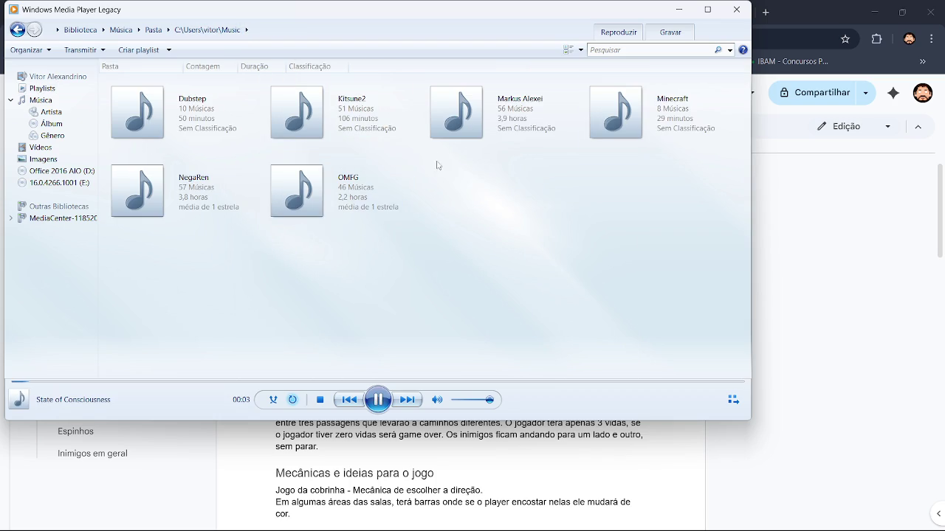
double_click(209, 195)
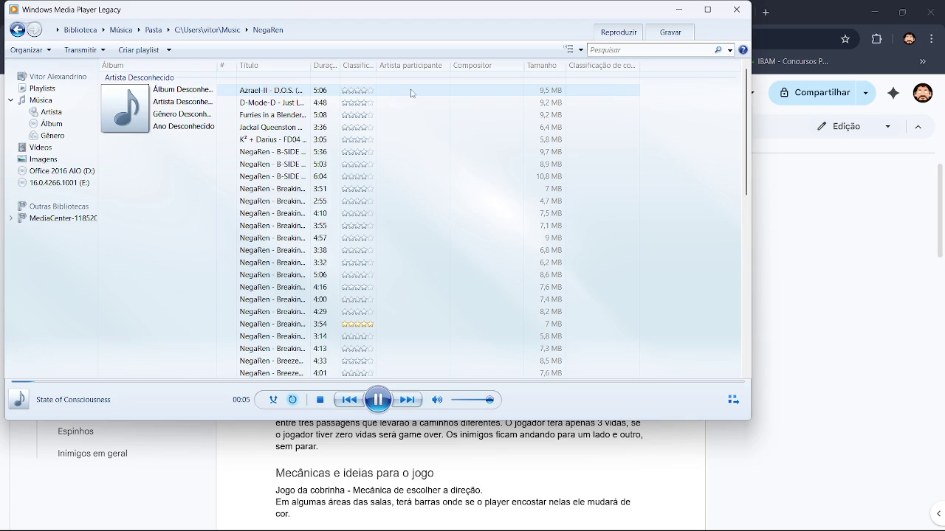
click(685, 15)
click(116, 9)
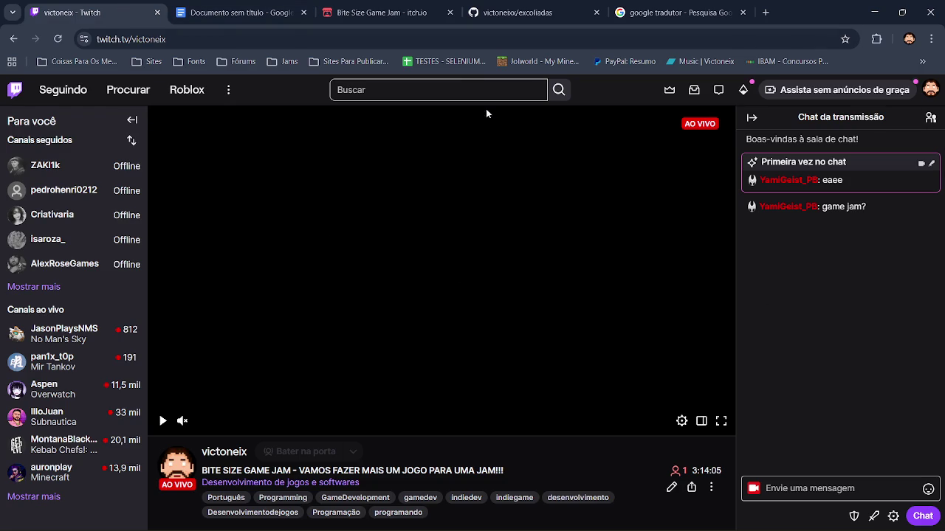
Scroll through the EXCOLIADAS GDD, then bring up obj_player's Step event in GameMaker.
click(243, 9)
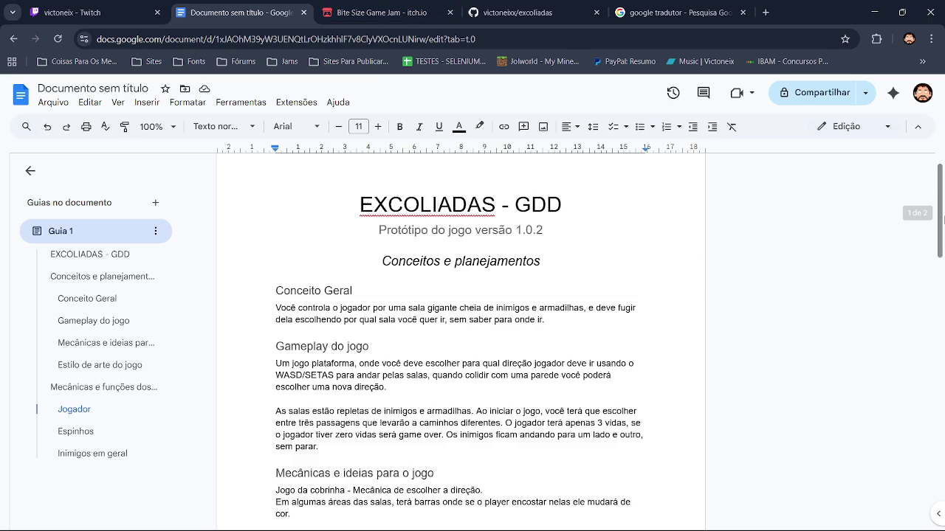
scroll(460, 332, down, 2)
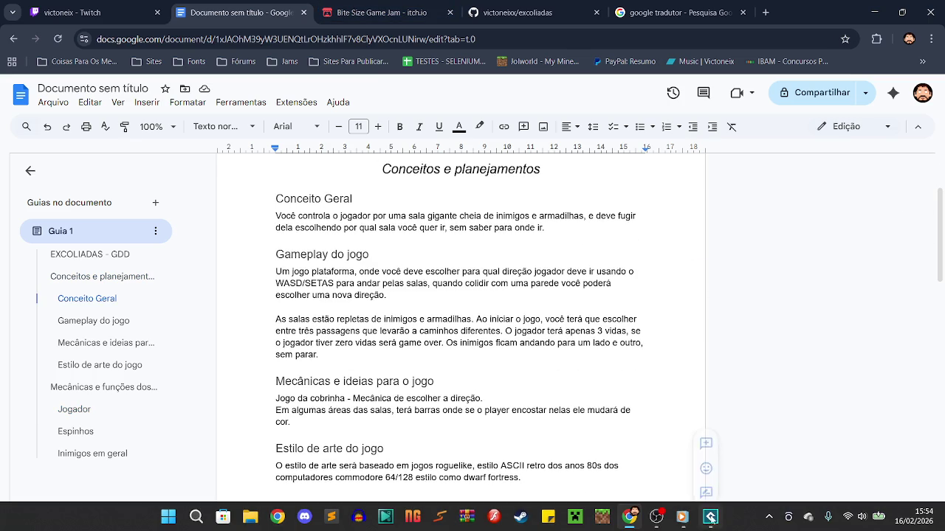
click(711, 520)
click(298, 74)
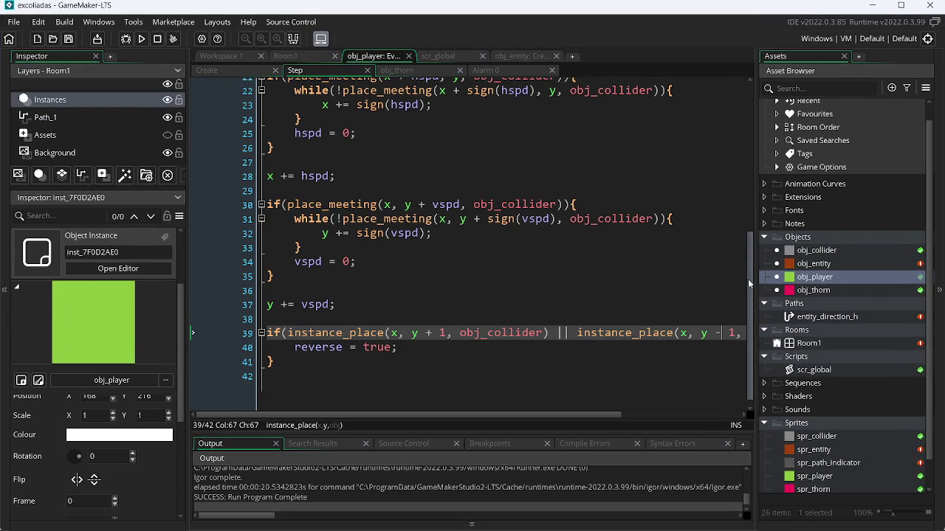
Add 'var _CCCC = false;' and 'if(_CCCC){' above the collision code.
scroll(750, 275, up, 2)
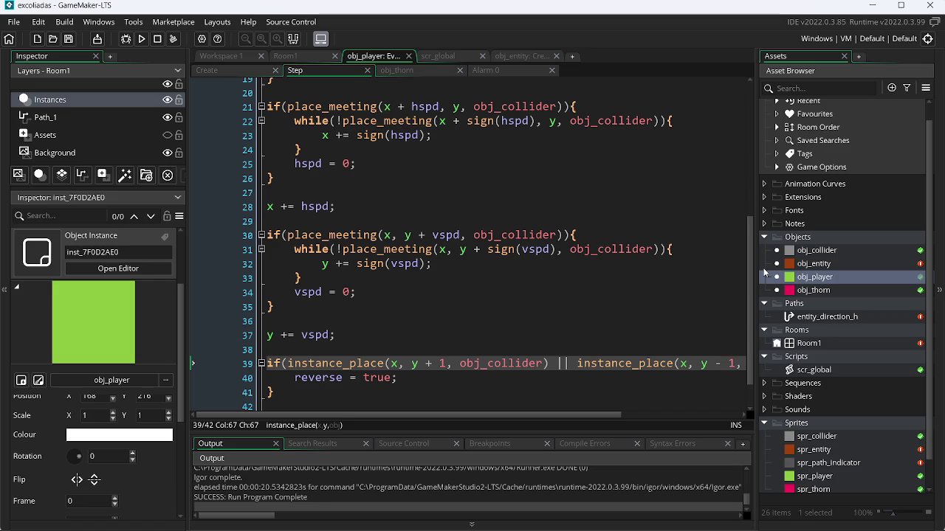
click(268, 91)
text(if())
text(var _)
text(CCCC =)
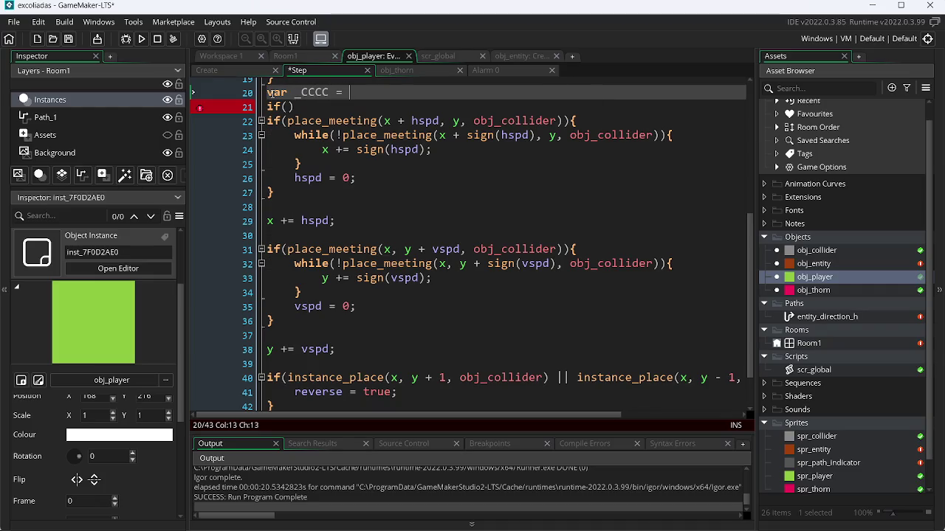
text( false;)
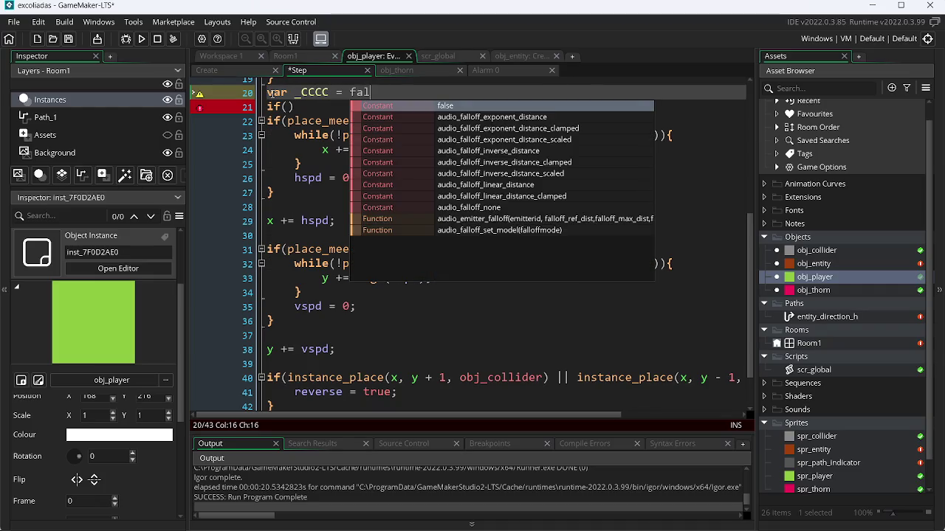
key(Down)
key(Left)
text(_CCCC))
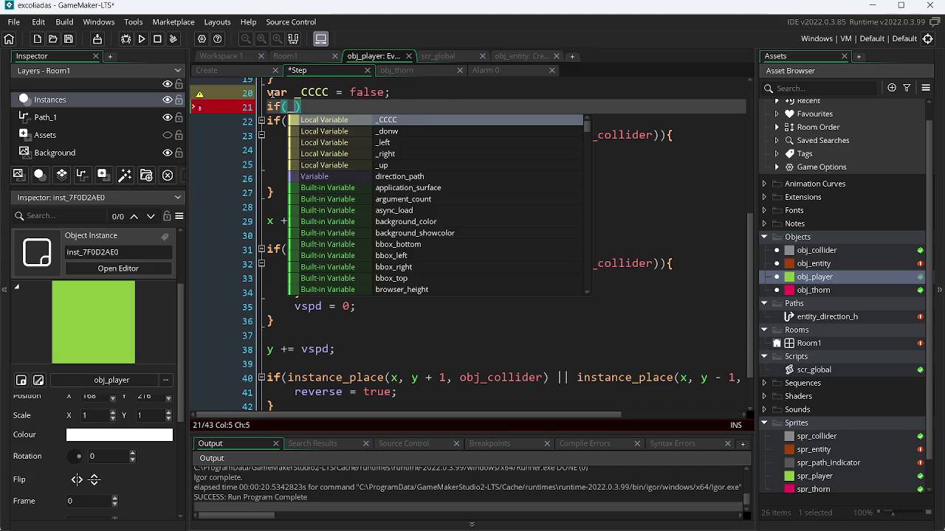
text({)
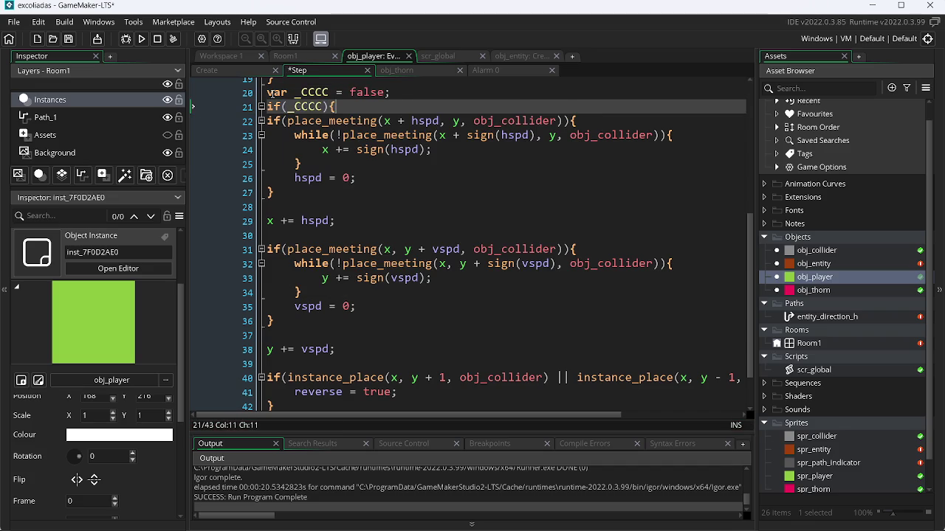
Close the block with a brace after y += vspd;, save, and run the game.
key(Down)
key(Down)
key(Down)
key(Down)
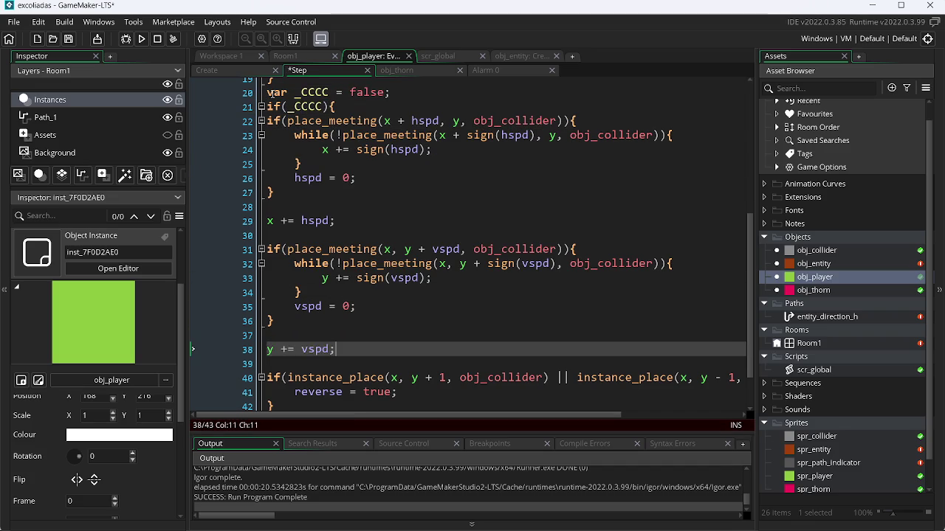
key(End)
key(Return)
text(})
key(ctrl+s)
key(F5)
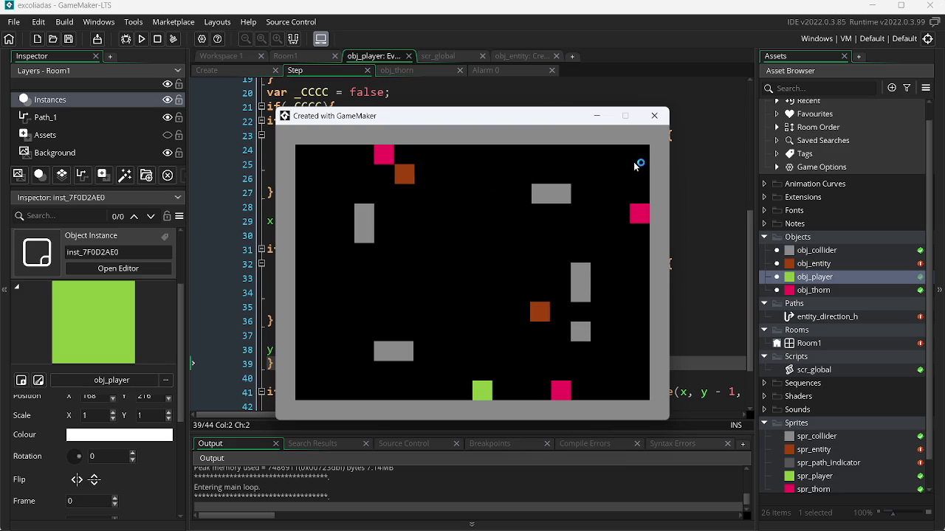
Change line 21 to if(_CCCC == true), then test-run the game and close it.
click(654, 115)
mouse_move(754, 234)
mouse_down()
mouse_move(751, 172)
mouse_move(763, 219)
mouse_up()
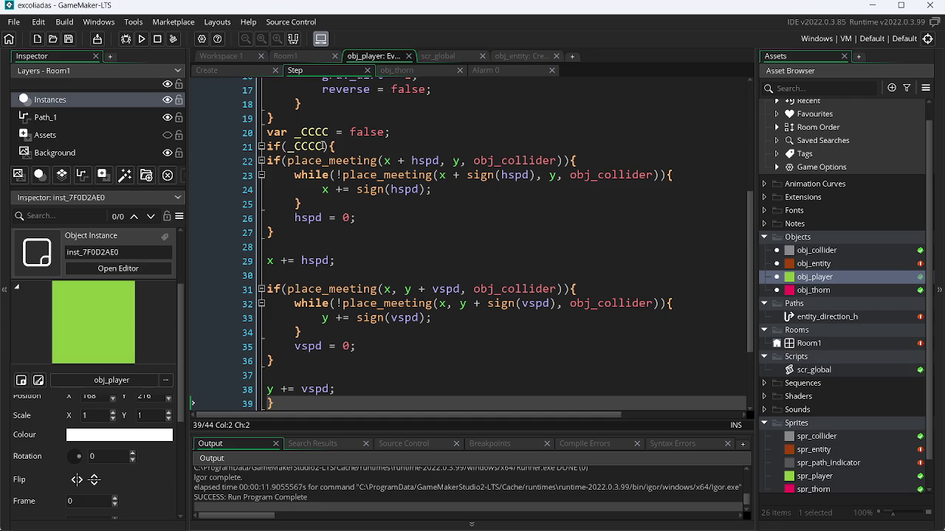
click(325, 146)
text(== true)
key(F5)
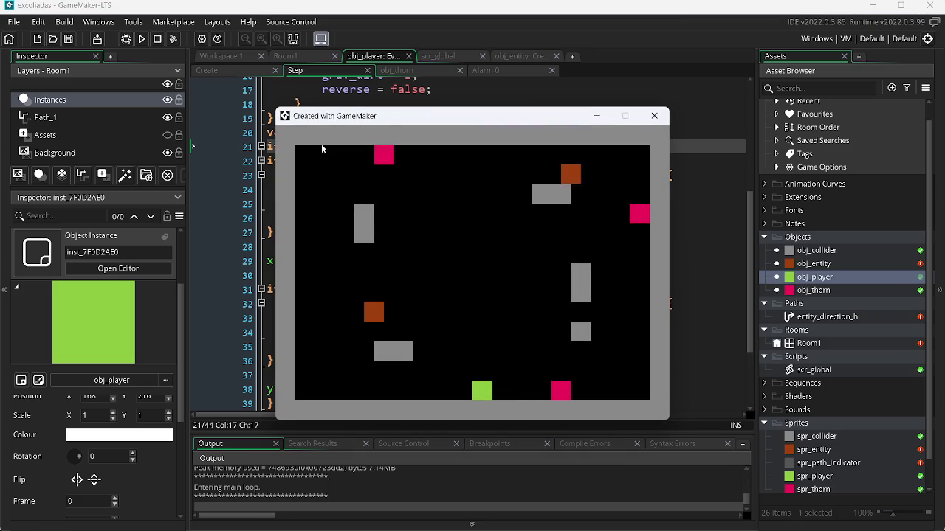
click(653, 116)
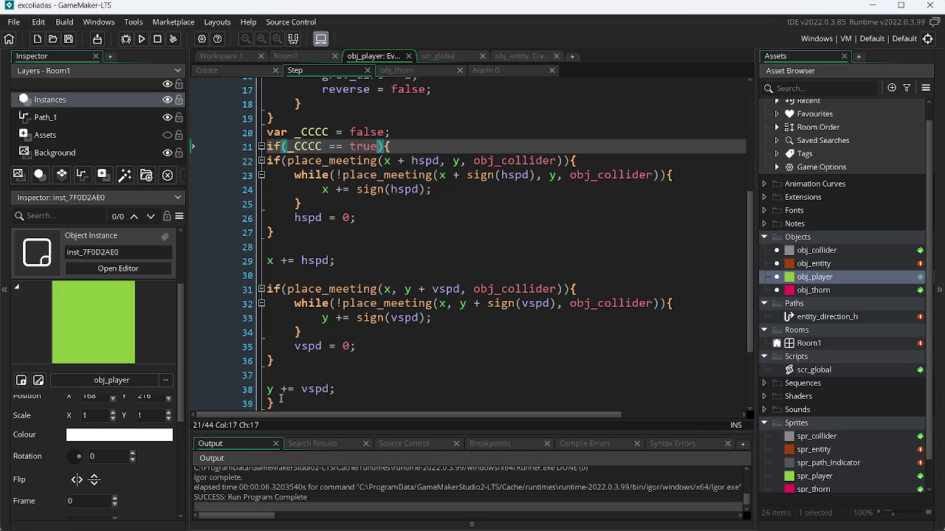
Move the _CCCC block's closing brace to just before y += vspd;, save, and test-run.
click(267, 404)
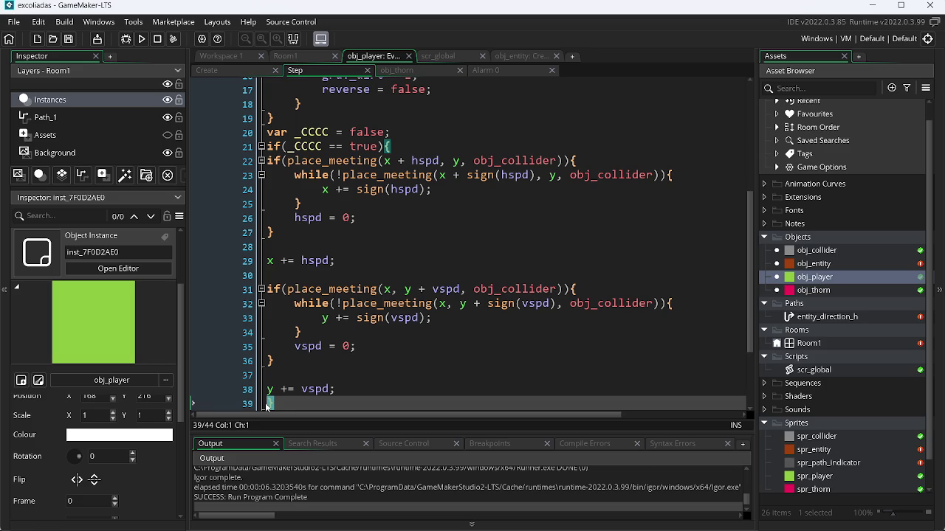
key(BackSpace)
key(Up)
text(})
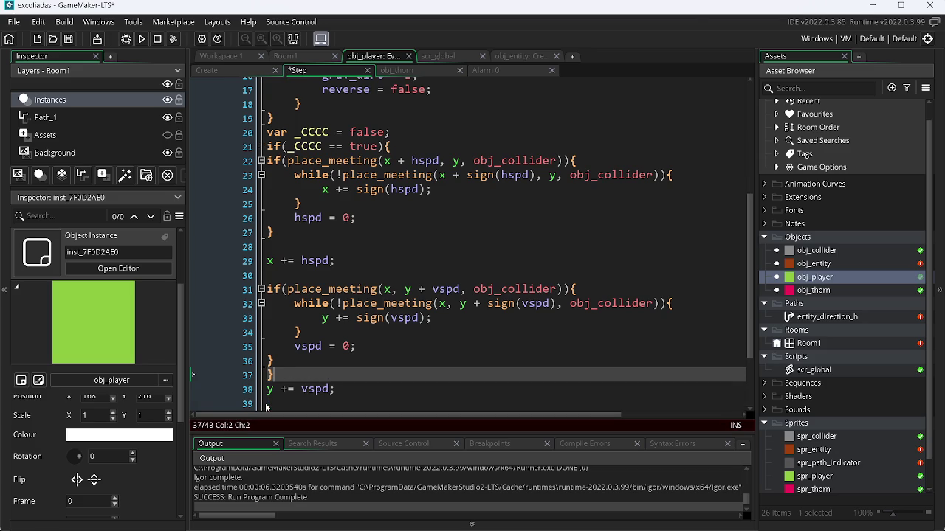
key(ctrl+s)
key(F5)
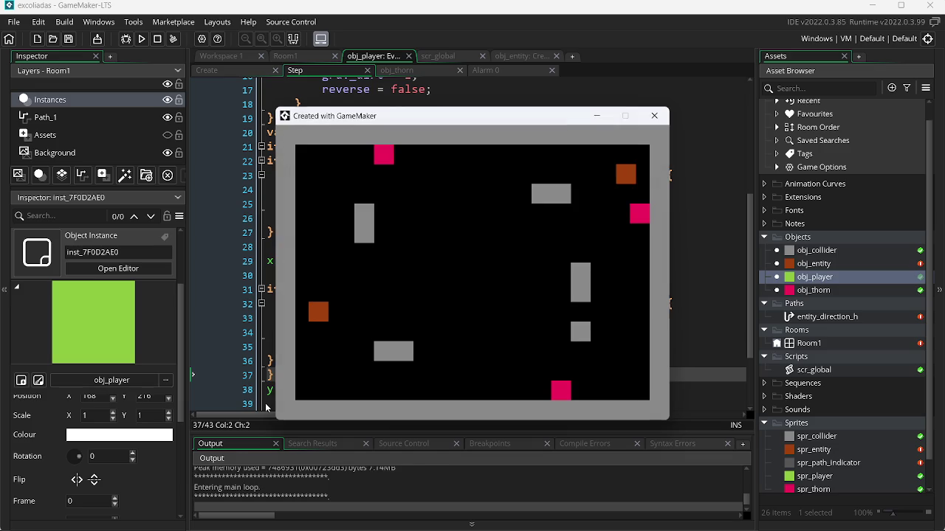
key(Escape)
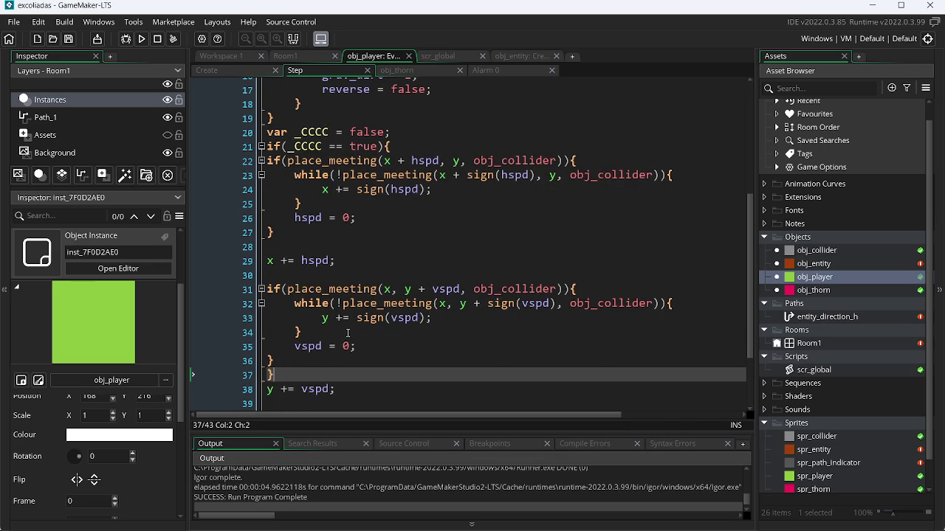
click(233, 380)
Delete the closing brace line and the _CCCC declaration and if lines.
key(BackSpace)
drag(392, 146, 252, 139)
key(BackSpace)
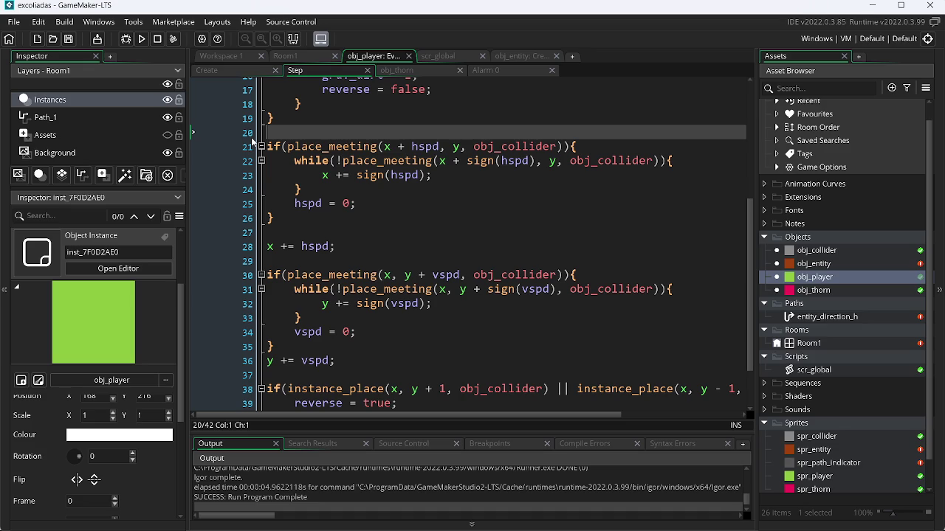
Build and run the excoliadas game, walking the player right.
key(F4)
key(F5)
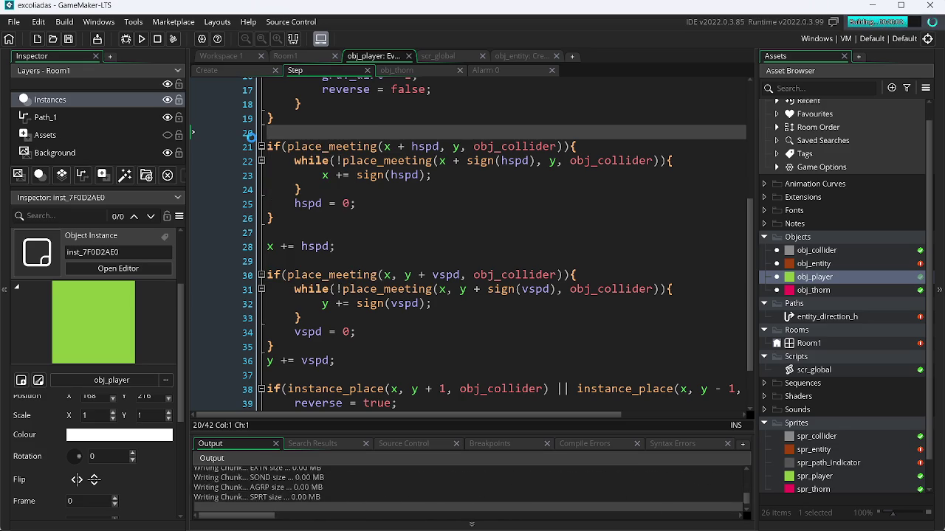
key(Right)
Walk the player and flip gravity with the arrow keys across the grey blocks.
key(Left)
key(Right)
key(Right)
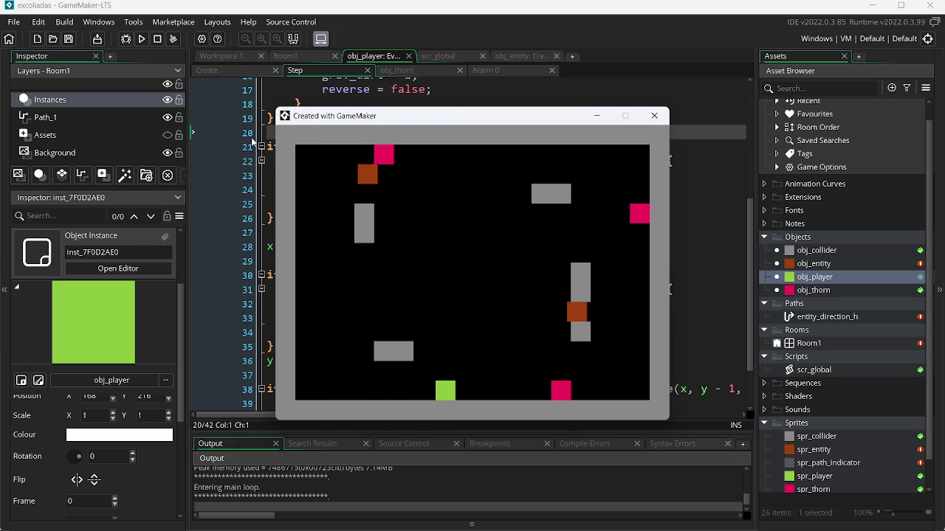
key(Up)
key(Right)
key(Left)
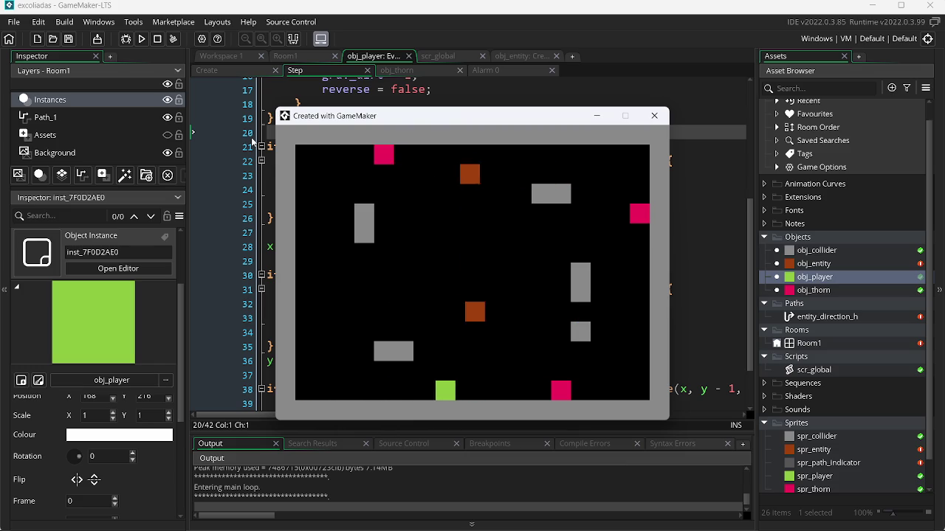
key(Up)
key(Right)
key(Up)
key(Right)
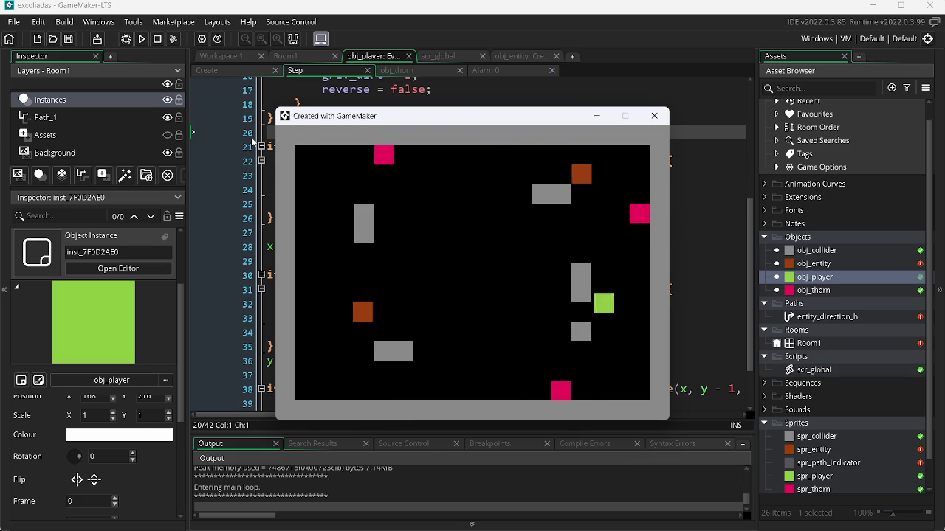
key(Left)
key(Up)
key(Right)
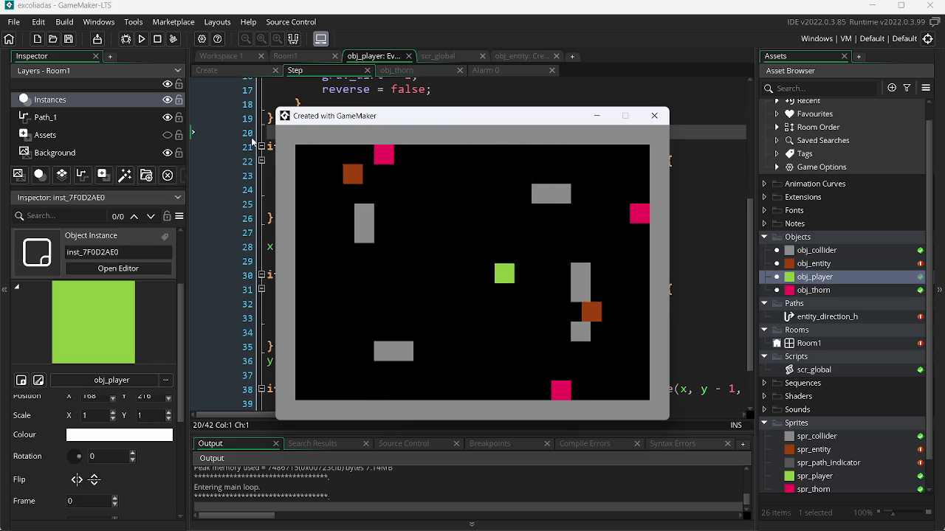
key(Up)
key(Left)
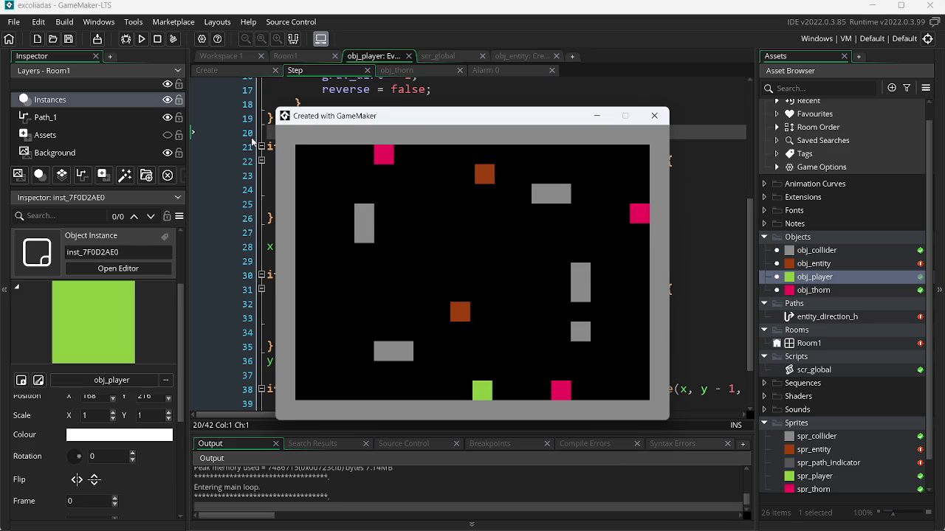
key(Up)
key(Right)
key(Up)
key(Up)
key(Right)
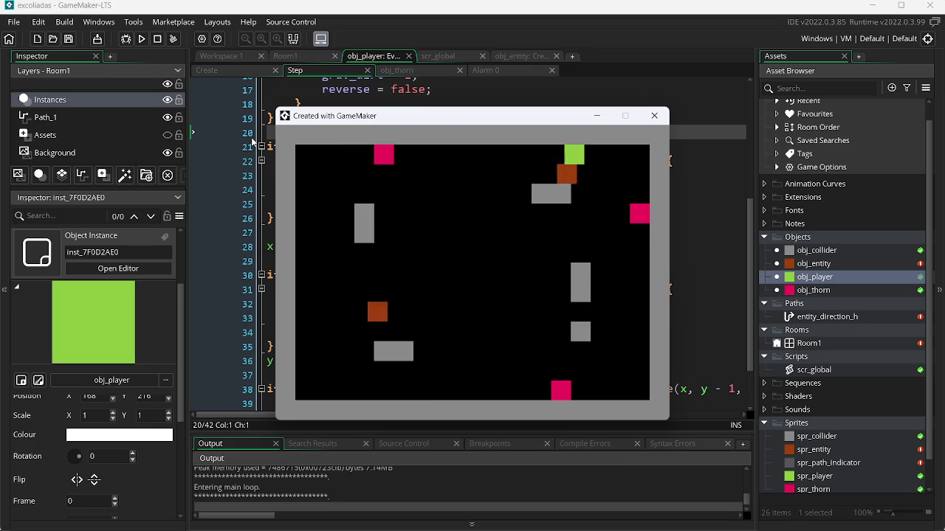
key(Up)
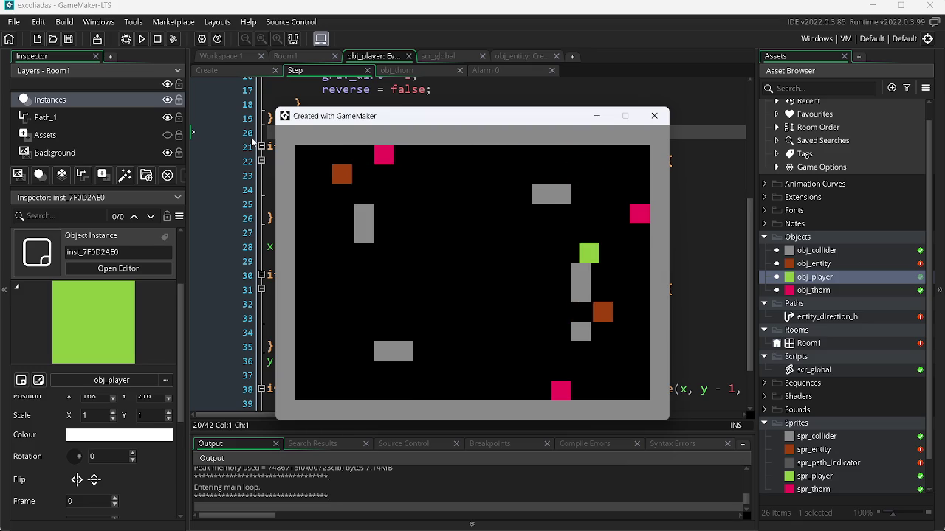
key(Right)
key(Left)
key(Up)
key(Left)
key(Up)
key(Left)
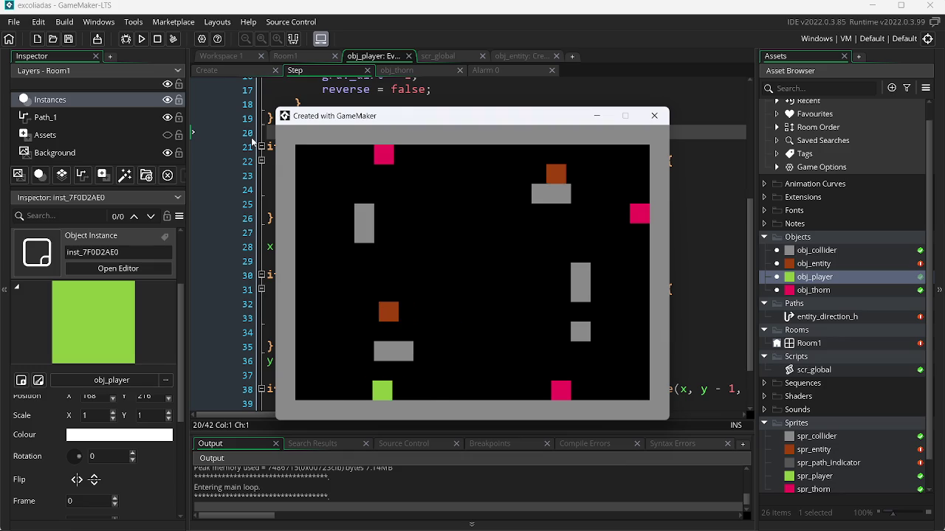
key(Right)
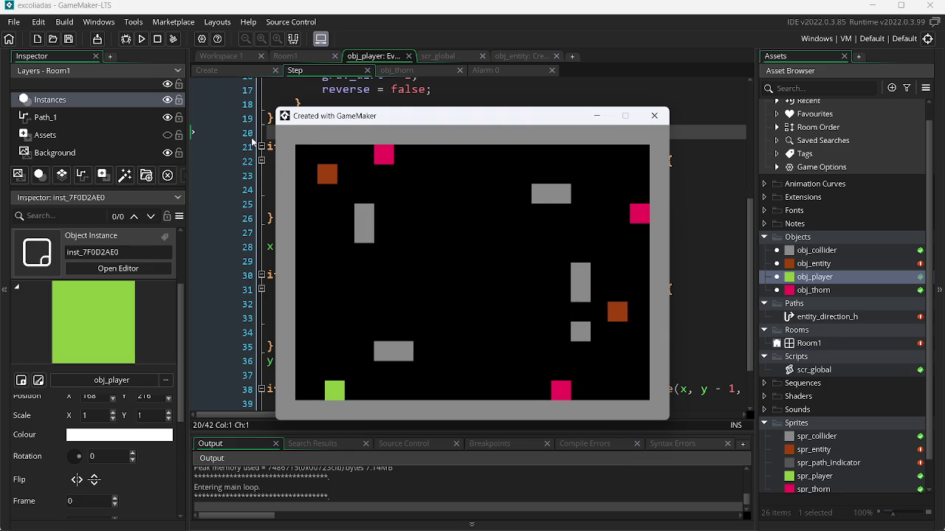
Flip gravity with Space near the pink thorn, then close the game window.
key(space)
key(space)
key(Left)
key(space)
key(Right)
key(space)
key(Left)
key(space)
key(space)
key(space)
key(Left)
key(space)
key(Left)
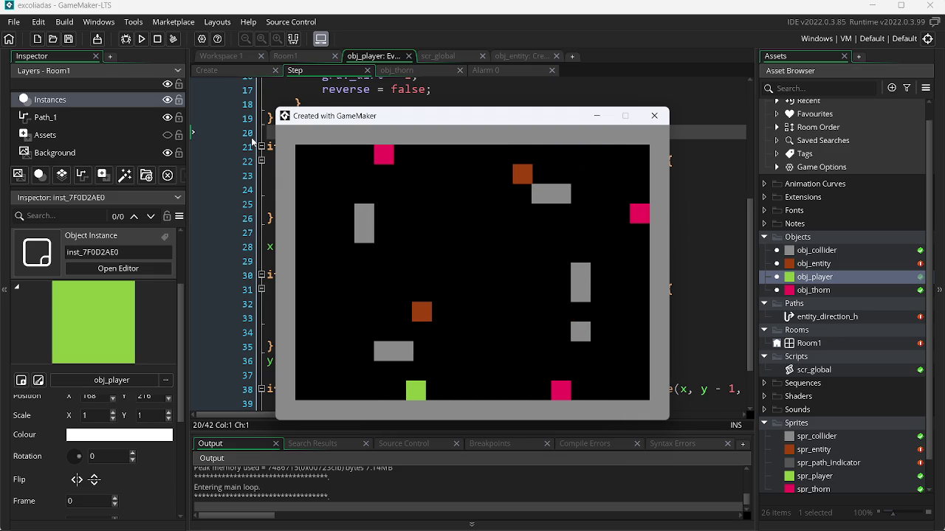
key(Escape)
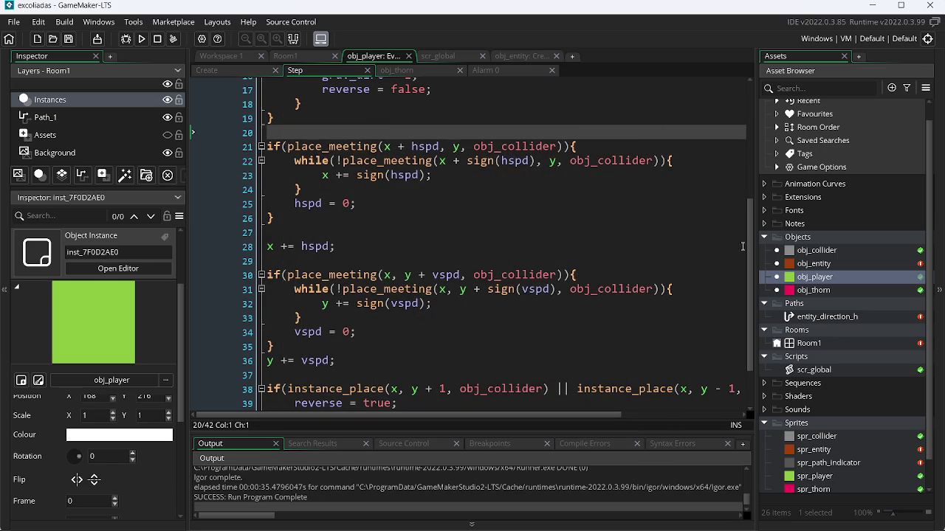
Scroll the EXCOLIADAS - GDD document back to its title, glancing at GameMaker in between.
scroll(742, 246, up, 5)
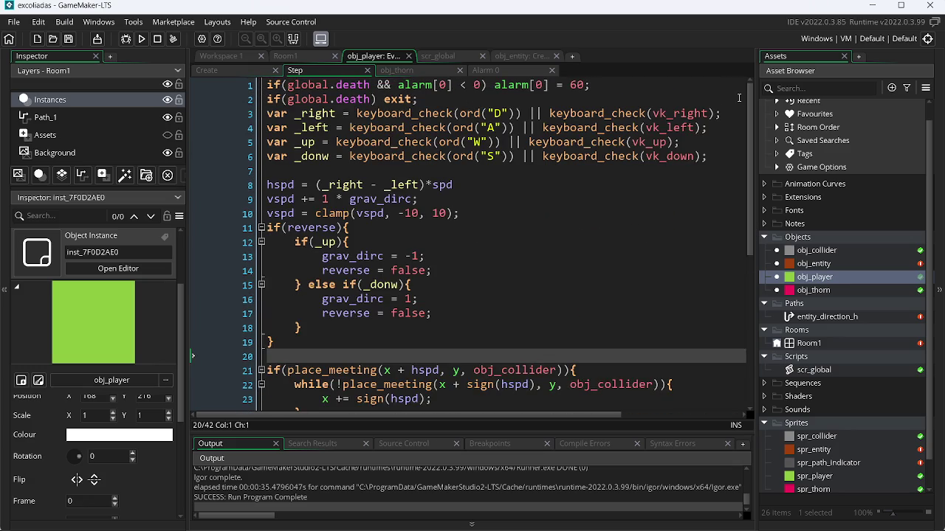
key(alt+Tab)
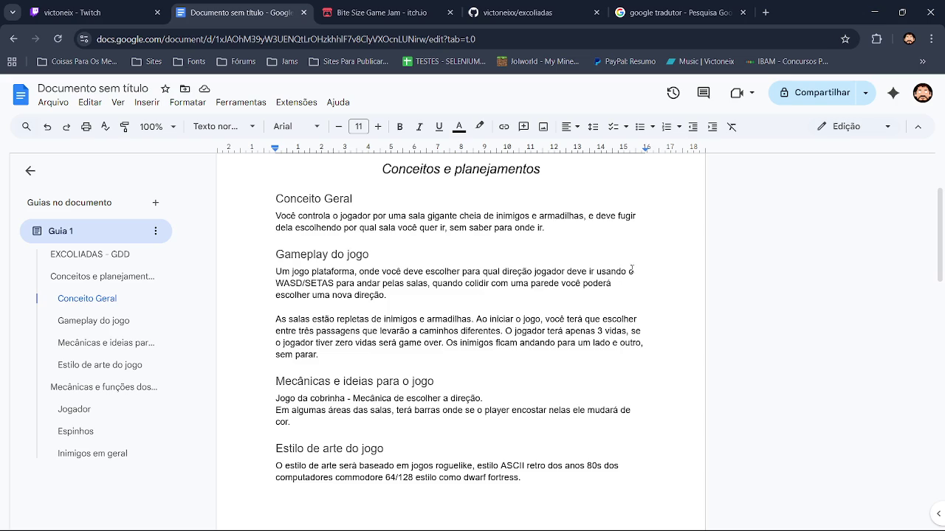
mouse_move(941, 237)
mouse_down()
mouse_move(943, 183)
mouse_move(943, 401)
mouse_up()
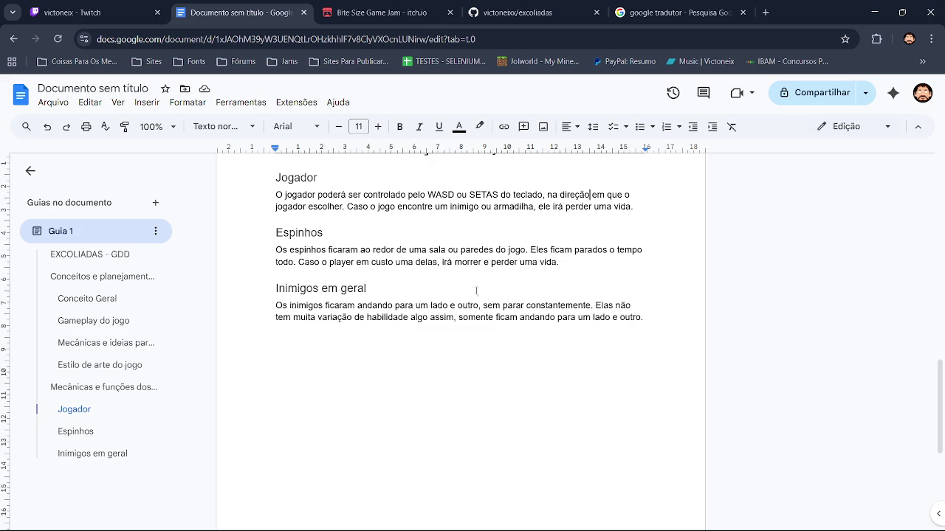
drag(943, 375, 944, 190)
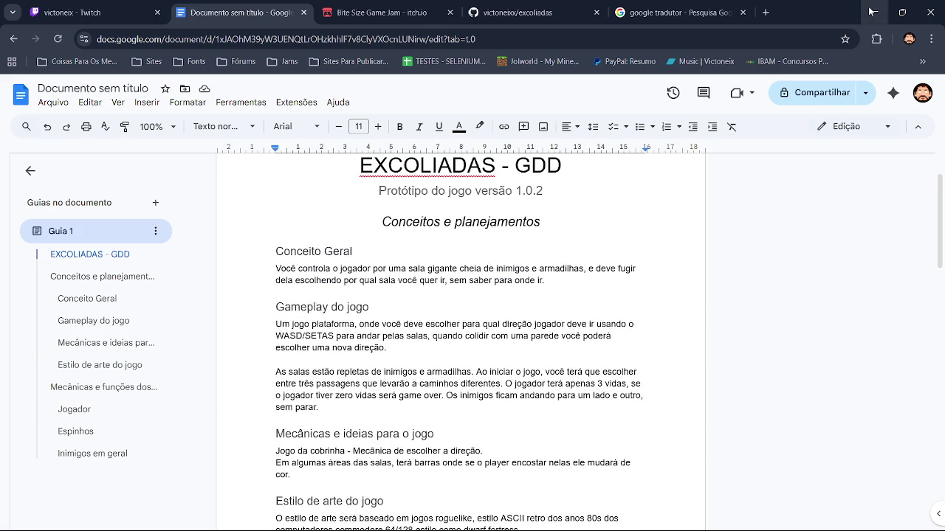
click(902, 12)
click(832, 37)
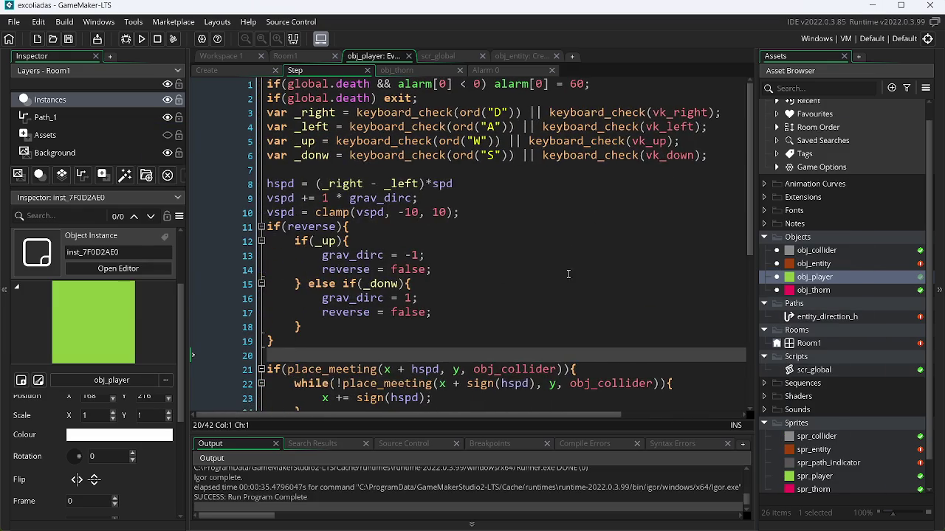
key(alt+Tab)
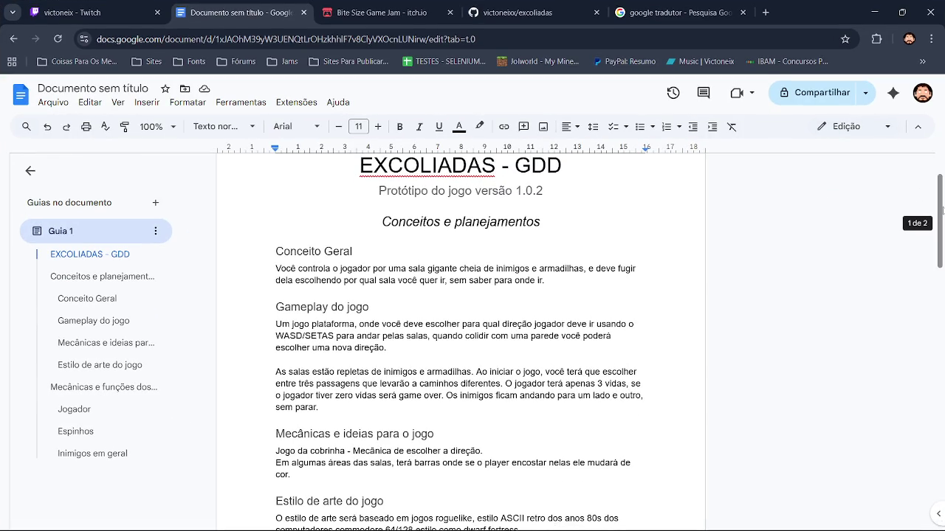
Delete the sentence 'Ao iniciar o jogo... caminhos diferentes.' from the Gameplay do jogo section.
click(328, 414)
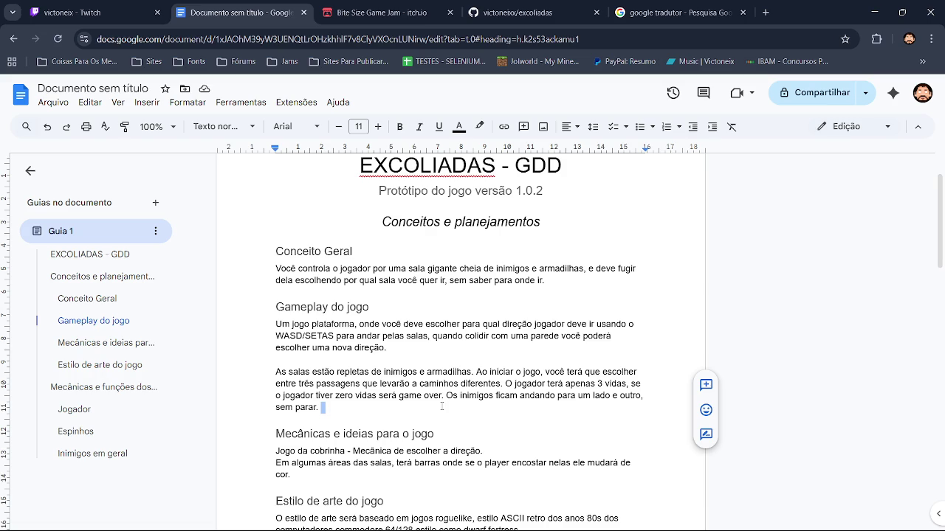
click(313, 395)
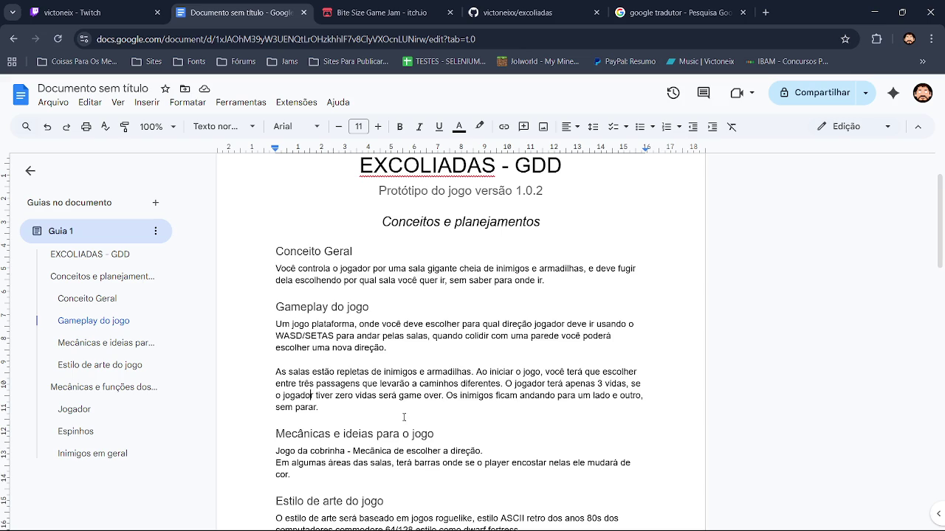
drag(501, 384, 541, 372)
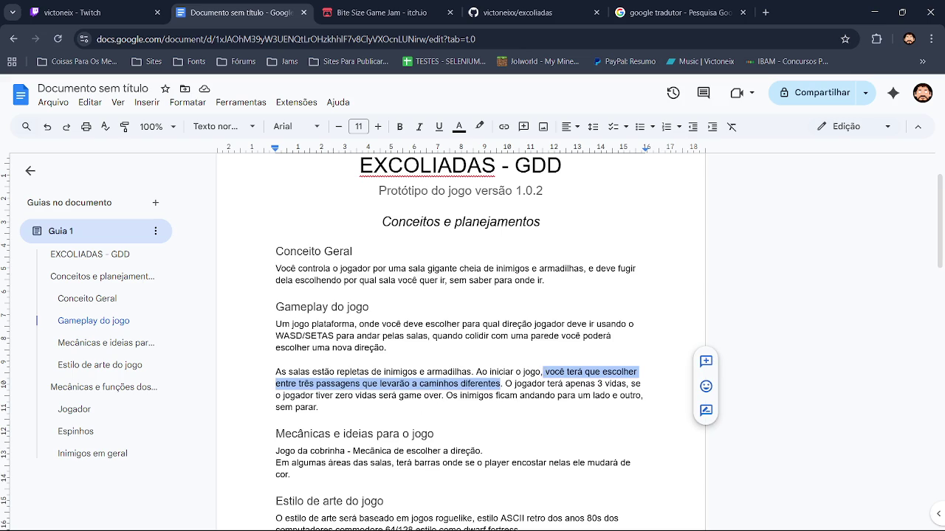
drag(542, 372, 476, 367)
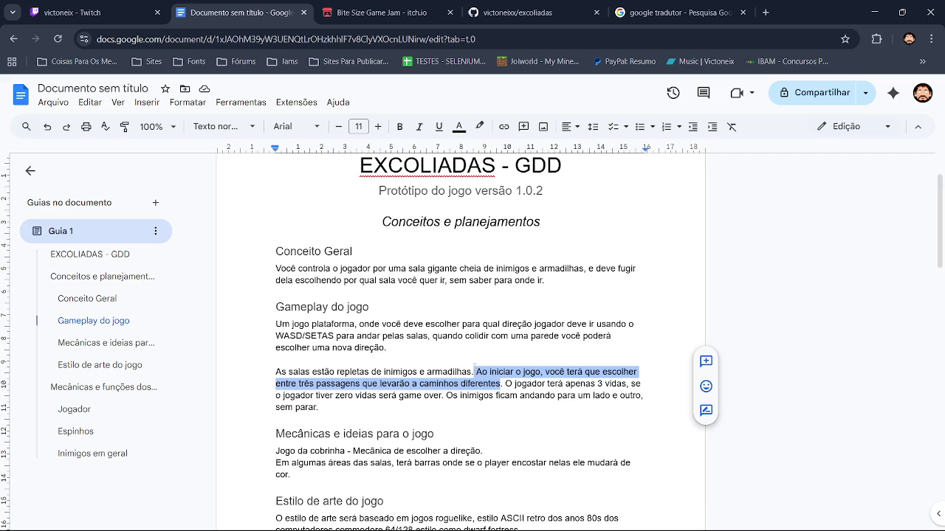
key(BackSpace)
key(BackSpace)
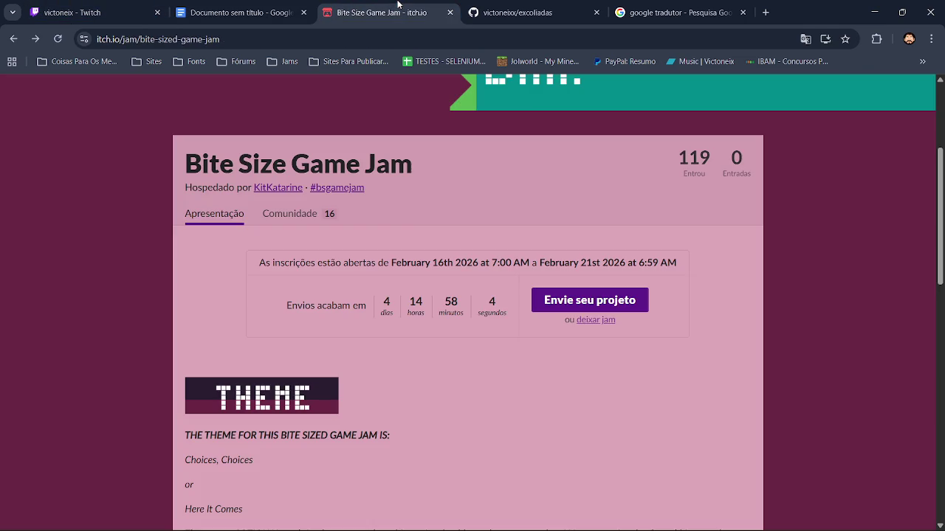
Glance at the Bite Size Game Jam and Twitch tabs, then return to GameMaker.
click(383, 13)
click(127, 10)
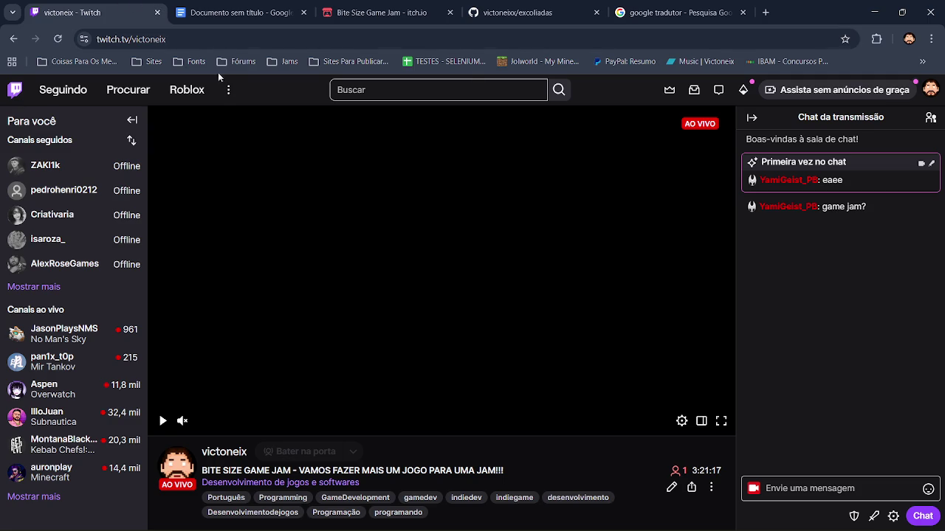
mouse_move(635, 530)
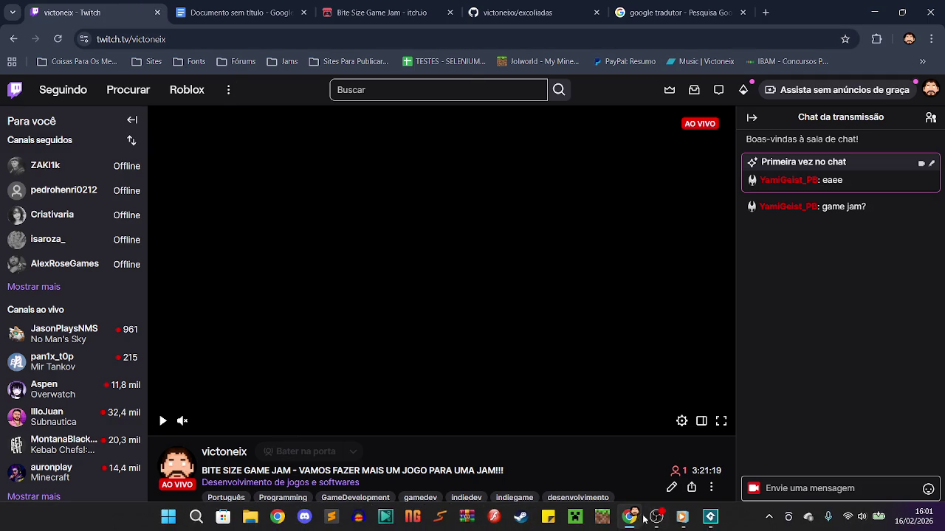
click(711, 526)
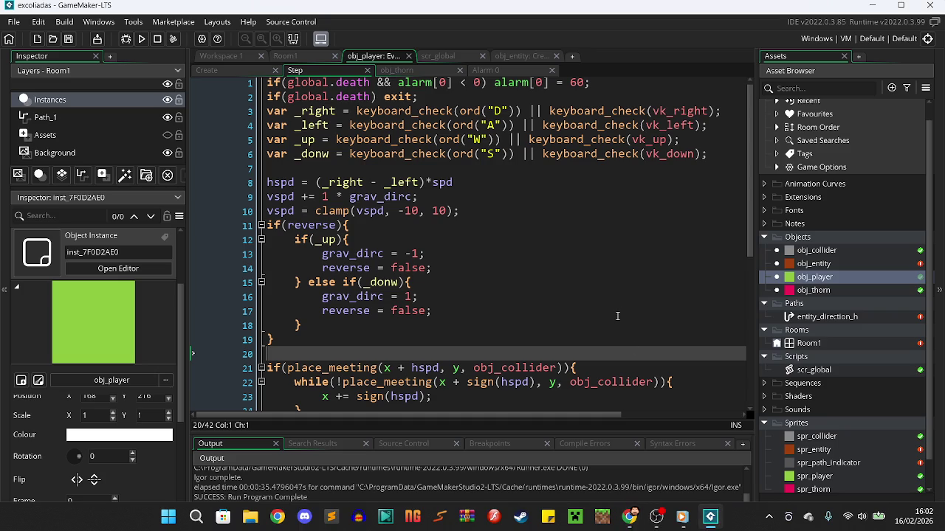
Run the prototype and jump the player around, up under the top-right thorn.
click(145, 40)
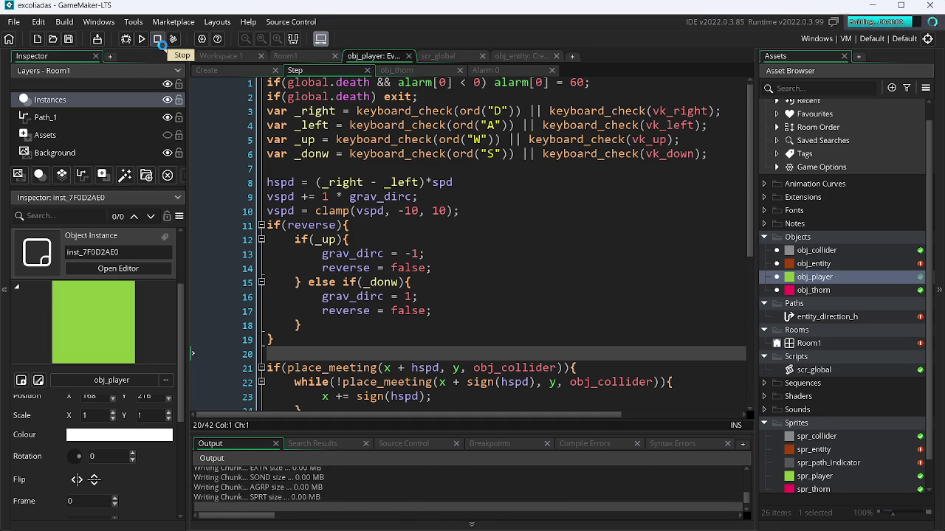
key(Up)
key(Right)
key(Right)
key(Down)
key(Left)
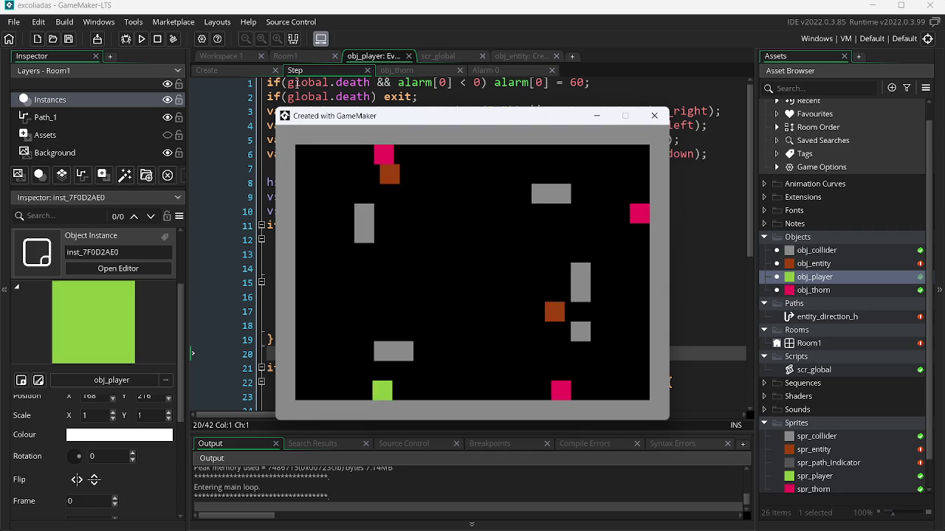
key(Up)
key(Right)
key(Up)
key(Right)
key(Up)
key(Left)
key(Up)
Jump onto the grey blocks and walk the floor, then close the game and minimize GameMaker.
key(Right)
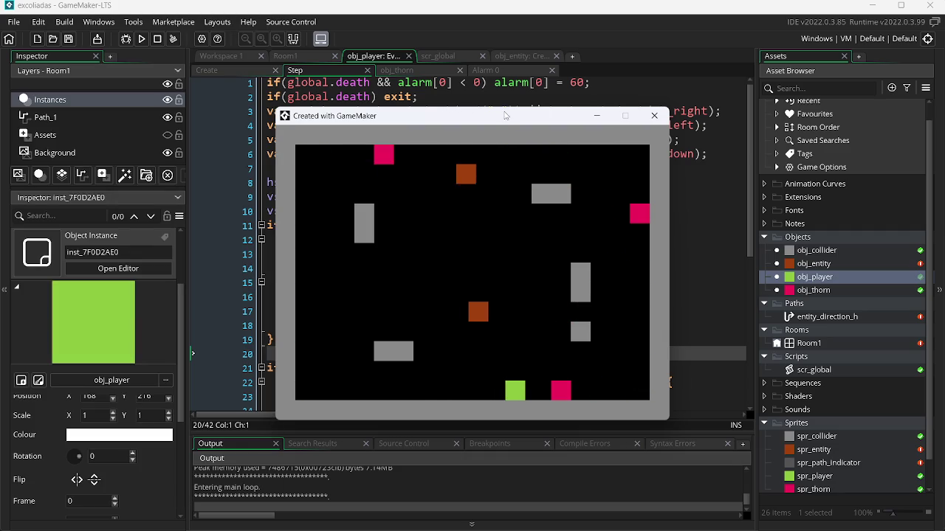
key(Right)
key(Up)
key(Left)
key(Up)
key(Left)
key(Right)
key(Up)
key(Right)
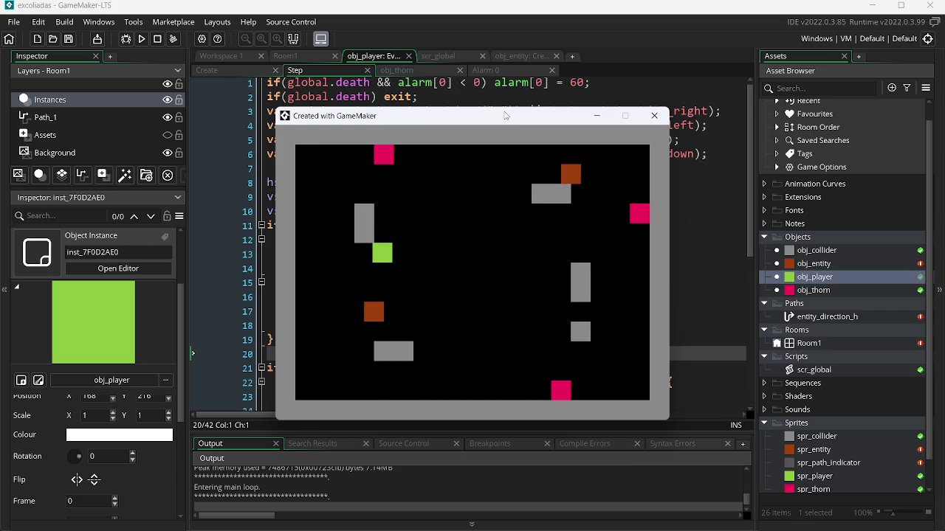
key(Right)
key(Left)
key(Left)
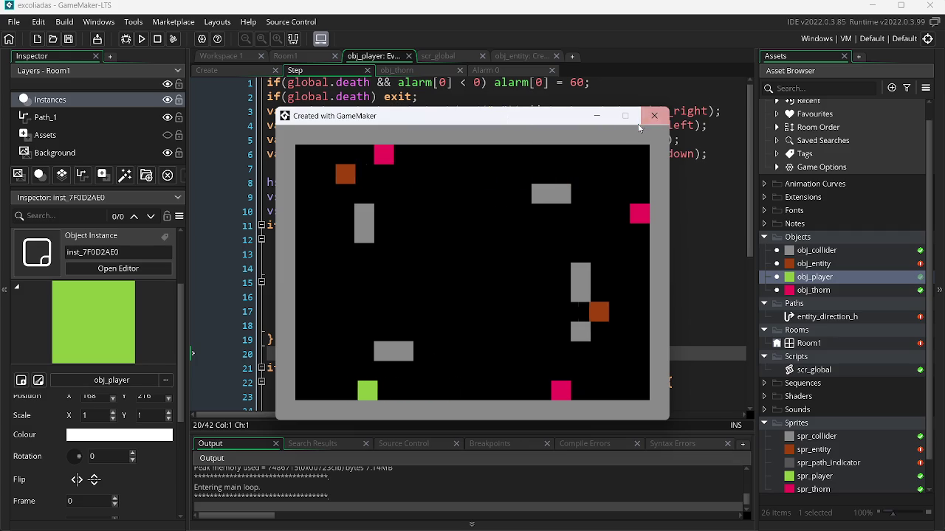
key(Right)
click(664, 116)
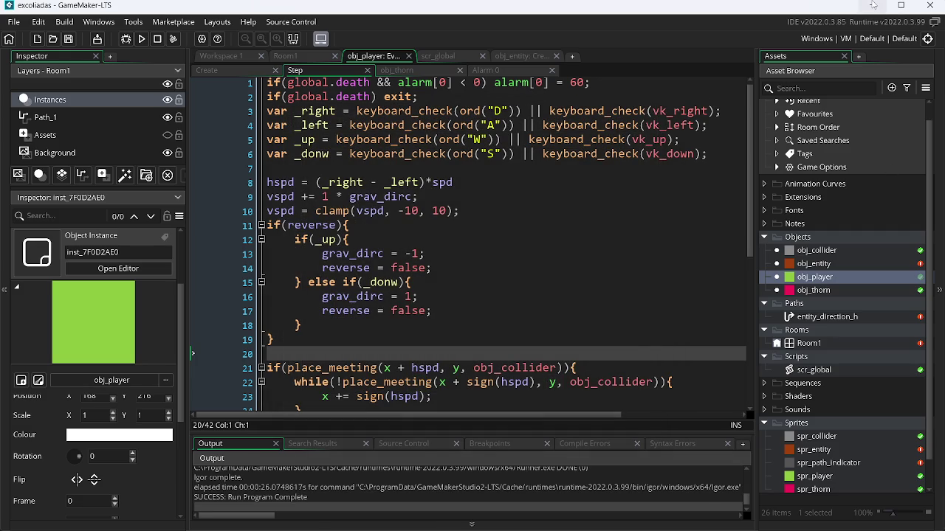
click(873, 5)
Clear the browser from view and launch Paint.NET by searching Windows for 'paint'.
click(900, 8)
key(super+d)
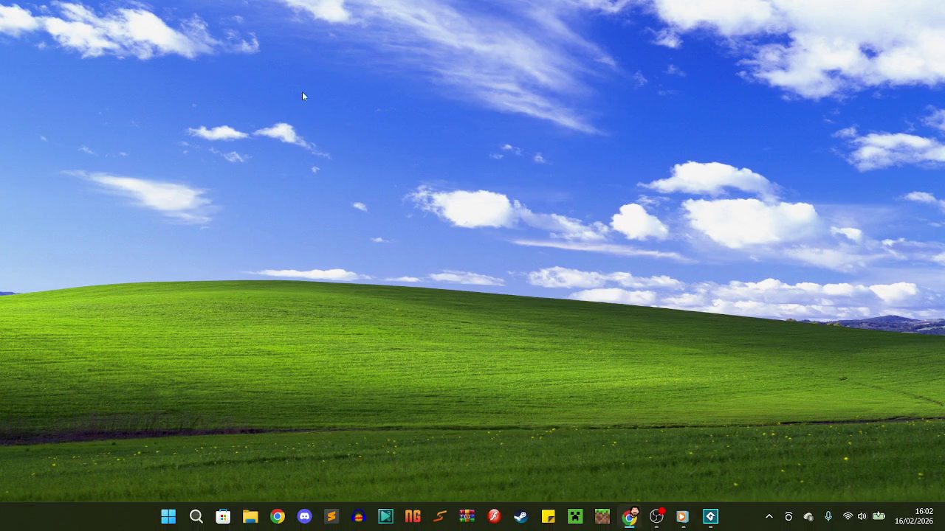
click(196, 520)
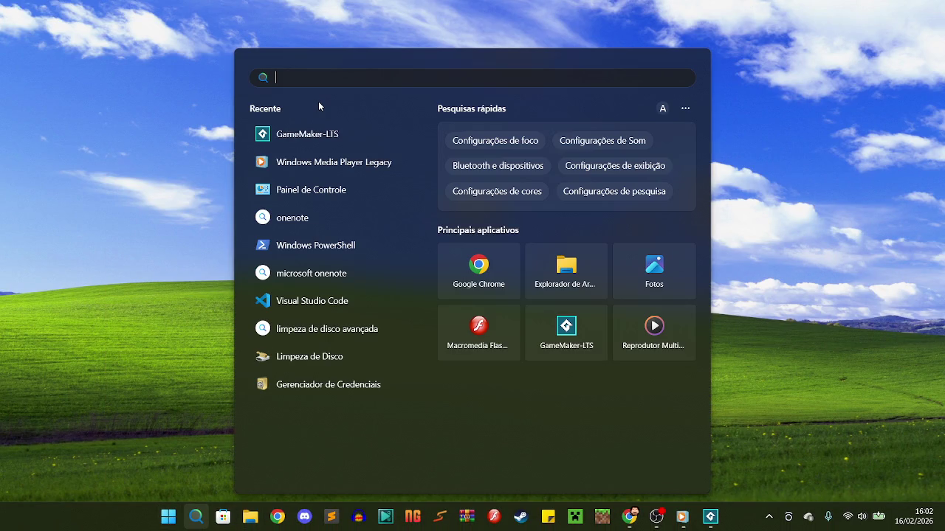
text(paint)
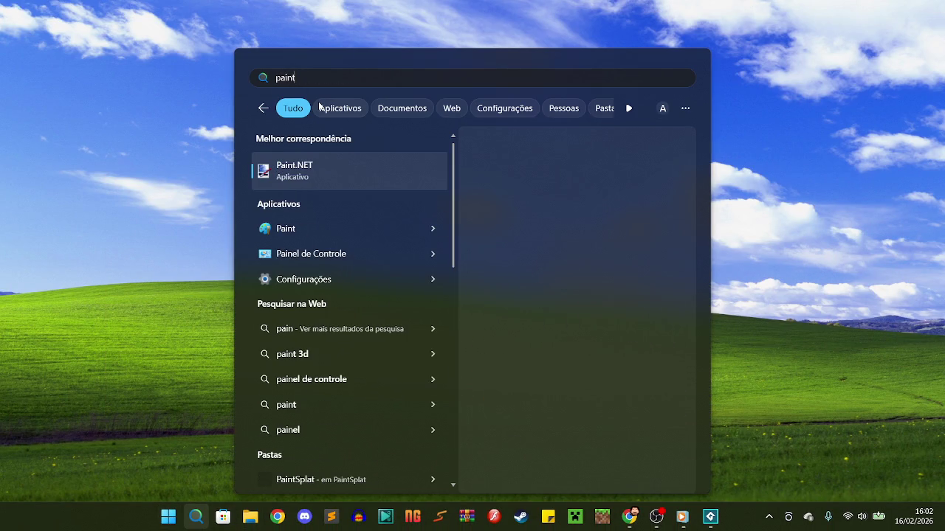
click(317, 185)
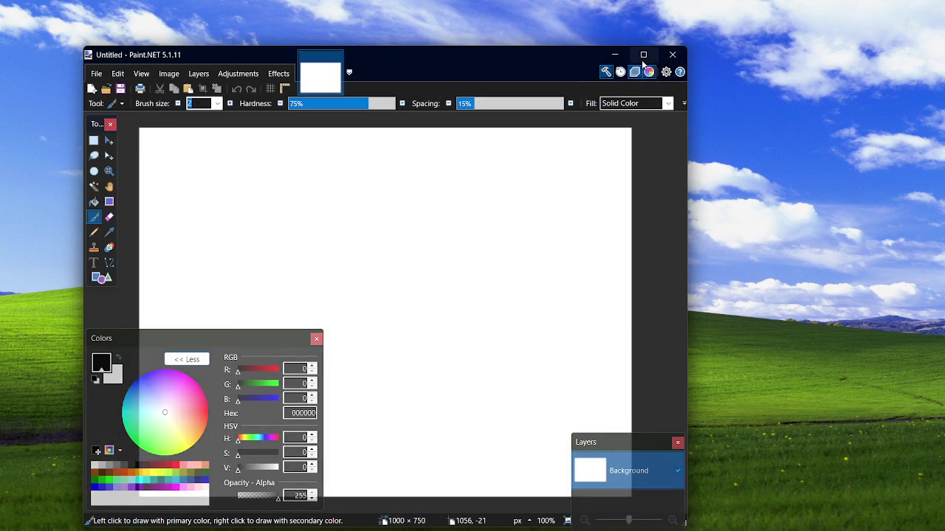
Maximize Paint.NET, create a new 256 × 256 image, and reset the colour swatches to the default palette.
double_click(618, 65)
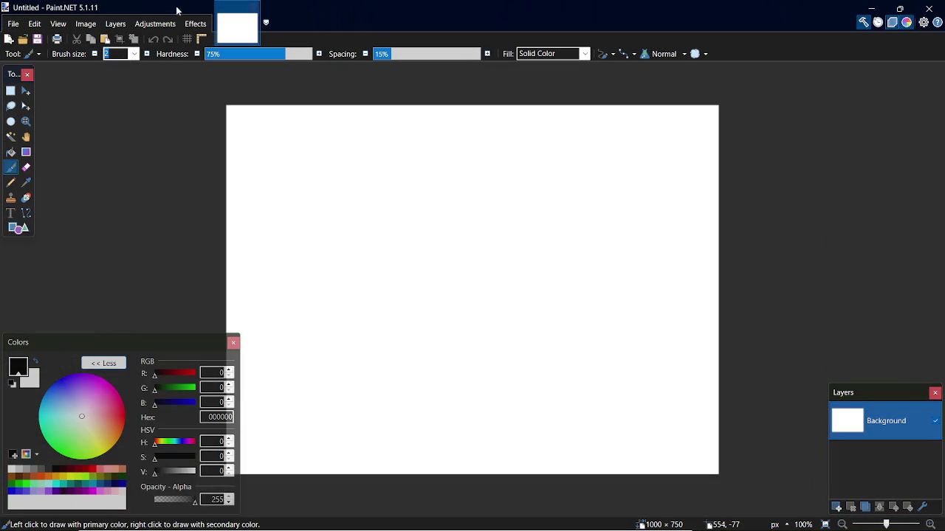
key(ctrl+n)
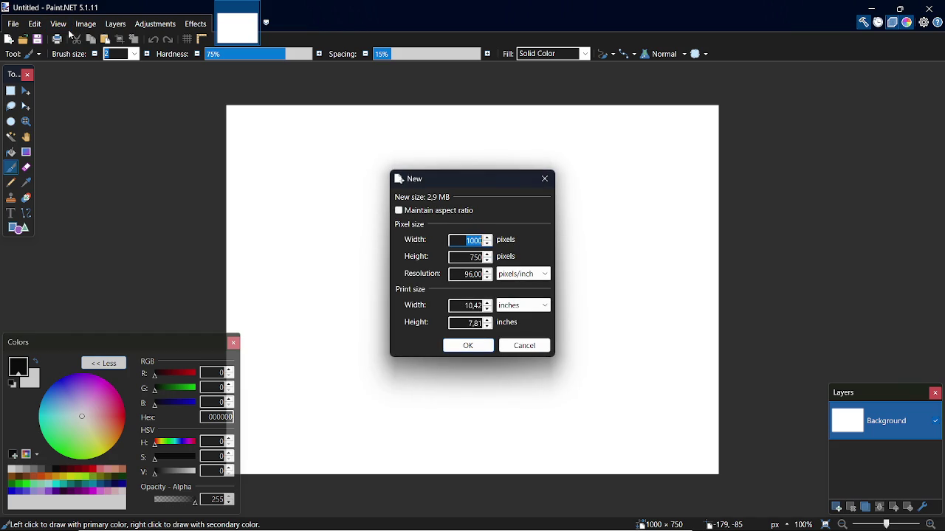
text(256)
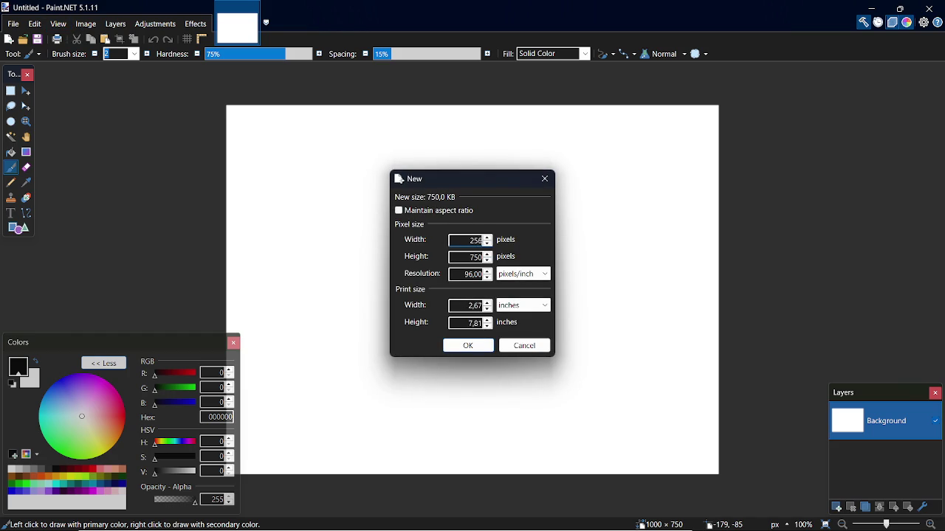
double_click(481, 256)
text(256)
click(476, 346)
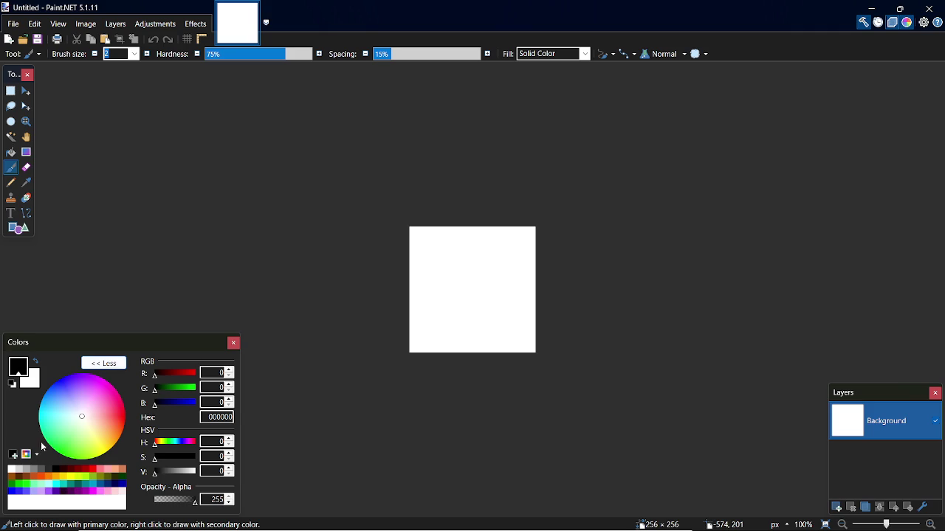
click(32, 455)
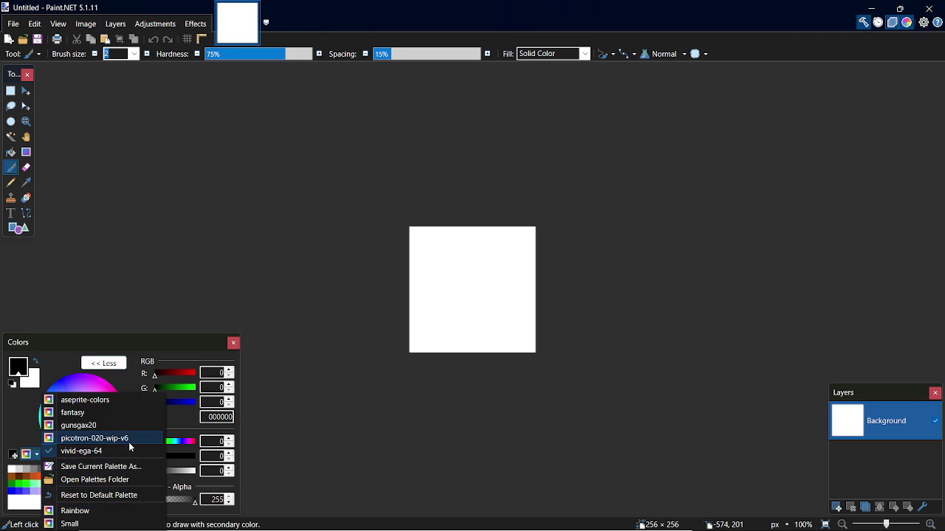
click(141, 498)
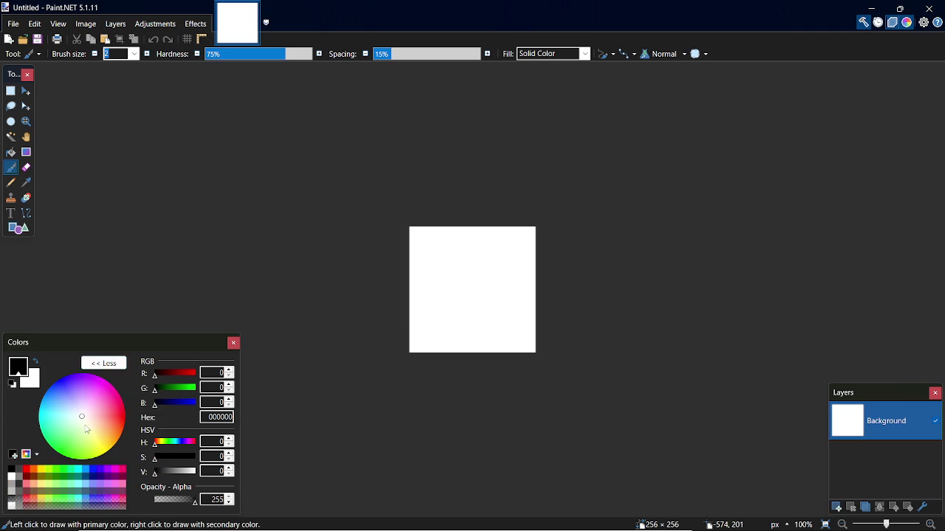
Set the colours to light purple D67FFF as primary and dark purple 6B3F7F as secondary.
click(116, 492)
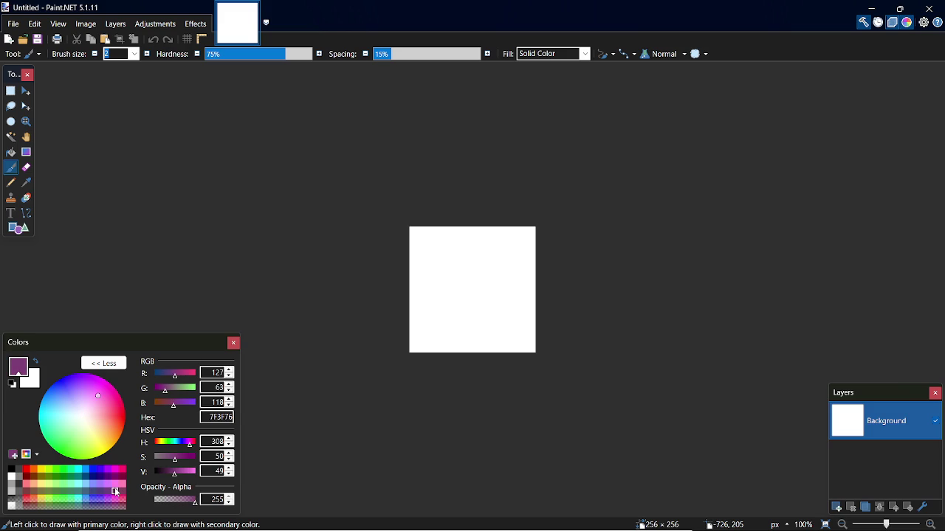
click(109, 492)
click(35, 363)
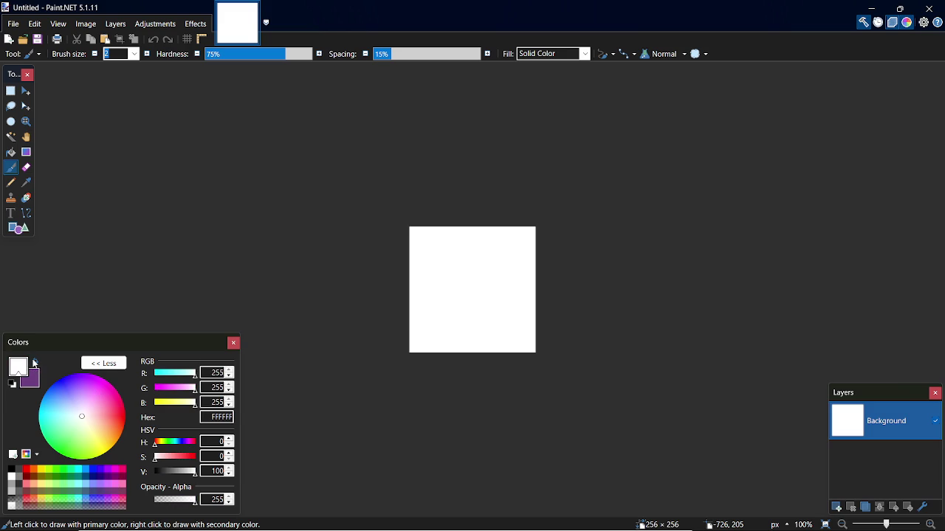
click(108, 491)
Open the Render > Grid / Checkerboard Maker effect.
click(155, 23)
mouse_move(196, 24)
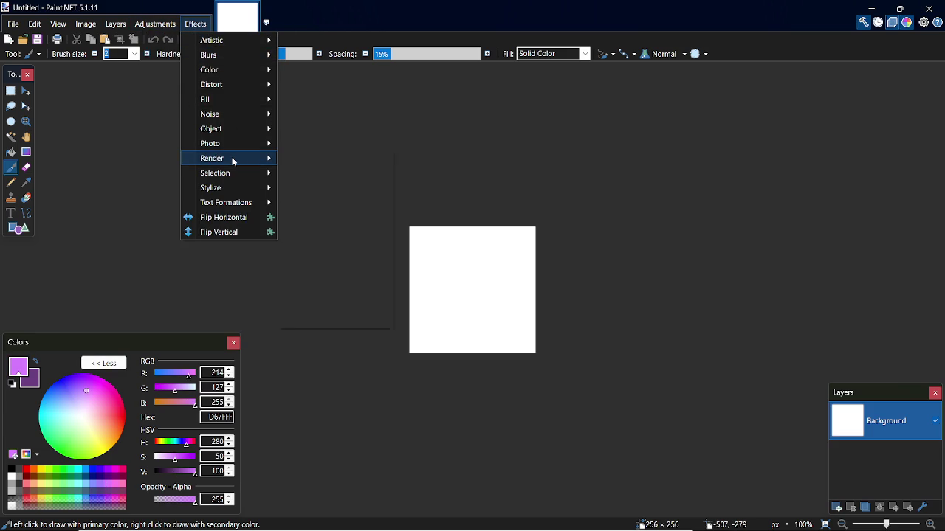
mouse_move(233, 161)
click(334, 250)
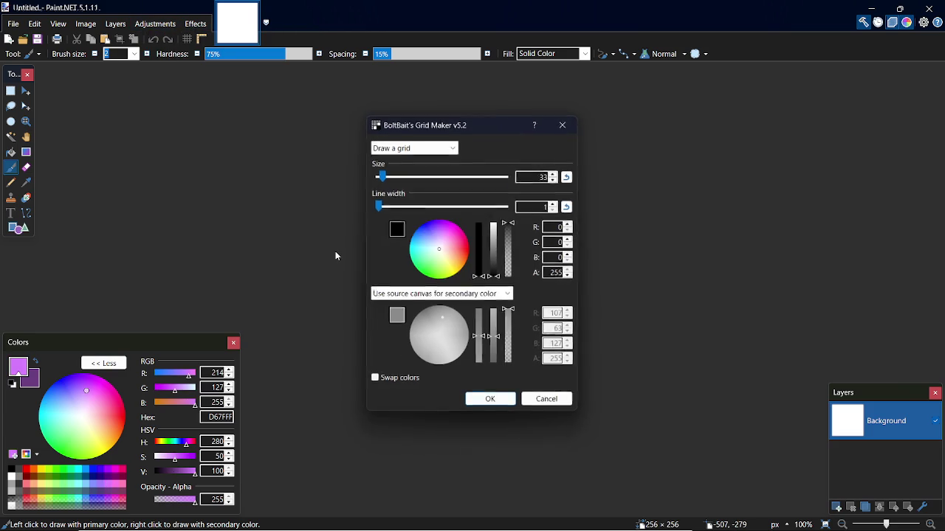
click(564, 124)
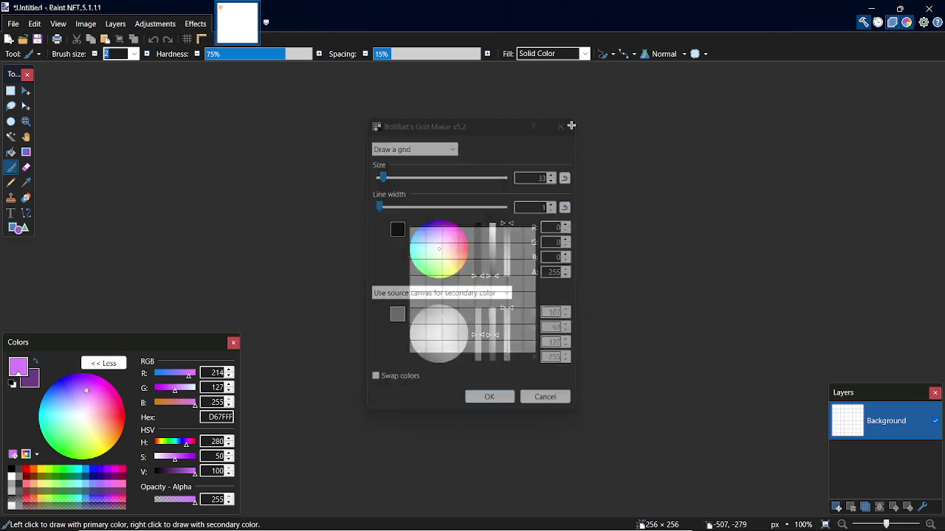
click(155, 24)
mouse_move(196, 24)
mouse_move(233, 158)
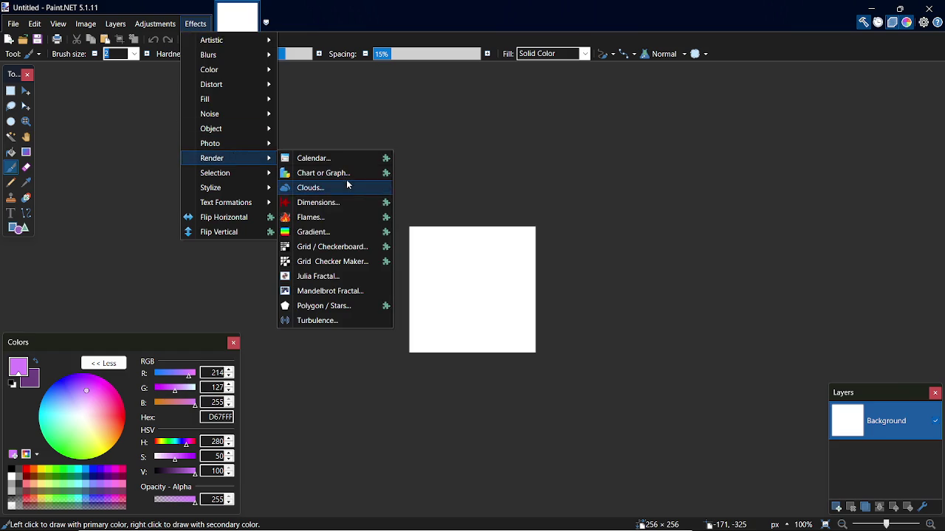
click(339, 266)
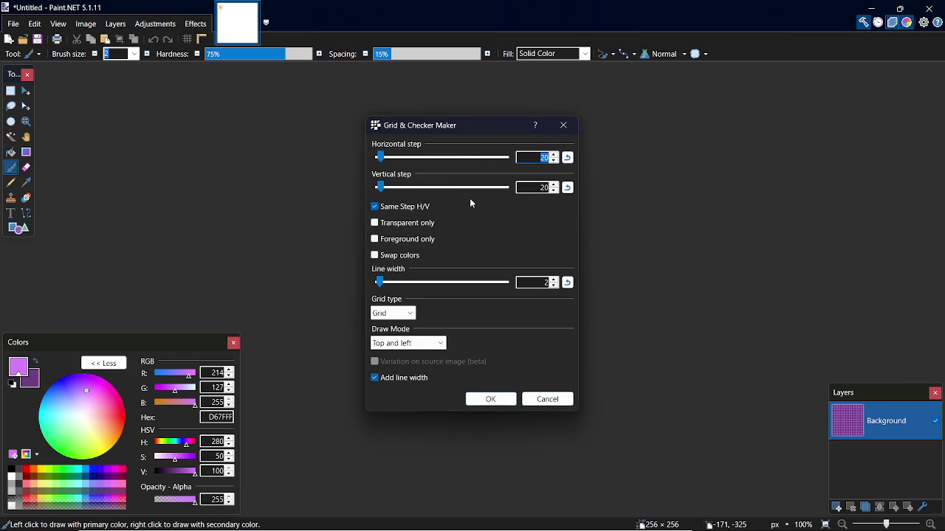
Apply an 8-pixel grid with swapped colours and 1-pixel lines to the canvas.
mouse_move(455, 125)
mouse_down()
mouse_move(523, 195)
mouse_move(559, 205)
mouse_up()
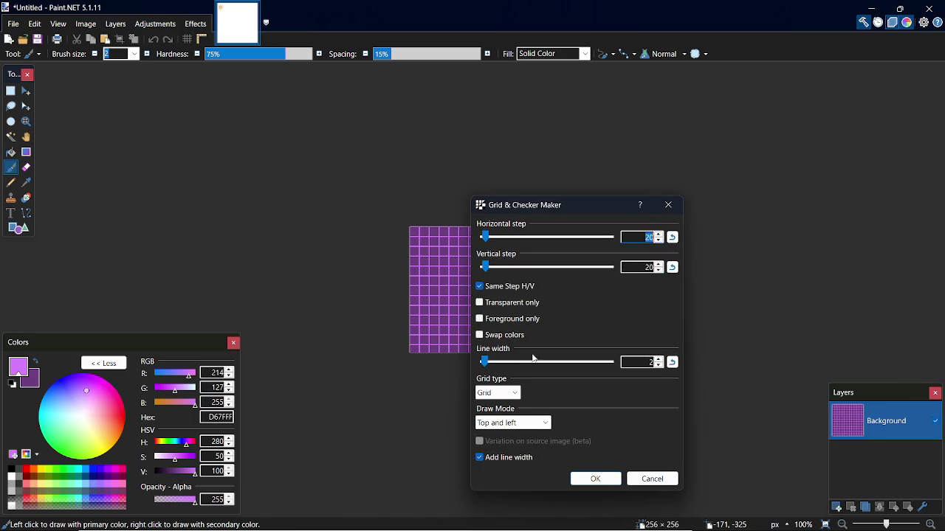
click(484, 288)
click(481, 287)
click(484, 336)
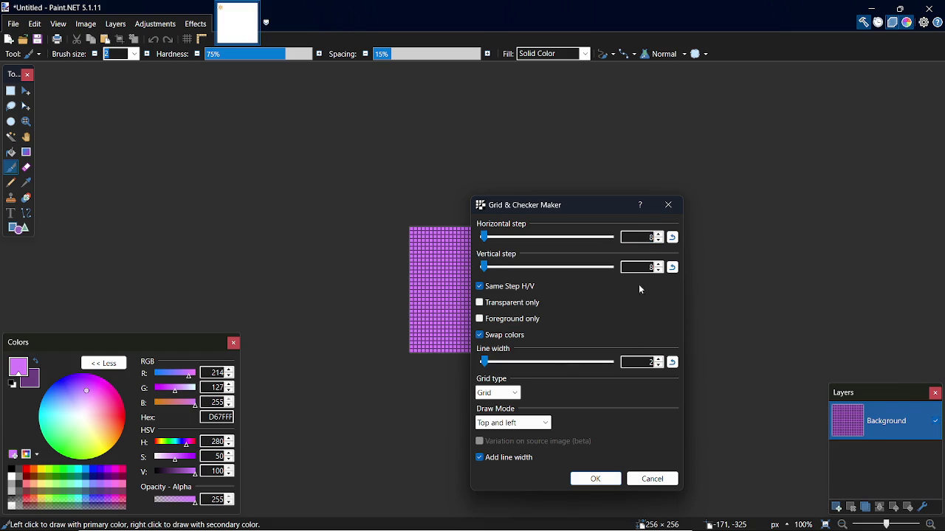
click(659, 366)
click(612, 474)
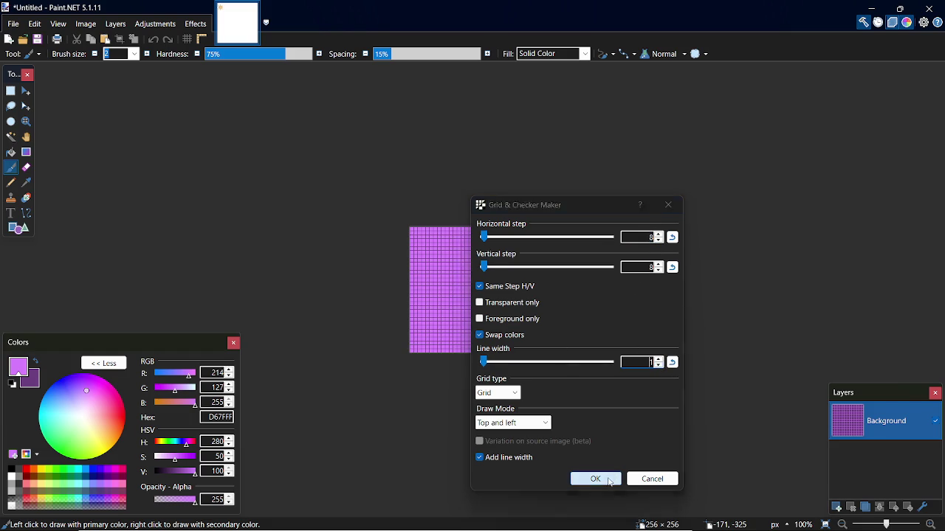
Bring up the Save As dialog for the grid image.
scroll(413, 207, up, 5)
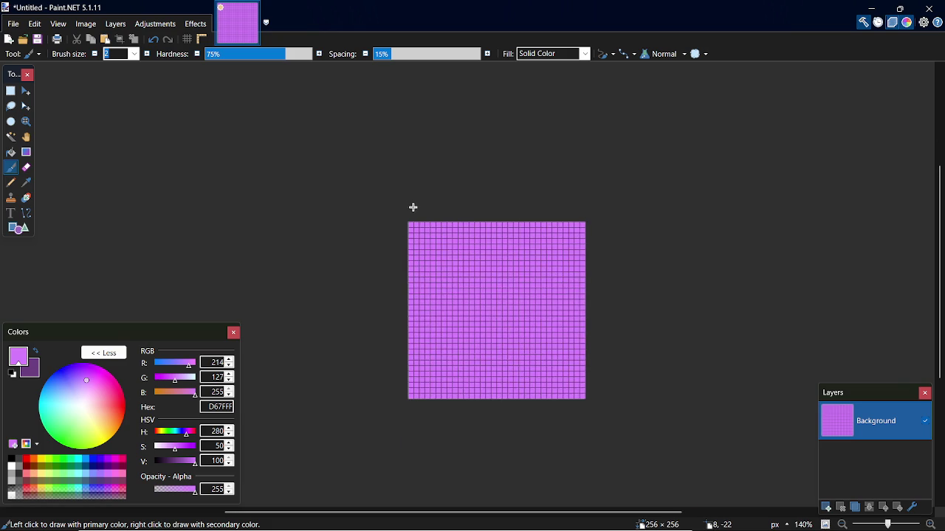
scroll(434, 224, down, 1)
scroll(435, 224, up, 9)
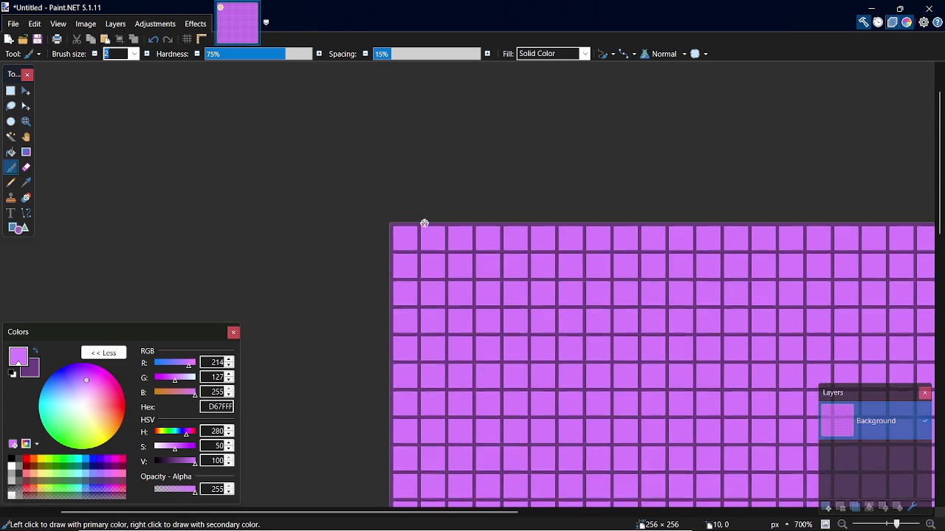
key(ctrl+s)
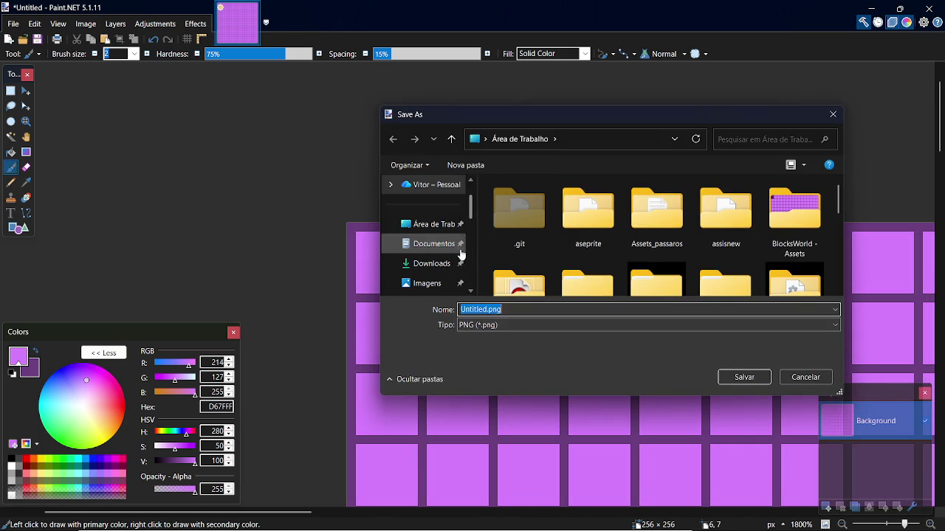
Save the image to the Desktop as assets.png and confirm the PNG settings.
click(436, 225)
click(492, 309)
double_click(463, 309)
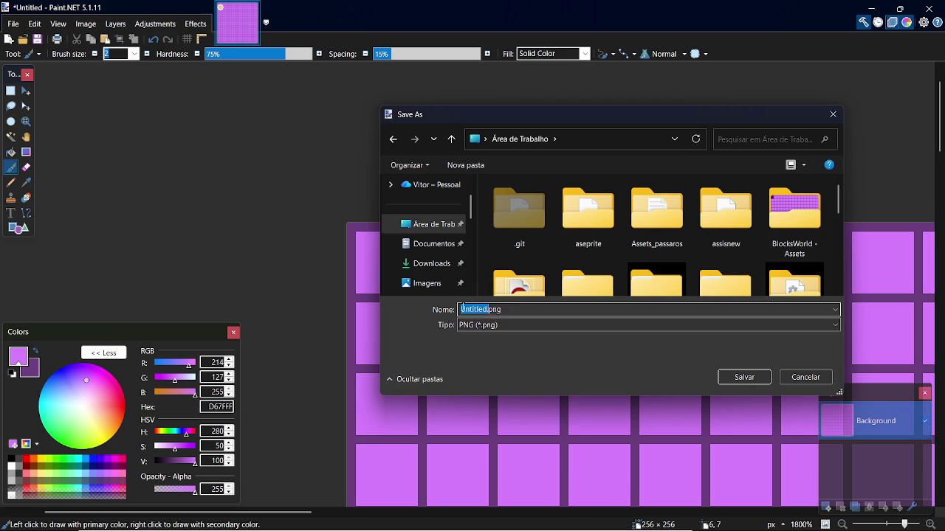
key(Right)
key(shift+Home)
text(a)
key(Return)
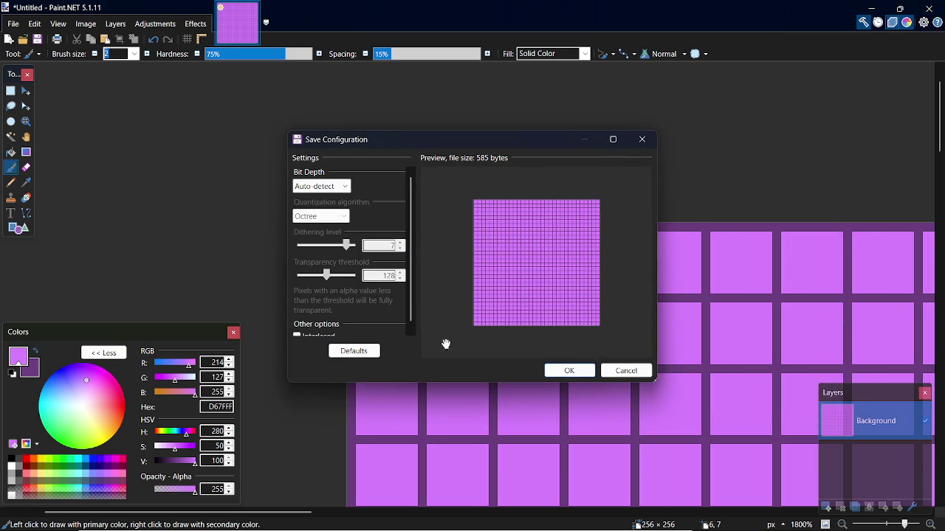
click(569, 371)
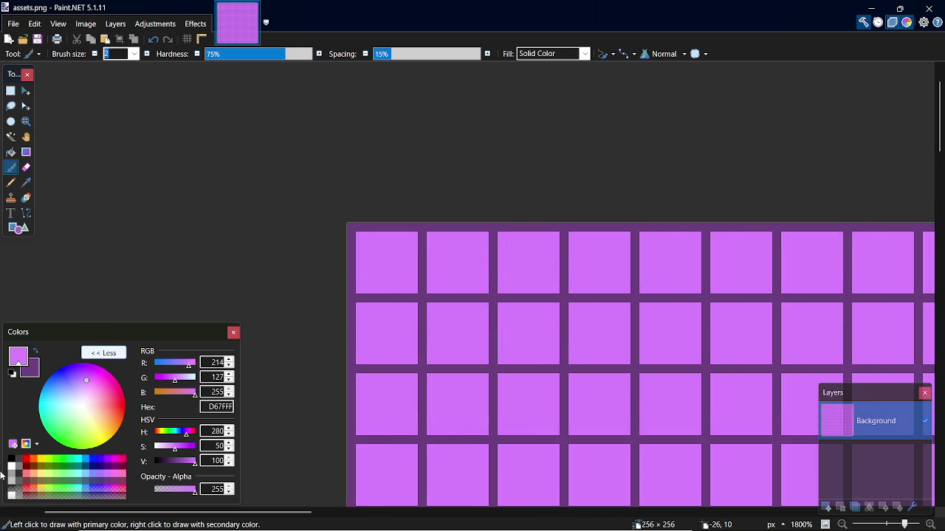
Try several saved palettes before settling on vivid-ega-64.
click(31, 445)
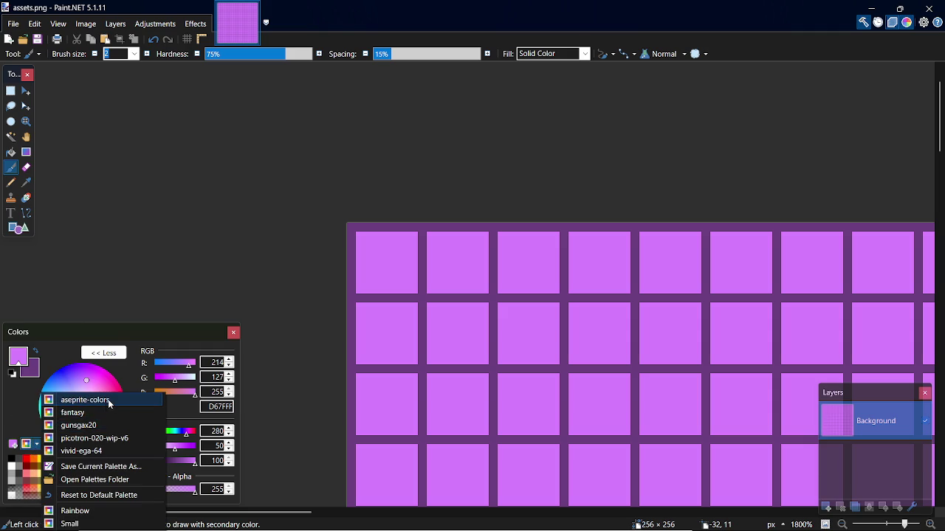
click(135, 429)
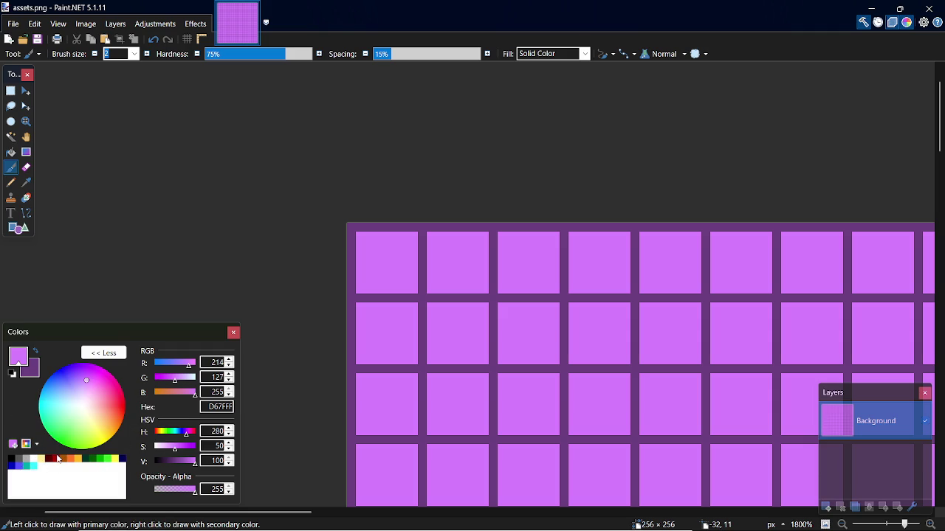
click(36, 445)
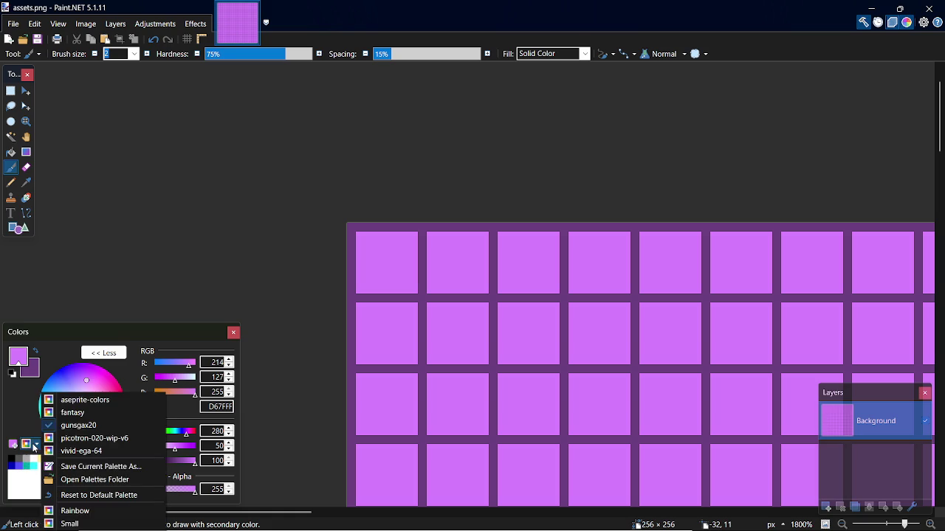
click(112, 413)
click(31, 447)
click(91, 412)
click(36, 447)
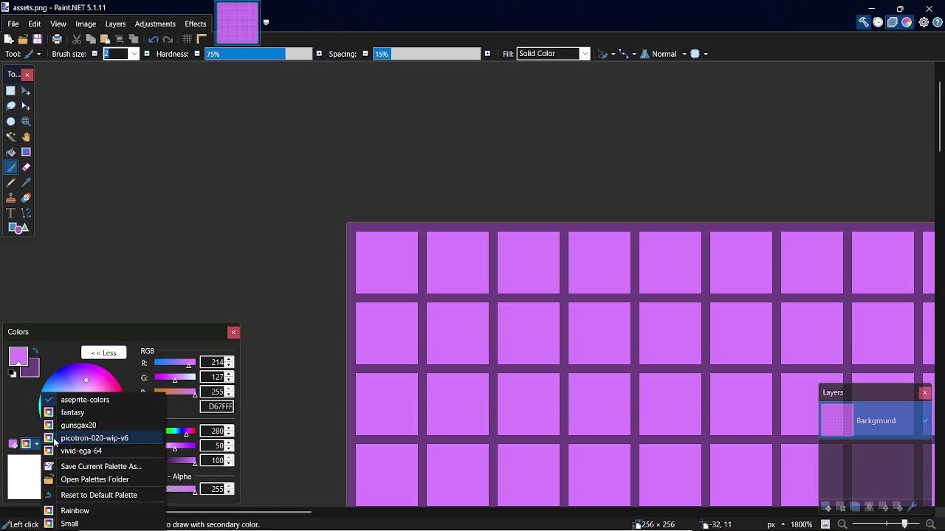
click(143, 439)
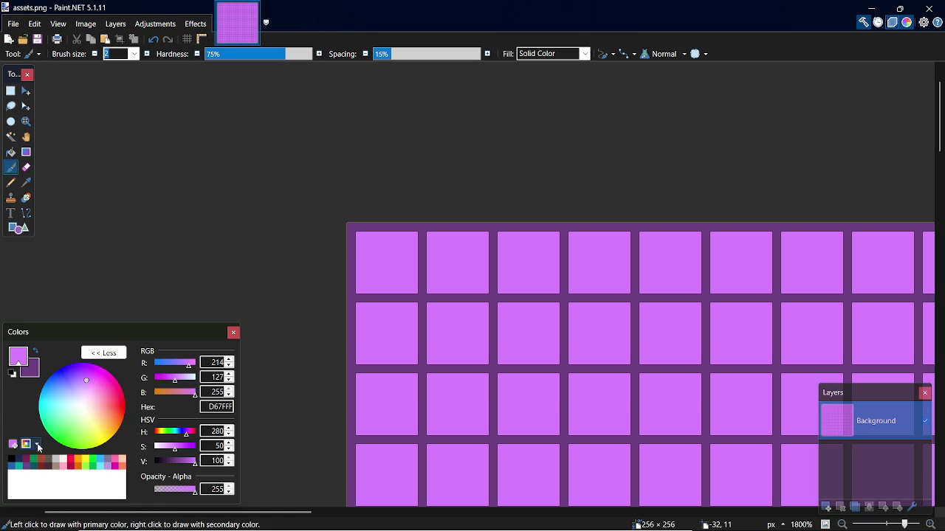
click(37, 446)
click(134, 451)
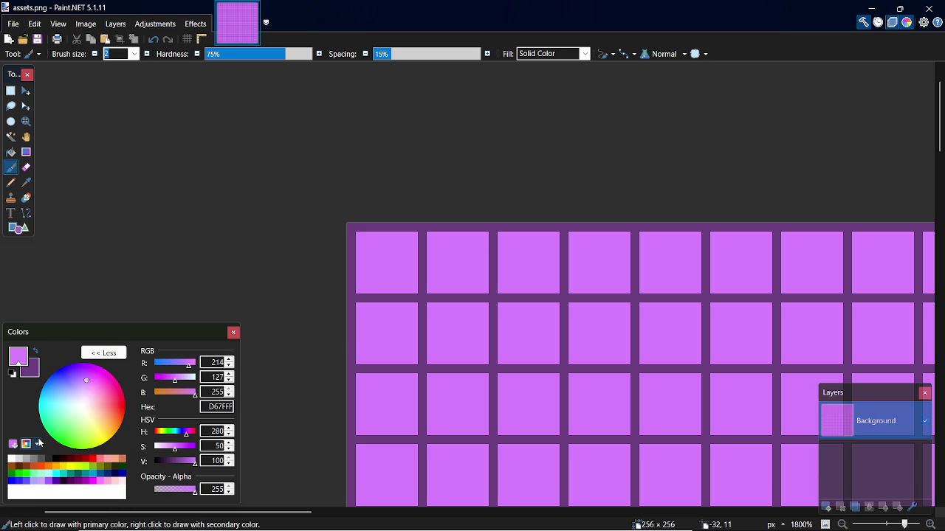
Make gray 555555 the primary colour.
click(85, 460)
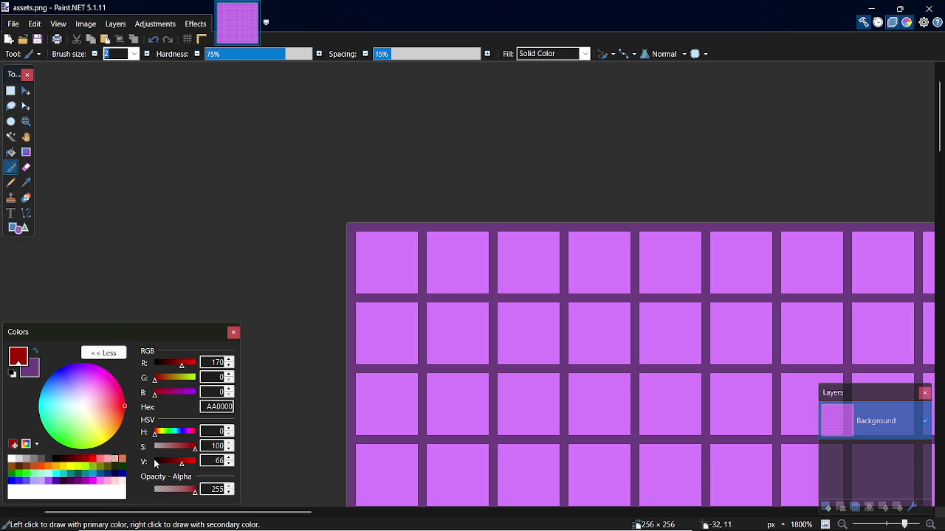
click(42, 459)
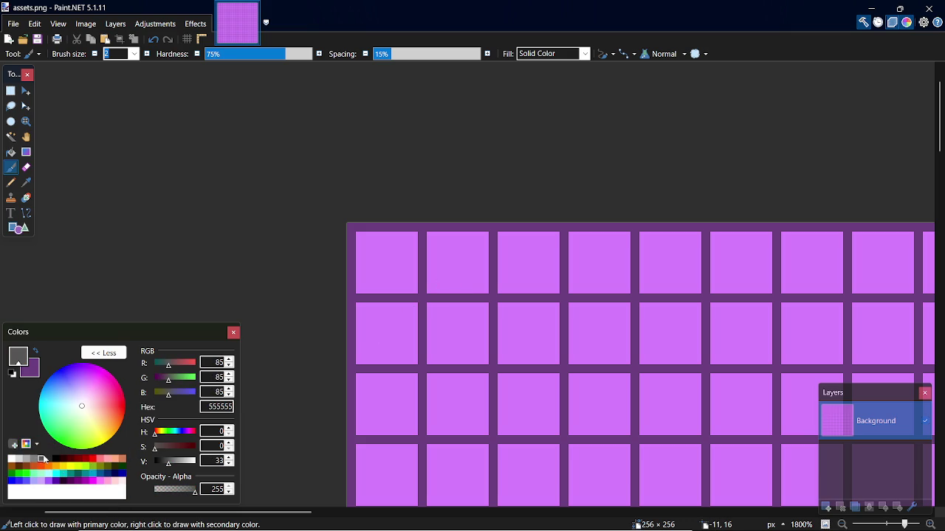
scroll(367, 247, down, 2)
Make near-black the primary colour and try a test line.
key(o)
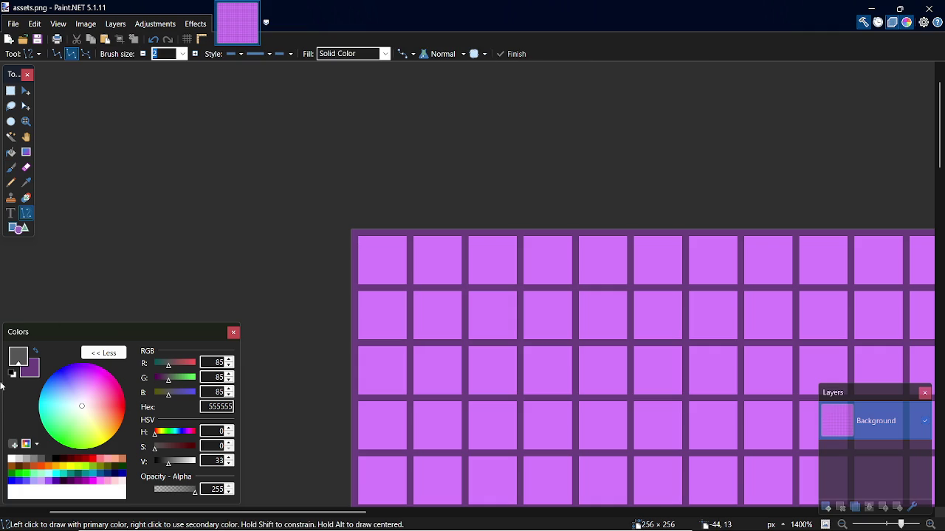
click(31, 375)
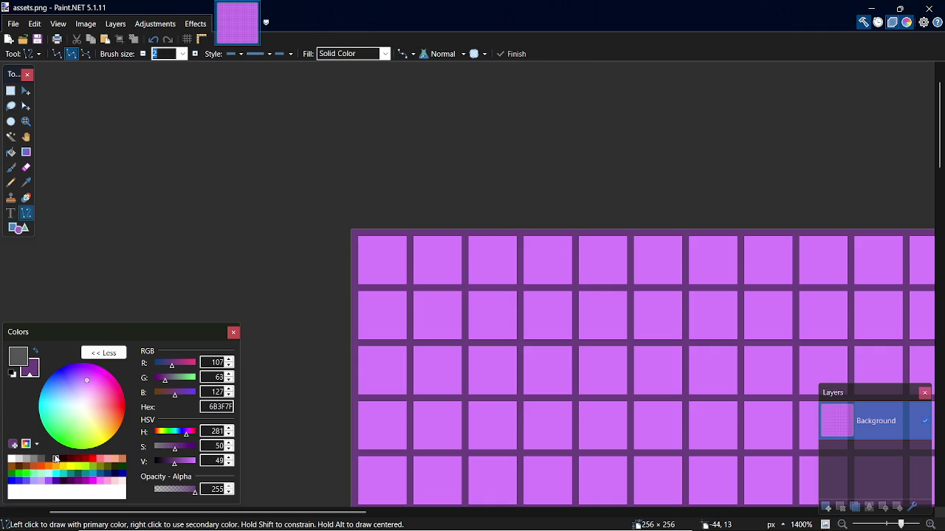
click(56, 460)
click(35, 352)
drag(356, 227, 411, 274)
key(Return)
Draw a filled 1-px, non-antialiased black 16×16 square top-left, then make grey primary.
key(o)
key(o)
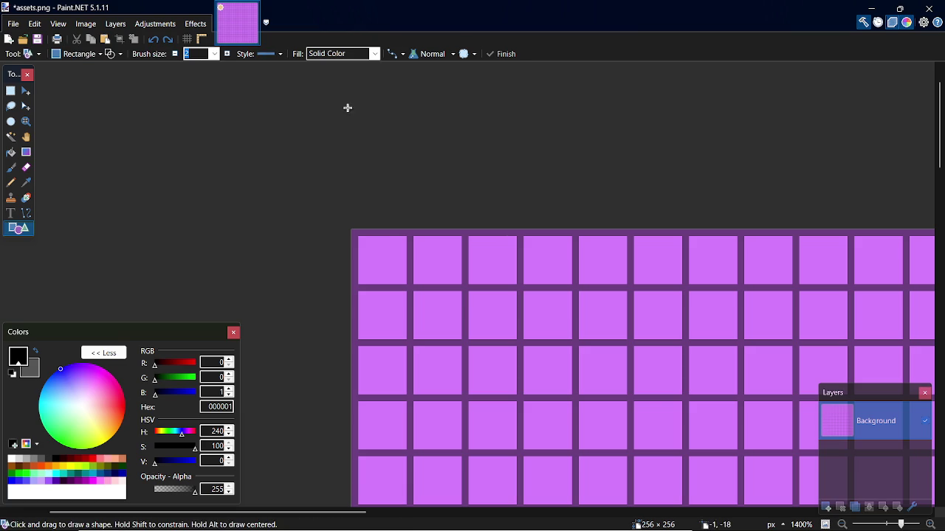
click(175, 54)
click(110, 54)
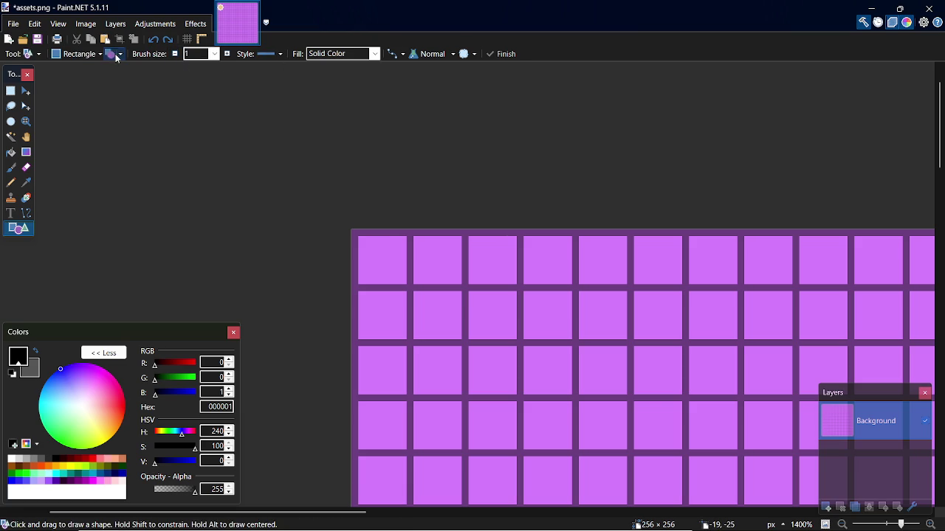
click(393, 54)
mouse_move(354, 230)
mouse_down()
mouse_move(425, 276)
mouse_move(457, 338)
mouse_up()
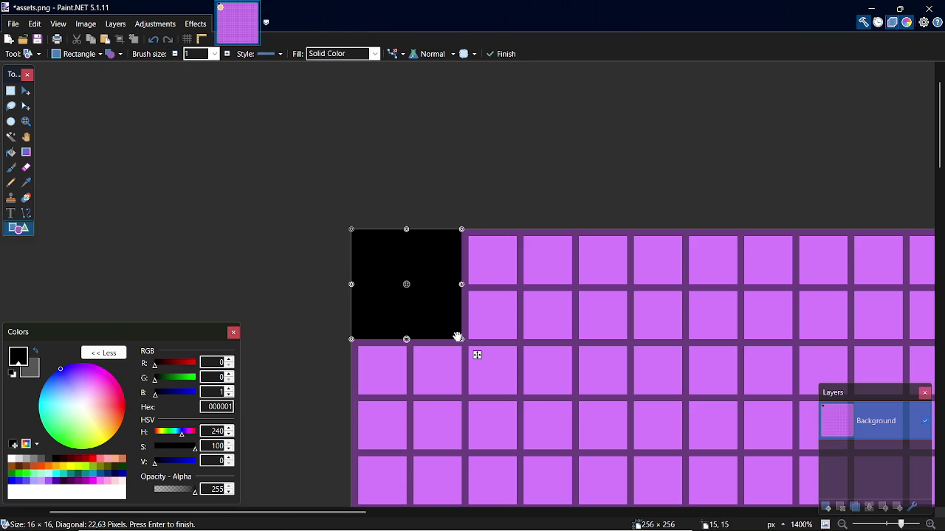
key(p)
click(37, 354)
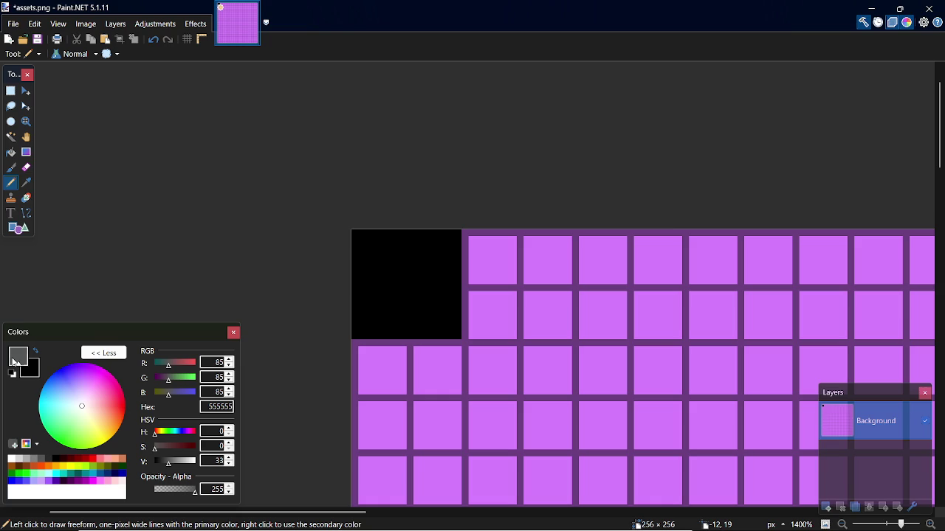
Pencil a grey # cross pattern pixel by pixel at the top of the black tile.
scroll(369, 244, up, 5)
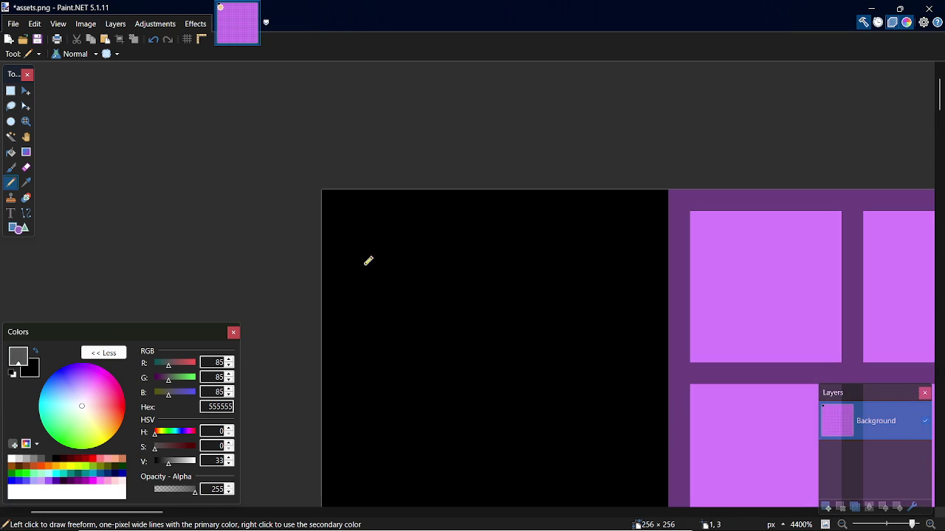
click(334, 222)
click(353, 222)
click(358, 237)
click(364, 206)
click(391, 200)
click(397, 215)
click(377, 220)
click(400, 241)
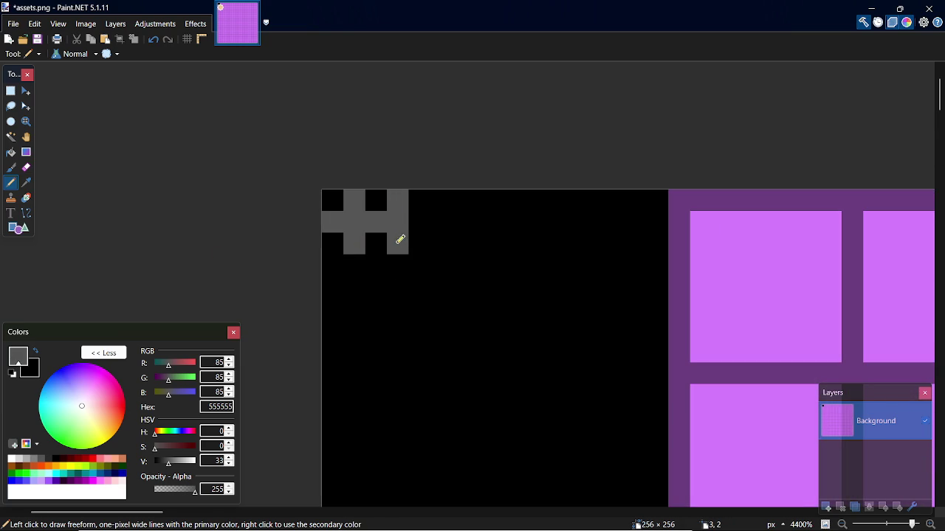
click(414, 222)
click(398, 265)
click(356, 264)
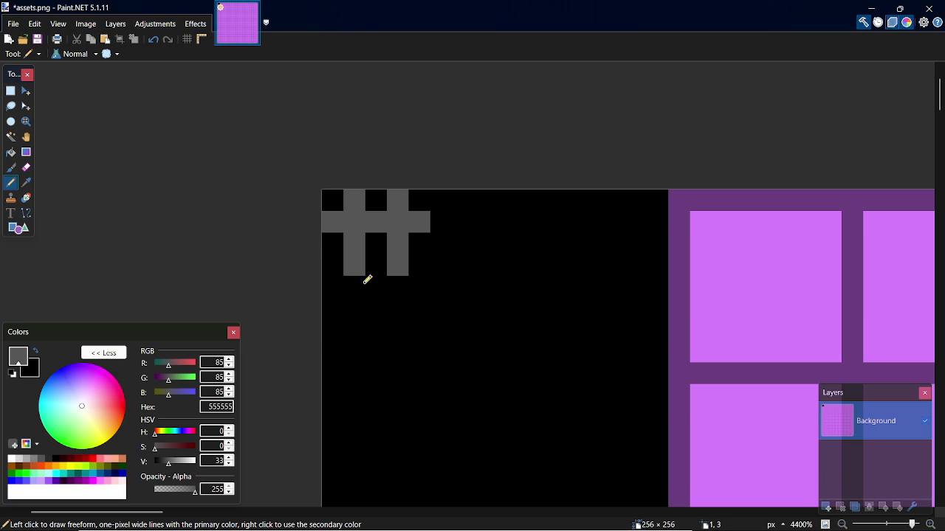
click(355, 286)
click(397, 286)
click(333, 265)
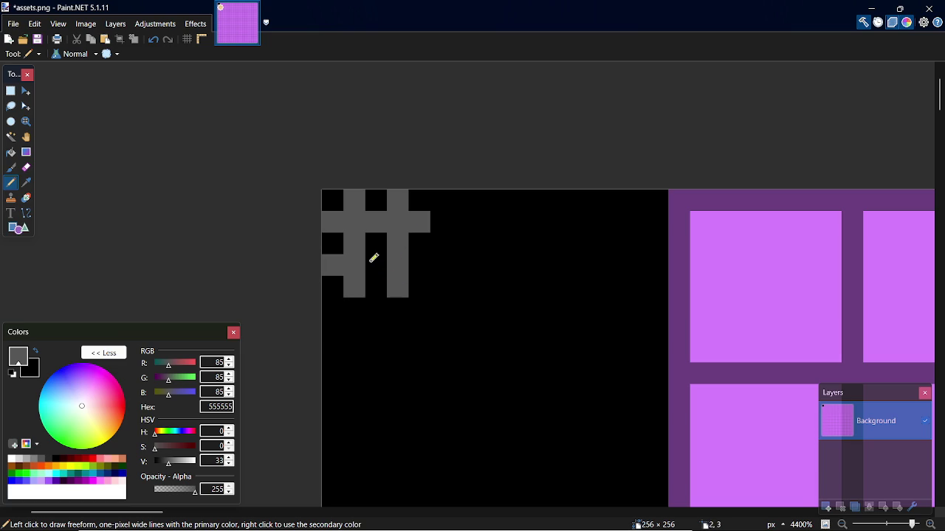
click(418, 265)
click(375, 264)
Select the cross pattern and copy it rightward across the tile.
key(s)
mouse_move(336, 198)
mouse_down()
mouse_move(414, 292)
mouse_move(475, 274)
mouse_move(527, 276)
mouse_move(512, 278)
mouse_move(514, 303)
mouse_up()
key(m)
drag(371, 276, 593, 279)
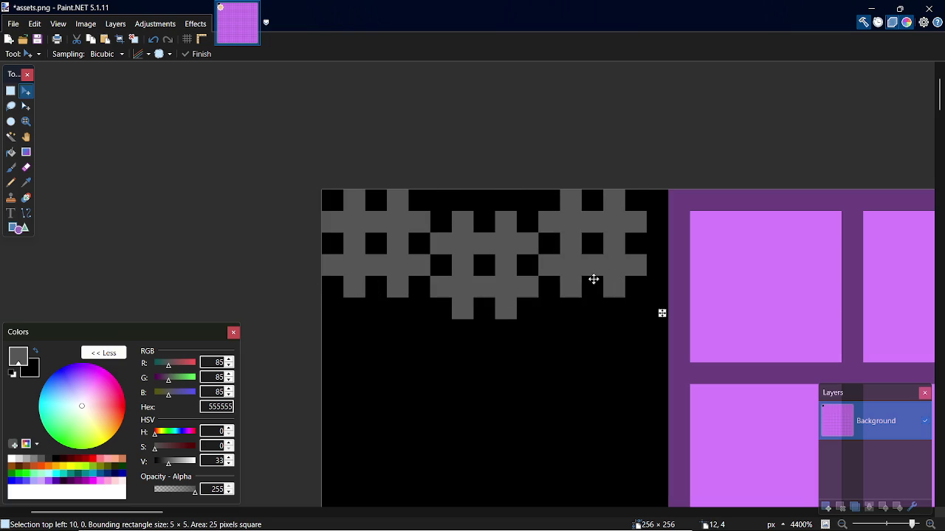
Place more copies of the cross pattern below and beside the first.
key(ctrl+z)
mouse_move(392, 270)
mouse_down()
mouse_move(388, 401)
mouse_move(390, 389)
mouse_move(608, 388)
mouse_move(403, 386)
mouse_move(417, 389)
mouse_move(374, 271)
mouse_move(540, 377)
mouse_move(535, 408)
mouse_move(525, 392)
mouse_move(524, 408)
mouse_move(375, 243)
mouse_move(509, 352)
mouse_move(626, 393)
mouse_move(387, 285)
mouse_up()
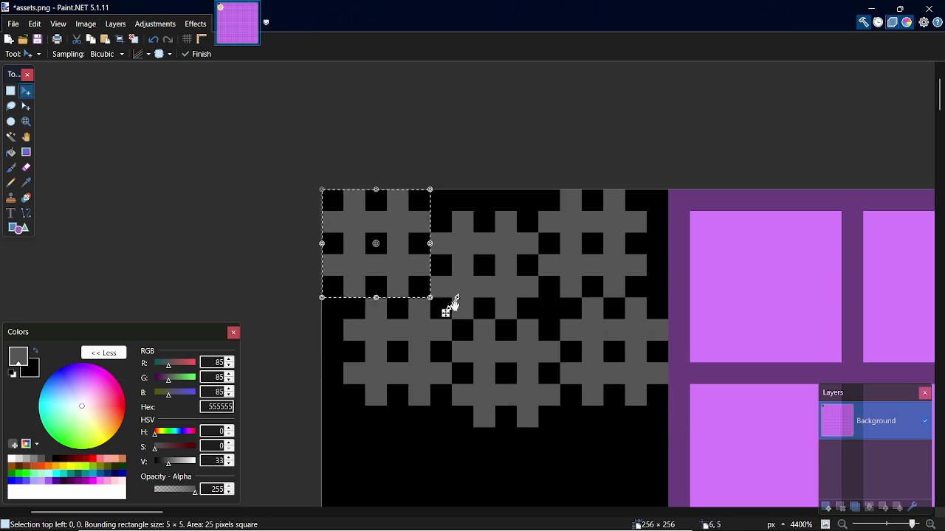
mouse_move(446, 313)
mouse_down()
mouse_move(682, 421)
mouse_move(576, 443)
mouse_move(445, 312)
mouse_move(468, 422)
mouse_move(445, 313)
mouse_move(663, 312)
mouse_move(445, 313)
mouse_move(554, 335)
mouse_up()
mouse_move(506, 297)
mouse_down()
mouse_move(515, 276)
mouse_move(525, 286)
mouse_up()
key(ctrl+z)
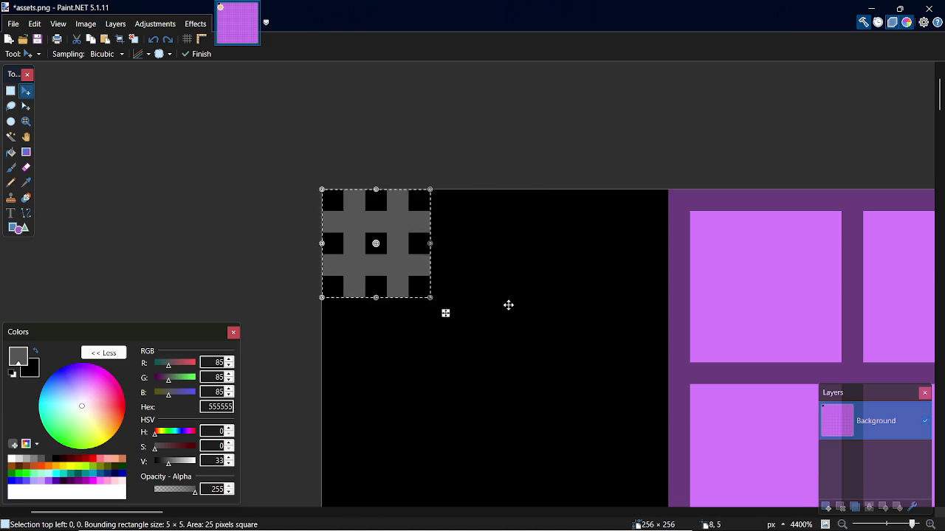
mouse_move(415, 276)
mouse_down()
mouse_move(661, 279)
mouse_move(643, 276)
mouse_move(650, 333)
mouse_move(561, 413)
mouse_move(408, 412)
mouse_move(382, 256)
mouse_move(527, 369)
mouse_move(519, 405)
mouse_move(544, 410)
mouse_move(417, 279)
mouse_move(508, 324)
mouse_move(436, 528)
mouse_move(428, 23)
mouse_move(412, 502)
mouse_move(420, 214)
mouse_move(420, 227)
mouse_up()
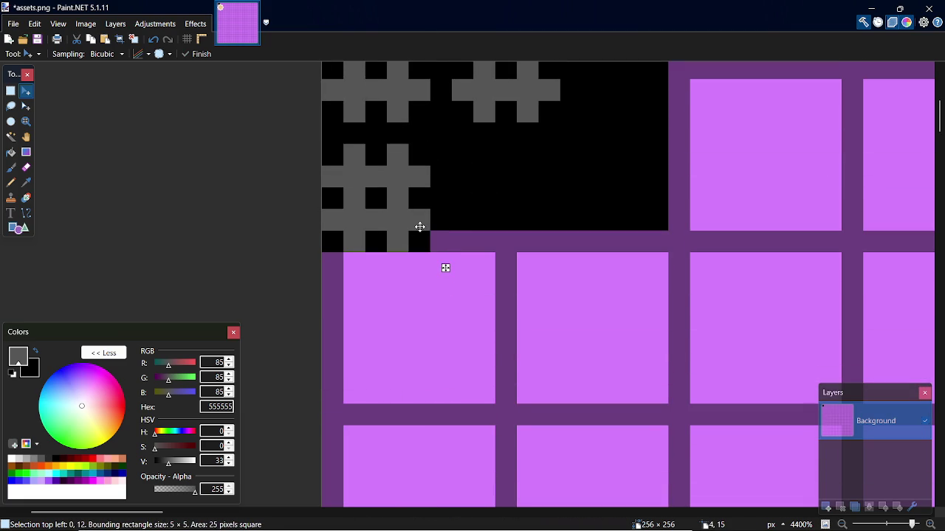
mouse_move(372, 215)
mouse_down()
mouse_move(372, 146)
mouse_move(502, 214)
mouse_up()
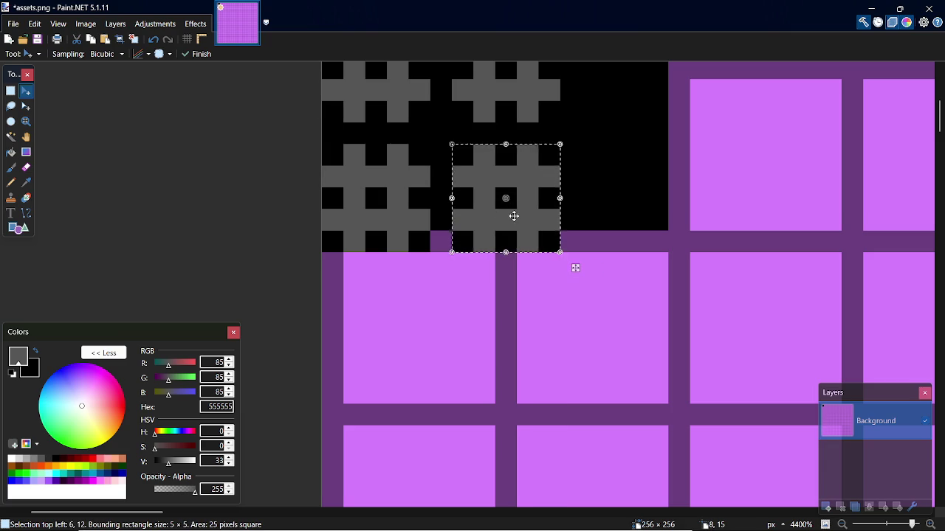
key(p)
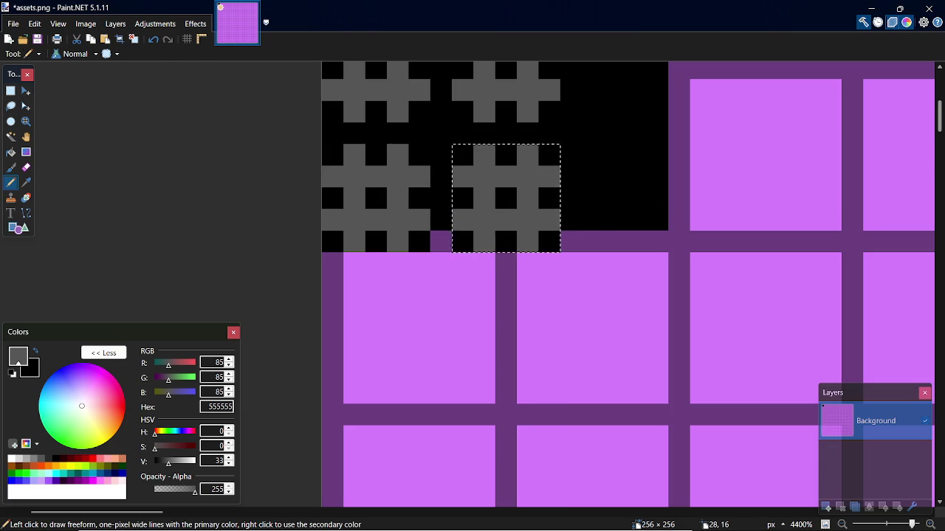
Move the selected cross to the tile's corner, one pixel right and down.
scroll(940, 115, up, 4)
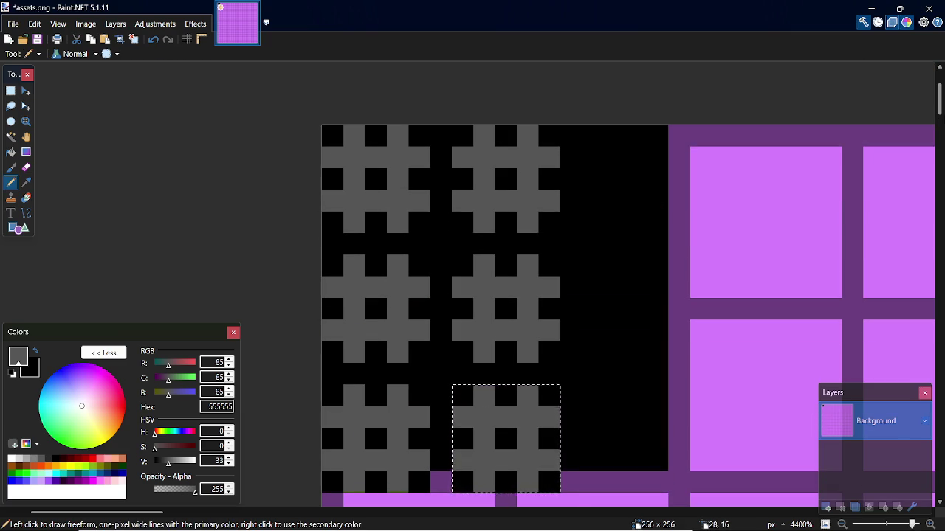
key(m)
mouse_move(576, 508)
mouse_down()
mouse_move(576, 379)
mouse_move(445, 377)
mouse_move(446, 249)
mouse_up()
key(ctrl+z)
key(ctrl+y)
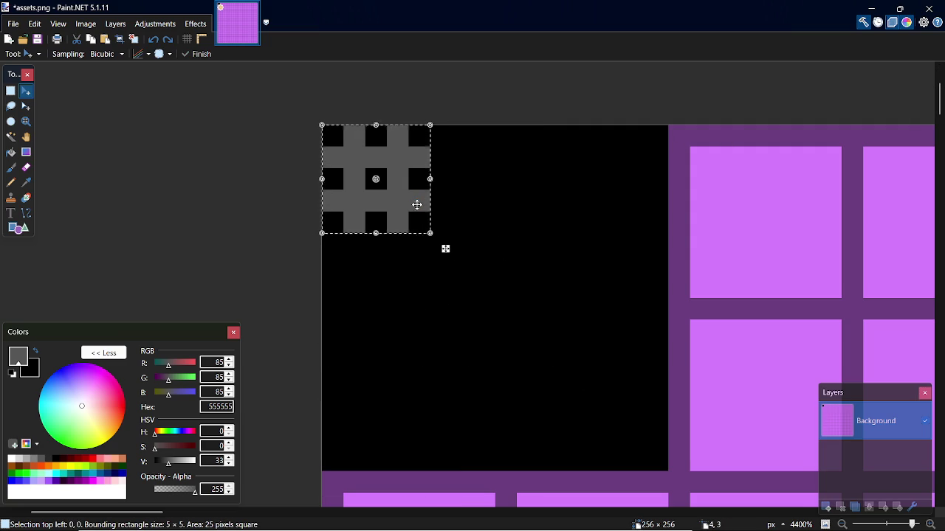
mouse_move(407, 204)
mouse_down()
mouse_move(433, 221)
mouse_move(432, 247)
mouse_up()
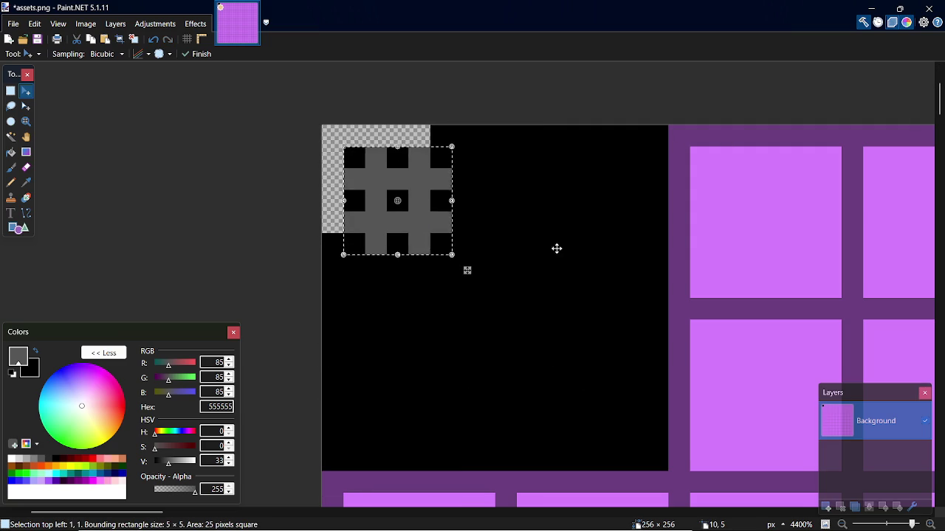
key(ctrl+d)
Paint the exposed transparent strip black and duplicate the shifted cross rightward.
key(s)
key(p)
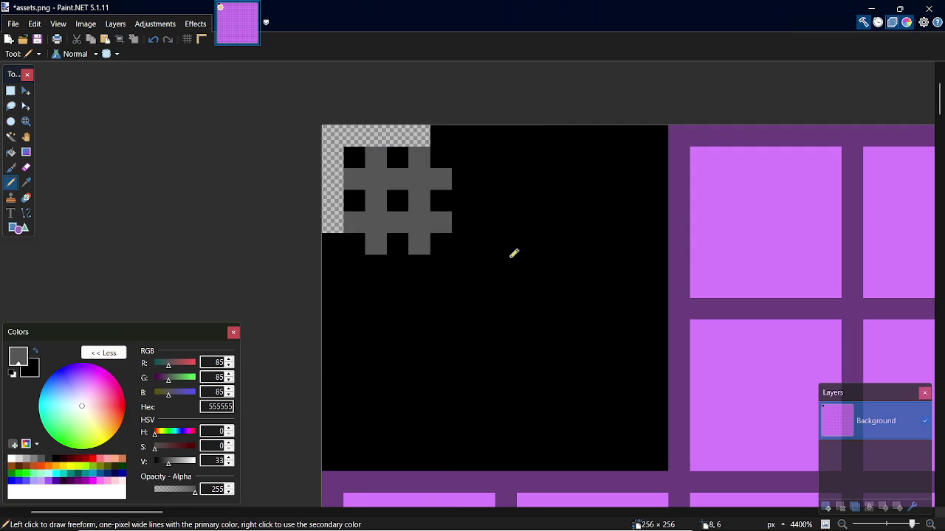
key(x)
mouse_move(343, 219)
mouse_down()
mouse_move(332, 136)
mouse_move(428, 137)
mouse_up()
key(x)
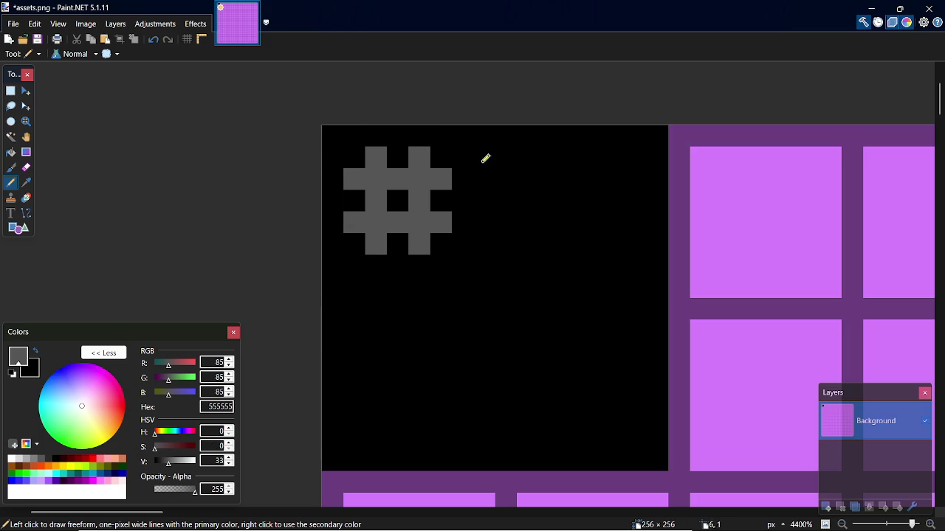
key(s)
mouse_move(353, 155)
mouse_down()
mouse_move(450, 245)
mouse_move(490, 228)
mouse_move(539, 234)
mouse_move(431, 217)
mouse_move(676, 220)
mouse_up()
key(m)
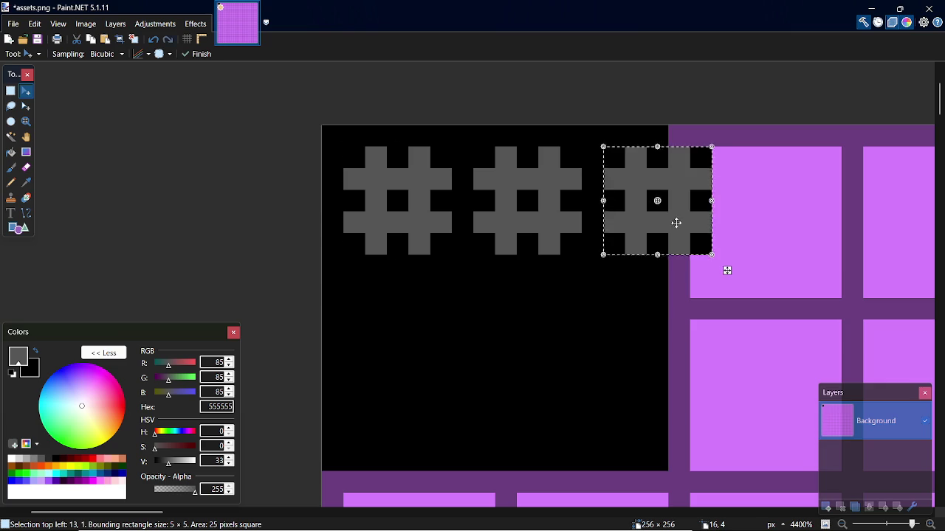
Undo the cross copies and grey pixels until the tile is solid black.
key(ctrl+z)
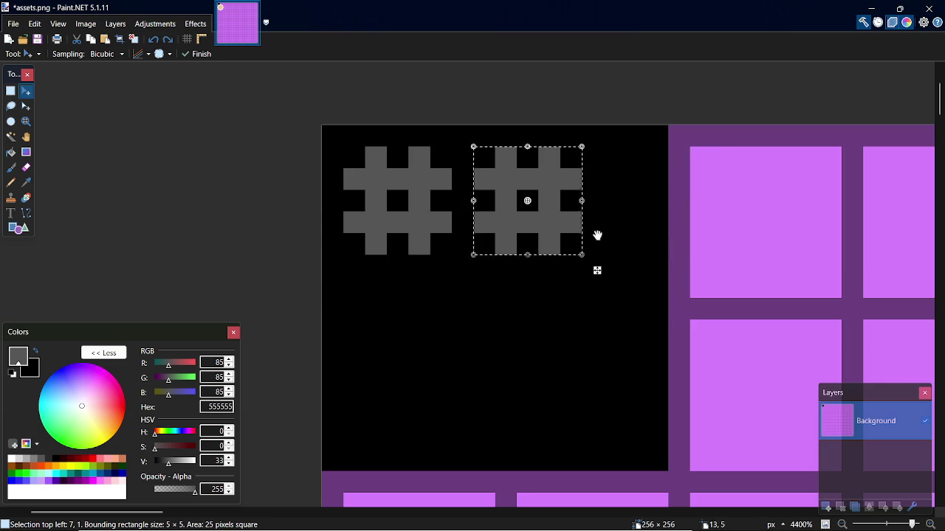
key(ctrl+z)
key(ctrl+z)
key(ctrl+z)
key(ctrl+z)
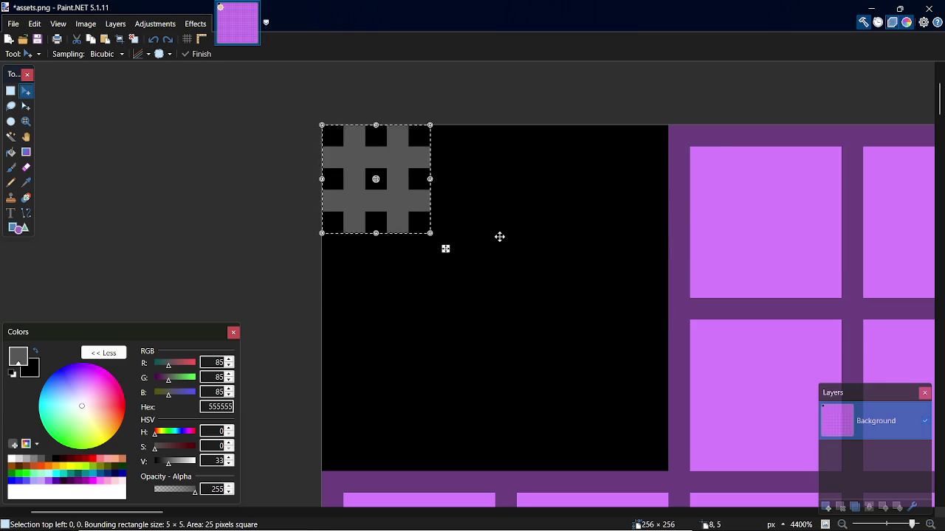
key(ctrl+z)
key(ctrl+z)
key(ctrl+z)
key(ctrl+z)
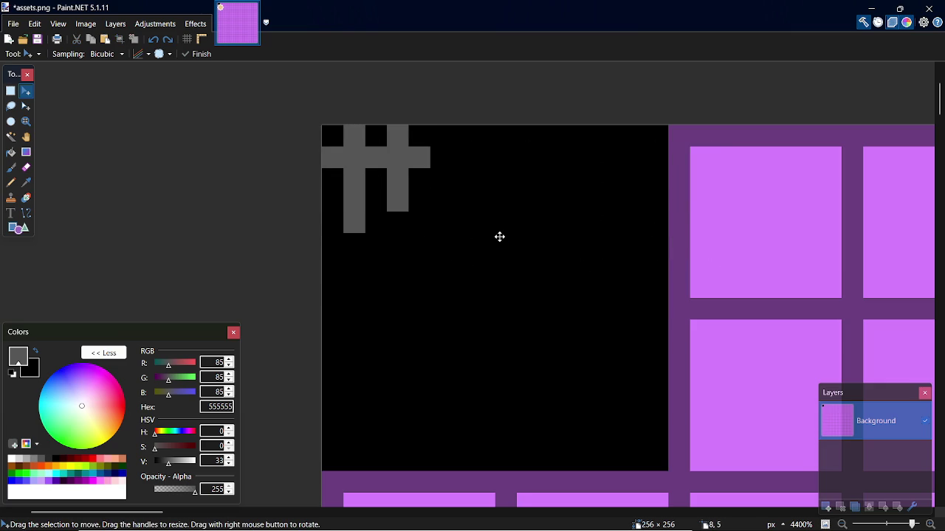
key(ctrl+z)
key(ctrl+z)
key(ctrl+z)
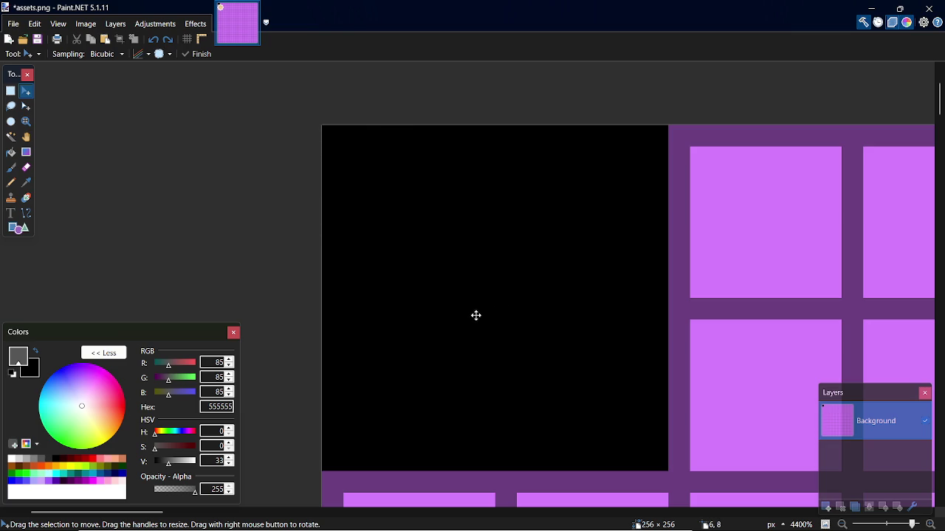
Draw two grey 1-px diagonal lines rising across the black tile.
key(p)
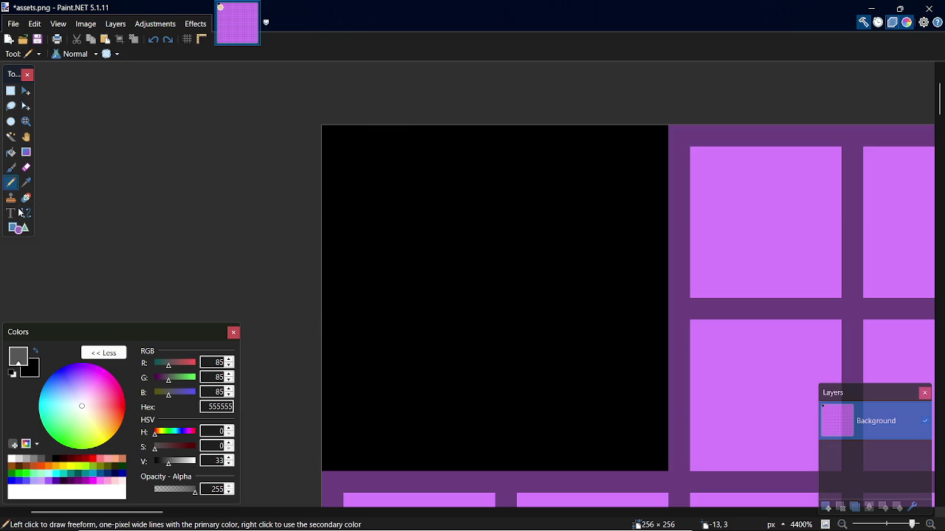
click(27, 214)
mouse_move(386, 479)
mouse_down()
mouse_move(358, 341)
mouse_move(411, 211)
mouse_move(484, 140)
mouse_up()
key(ctrl+z)
mouse_move(334, 451)
mouse_down()
mouse_move(486, 139)
mouse_move(422, 139)
mouse_move(441, 136)
mouse_up()
key(Return)
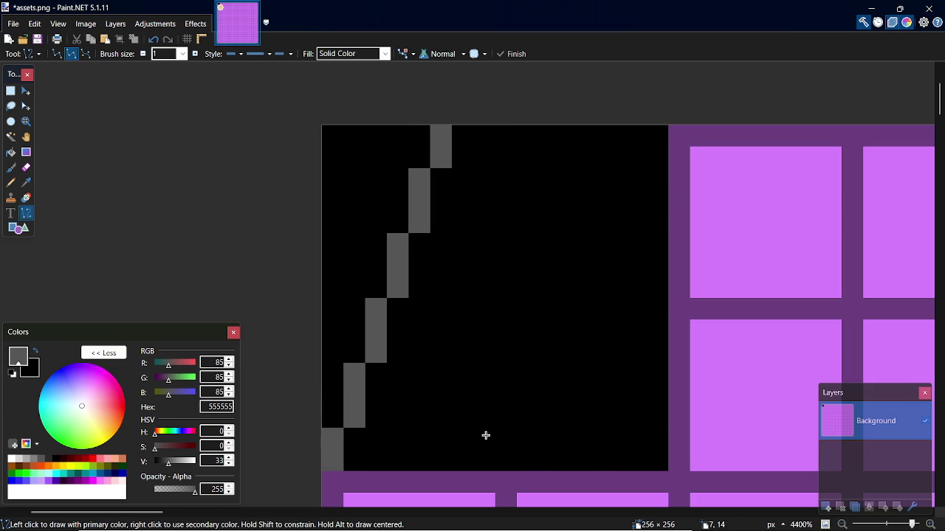
mouse_move(609, 467)
mouse_down()
mouse_move(629, 169)
mouse_move(665, 126)
mouse_up()
key(Escape)
mouse_move(561, 469)
mouse_down()
mouse_move(568, 175)
mouse_move(637, 150)
mouse_move(655, 133)
mouse_up()
key(Escape)
mouse_move(556, 460)
mouse_down()
mouse_move(550, 369)
mouse_move(590, 160)
mouse_move(657, 136)
mouse_up()
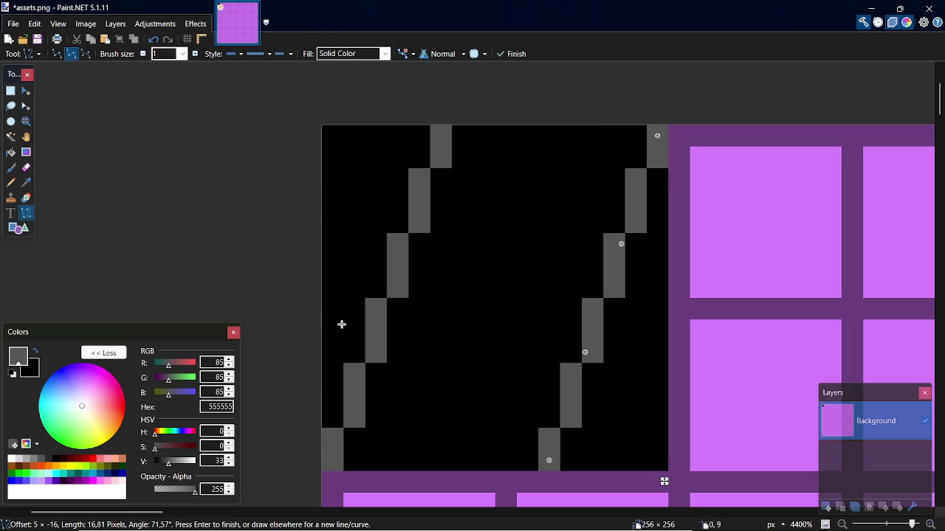
Add stepped grey lines across the tile's middle, upper and lower parts.
mouse_move(333, 357)
mouse_down()
mouse_move(660, 344)
mouse_move(657, 321)
mouse_up()
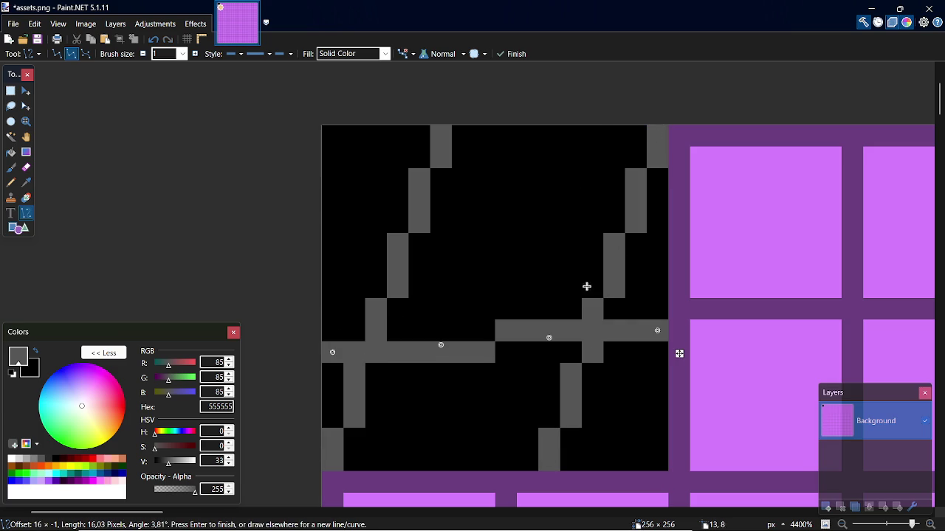
drag(328, 181, 662, 182)
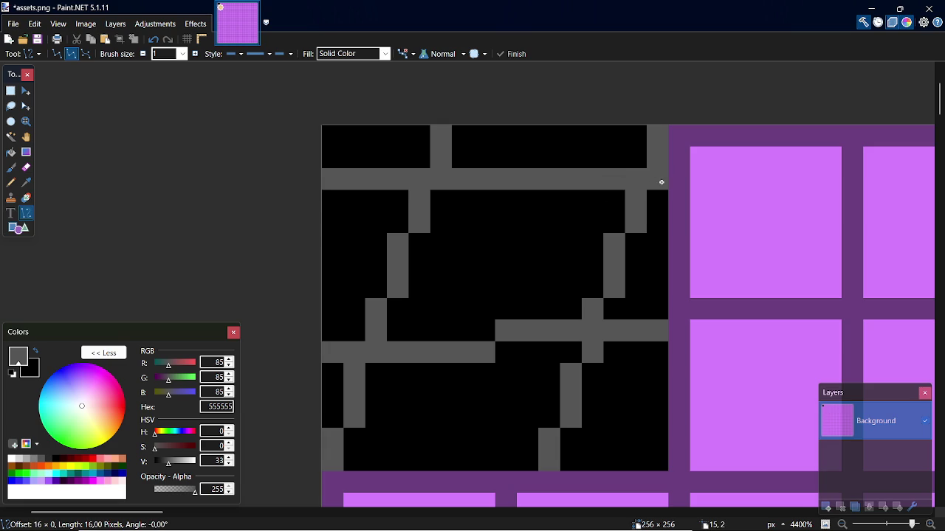
key(Escape)
mouse_move(332, 222)
mouse_down()
mouse_move(667, 224)
mouse_move(679, 201)
mouse_up()
mouse_move(329, 376)
mouse_down()
mouse_move(491, 359)
mouse_move(612, 365)
mouse_move(657, 352)
mouse_up()
mouse_move(320, 333)
mouse_down()
mouse_move(515, 310)
mouse_move(521, 274)
mouse_up()
mouse_move(539, 190)
mouse_down()
mouse_move(673, 186)
mouse_move(662, 185)
mouse_move(664, 196)
mouse_up()
key(ctrl+z)
key(ctrl+z)
key(ctrl+z)
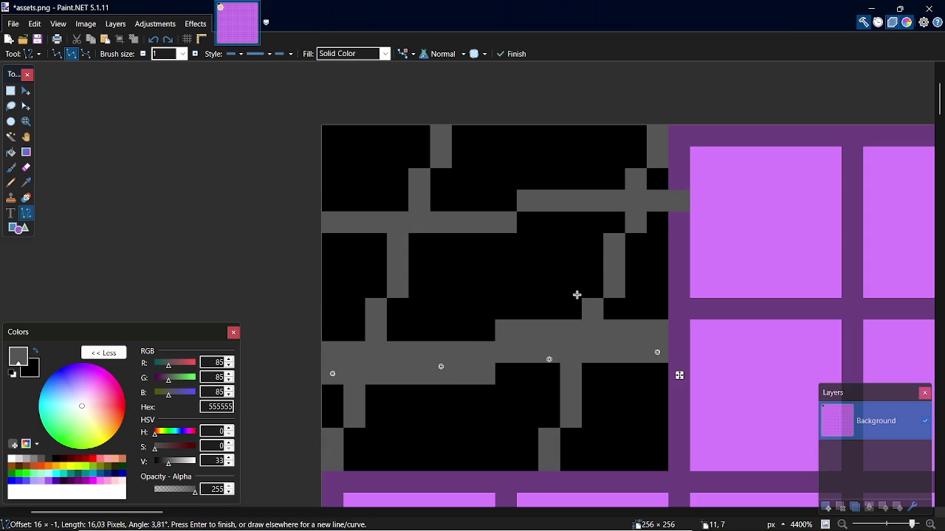
Draw two stair-stepped grey diagonal lines across the upper and lower parts of the black tile.
mouse_move(325, 237)
mouse_down()
mouse_move(421, 226)
mouse_move(333, 253)
mouse_move(647, 239)
mouse_move(653, 222)
mouse_up()
mouse_move(327, 221)
mouse_down()
mouse_move(509, 217)
mouse_move(658, 199)
mouse_up()
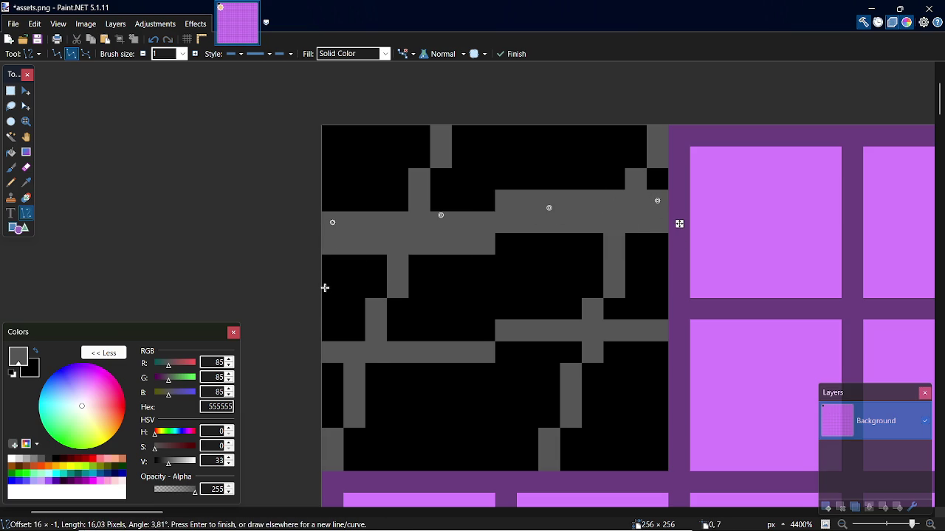
drag(330, 223, 329, 202)
drag(656, 200, 654, 178)
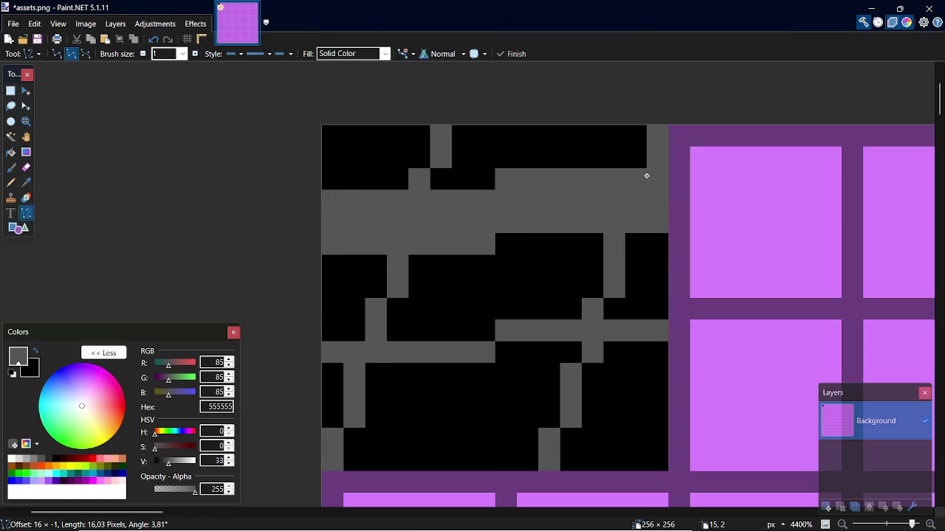
drag(331, 333, 656, 308)
drag(332, 331, 331, 371)
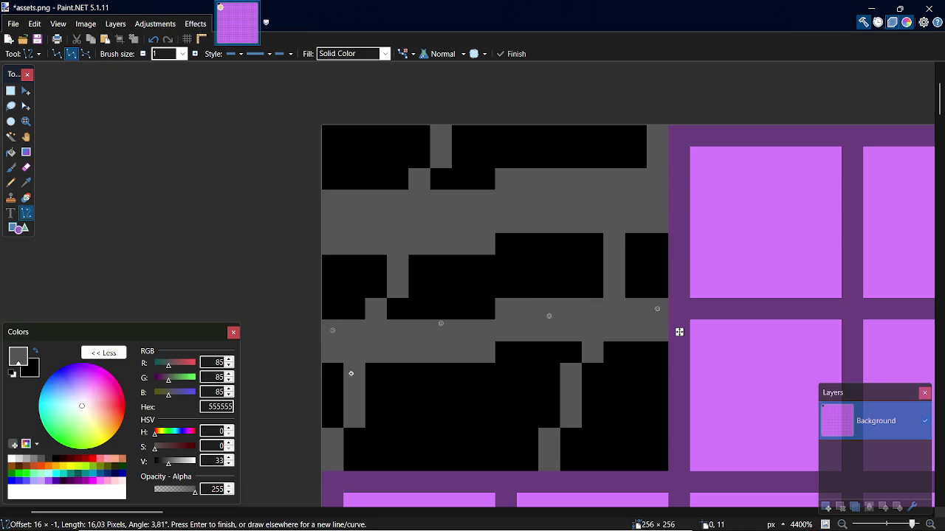
drag(657, 308, 655, 350)
Add short steep grey crack lines near the bottom of the tile, redoing one misplaced stroke.
drag(541, 466, 546, 379)
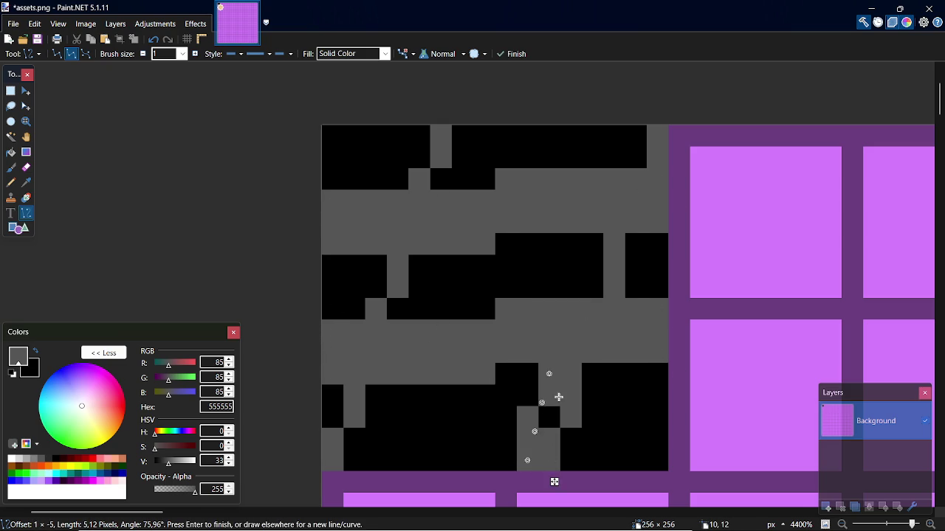
key(ctrl+z)
mouse_move(573, 462)
mouse_down()
mouse_move(582, 381)
mouse_move(605, 383)
mouse_move(595, 367)
mouse_move(592, 374)
mouse_up()
mouse_move(364, 473)
mouse_down()
mouse_move(348, 438)
mouse_move(375, 395)
mouse_up()
mouse_move(594, 465)
mouse_down()
mouse_move(603, 401)
mouse_move(623, 364)
mouse_up()
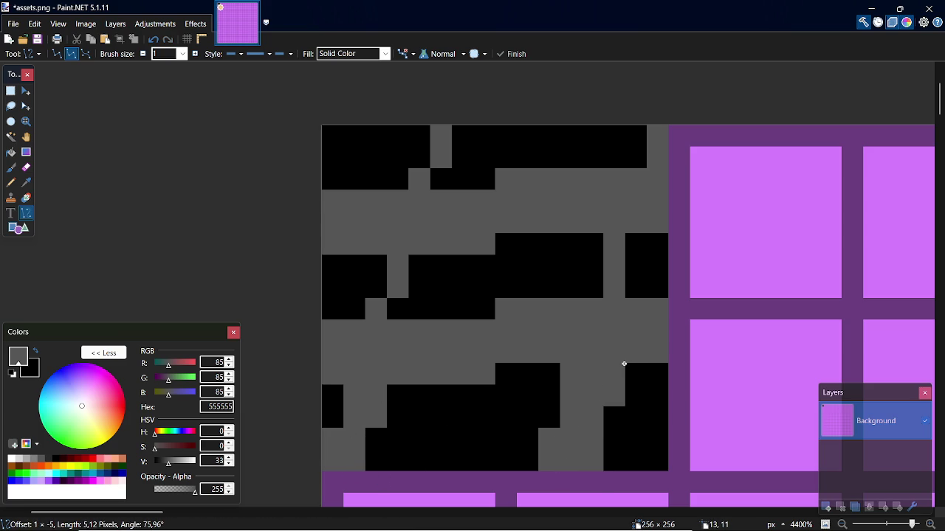
drag(376, 460, 397, 395)
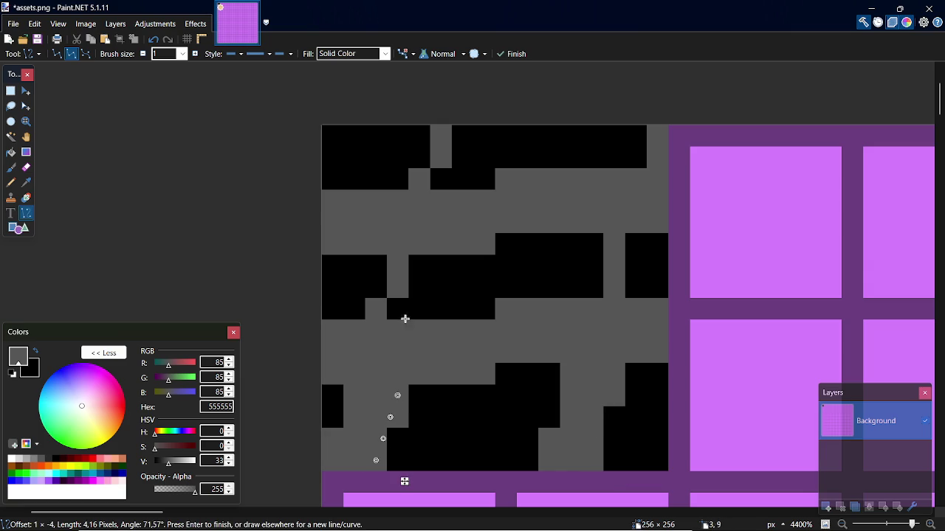
Cut the middle, right and top black blocks with grey slanted and vertical lines.
drag(397, 329, 426, 264)
drag(420, 330, 440, 268)
drag(634, 288, 636, 244)
drag(590, 289, 593, 251)
click(453, 166)
mouse_move(453, 166)
mouse_down()
mouse_move(464, 133)
mouse_move(441, 179)
mouse_move(468, 164)
mouse_move(485, 132)
mouse_up()
key(Return)
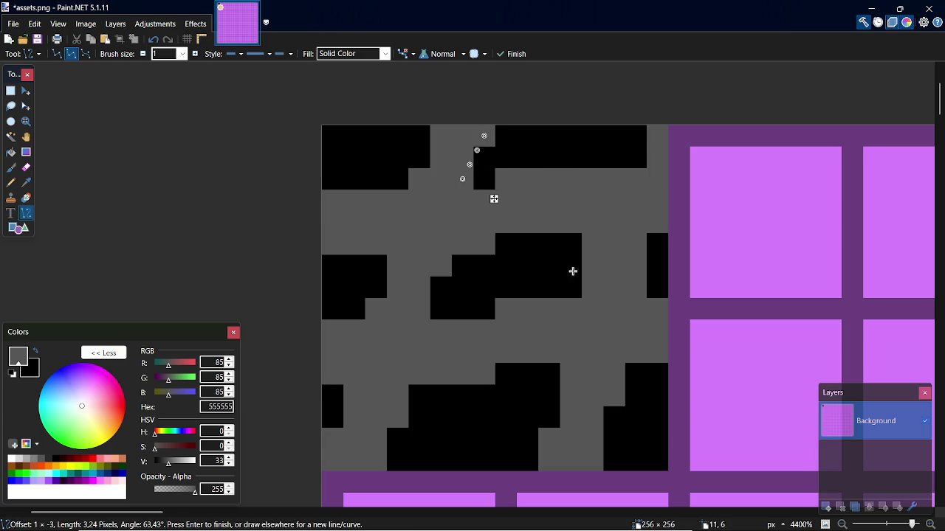
Add a vertical grey line at the top block's right end, then undo the crack strokes.
click(641, 149)
drag(641, 149, 634, 177)
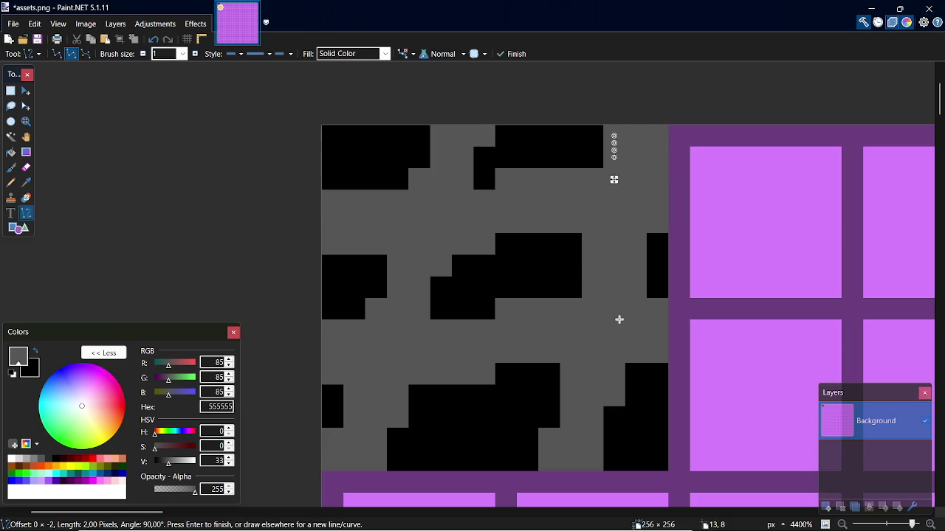
key(Return)
key(ctrl+z)
key(ctrl+z)
key(ctrl+z)
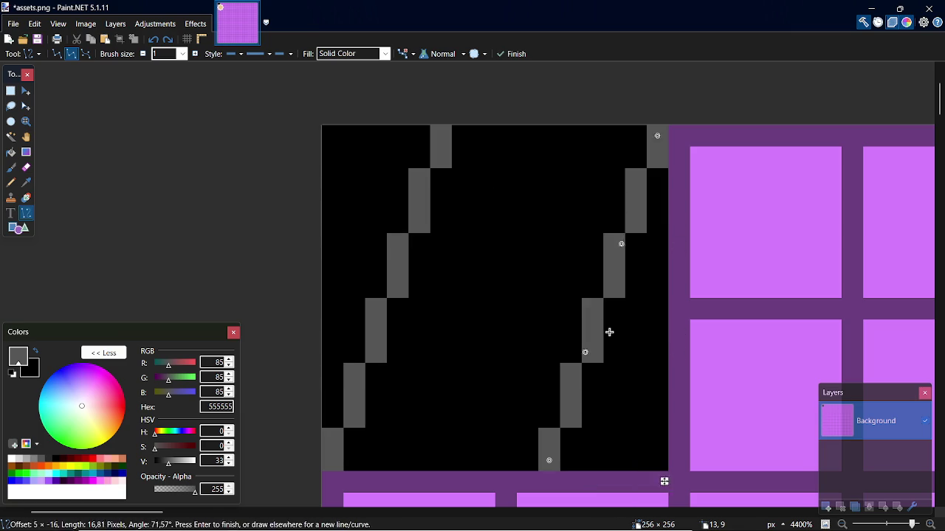
In a new Chrome tab, run a Google search for 'ascii' game.
key(alt+Tab)
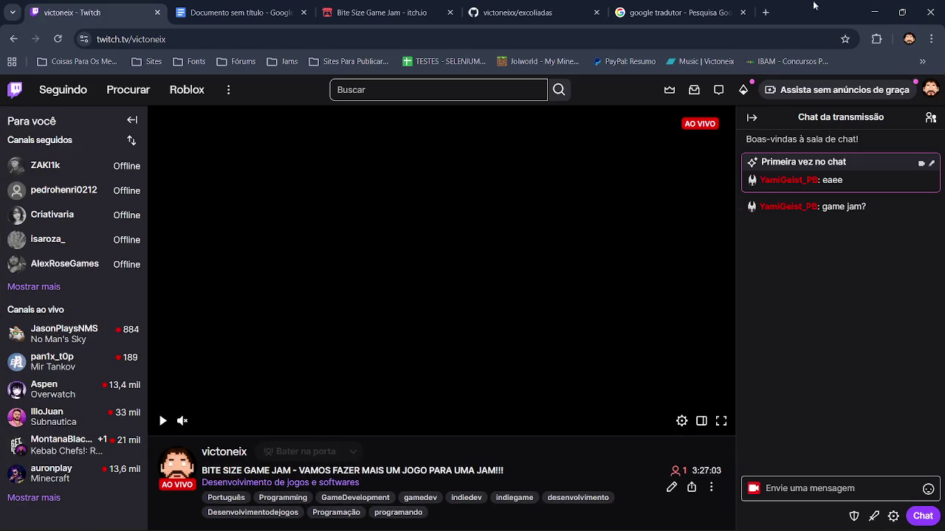
click(767, 12)
click(437, 242)
text(a)
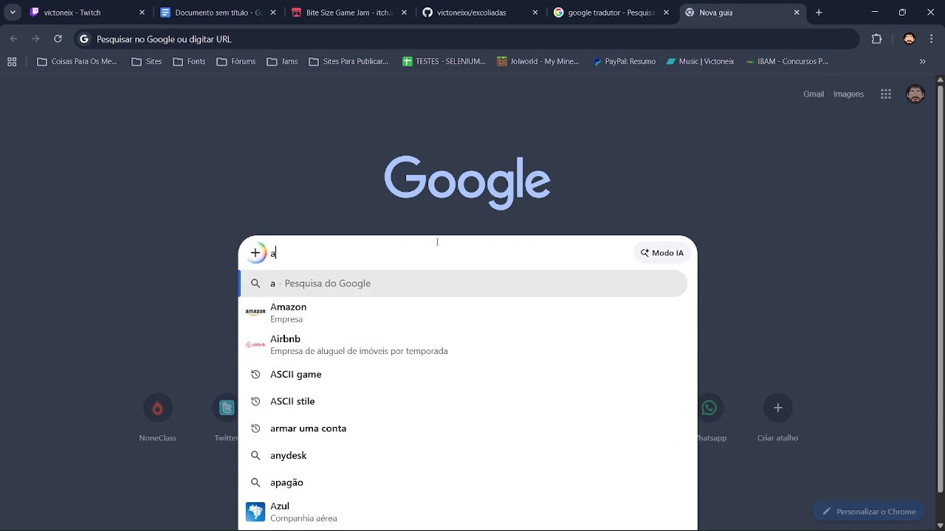
text(scii)
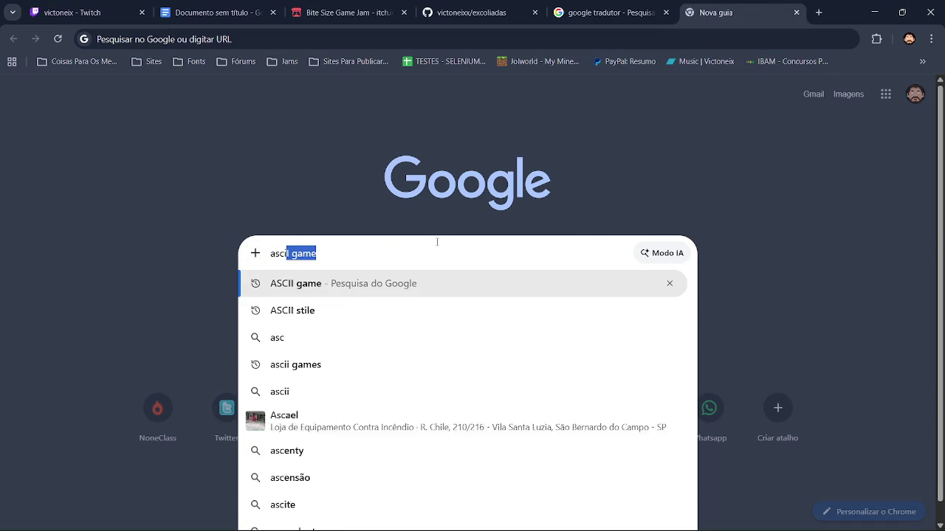
key(Return)
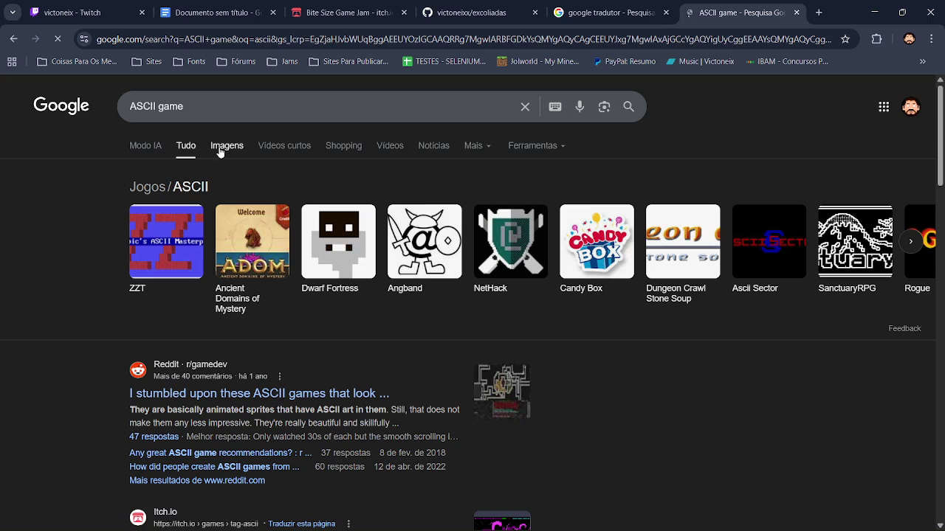
Follow the ZZT result to image results and open the Museum of ZZT's About ZZT page.
click(173, 242)
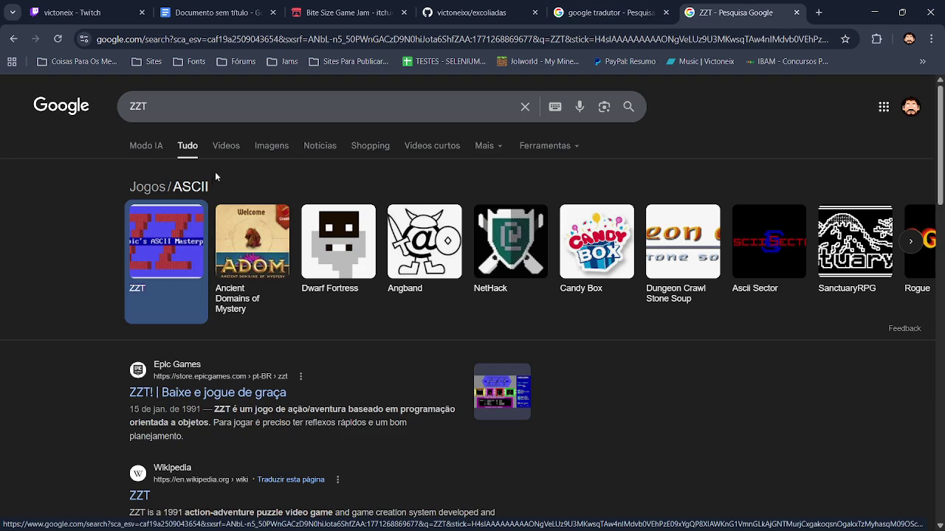
click(269, 146)
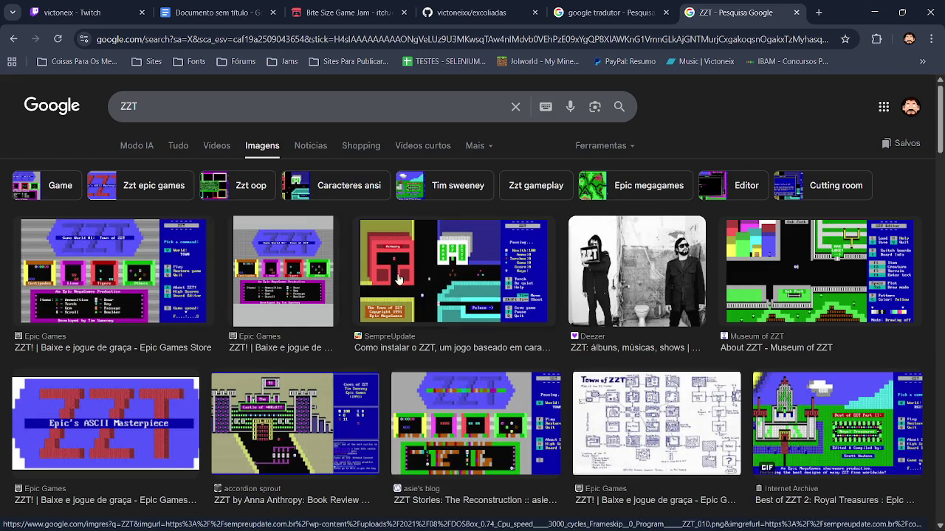
click(843, 270)
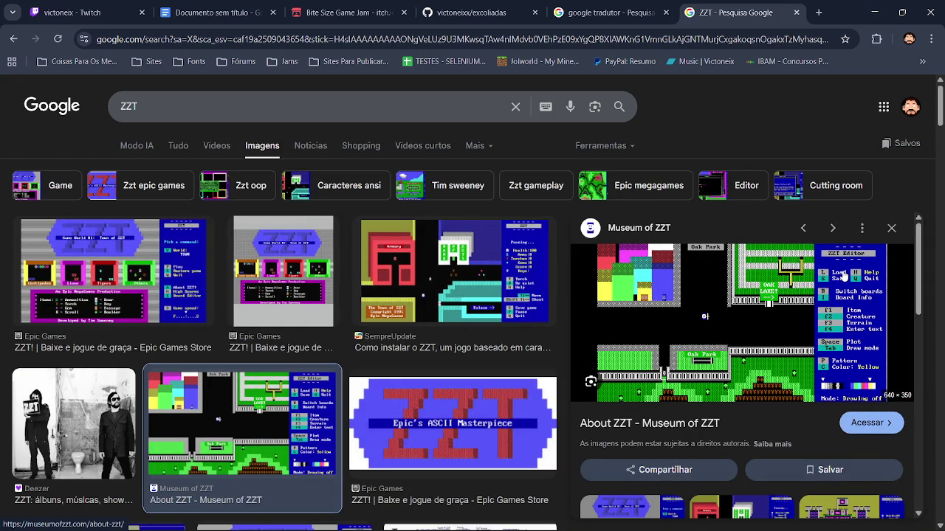
click(871, 424)
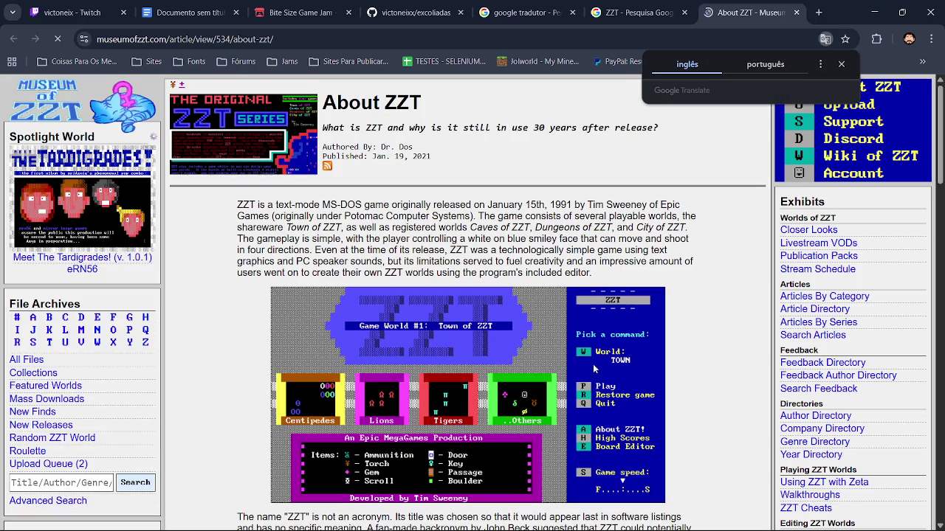
Open the ZZT town.png screenshot alone in a new tab at 100% zoom.
right_click(506, 390)
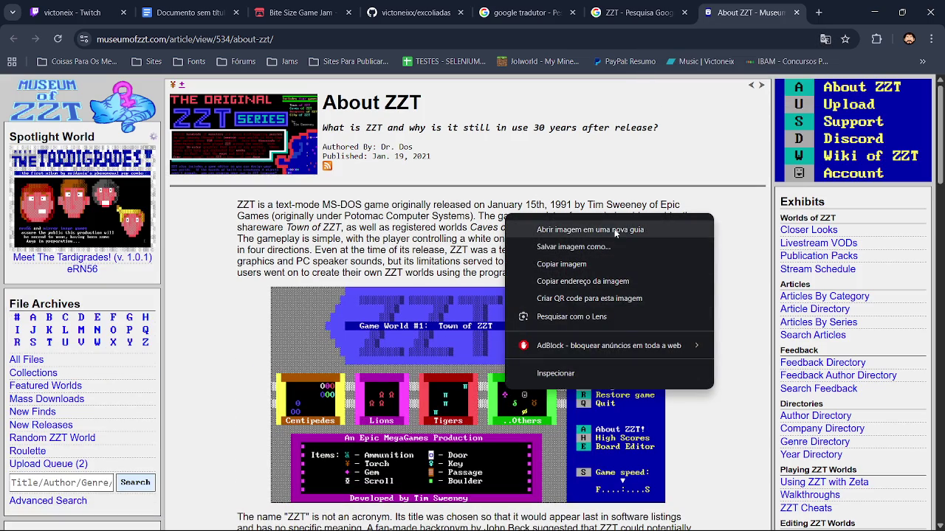
click(615, 230)
key(ctrl+Tab)
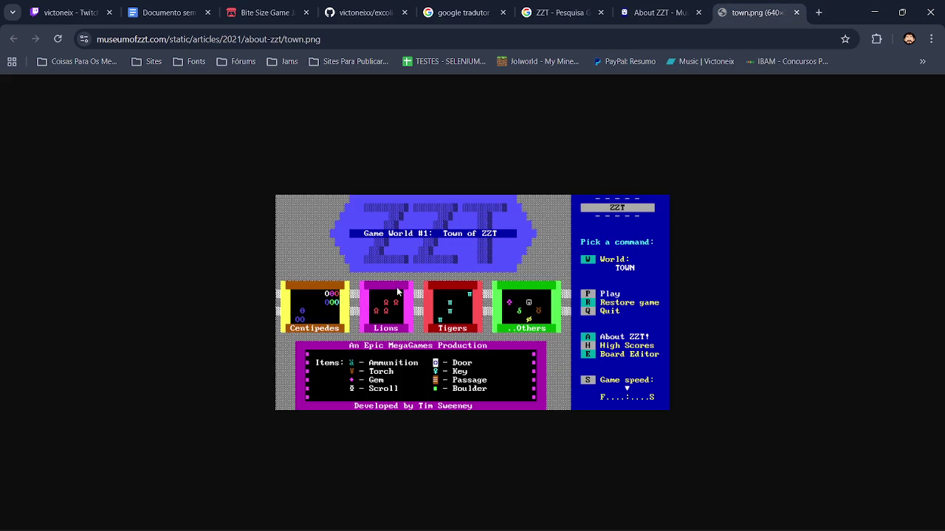
key(ctrl+minus)
key(ctrl+minus)
key(ctrl+minus)
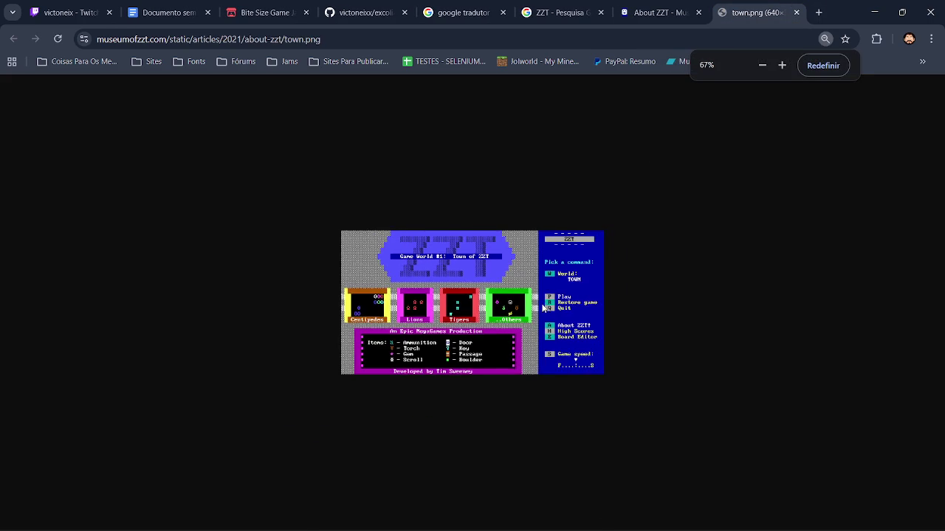
key(ctrl+0)
ctrl+scroll(530, 298, up, 5)
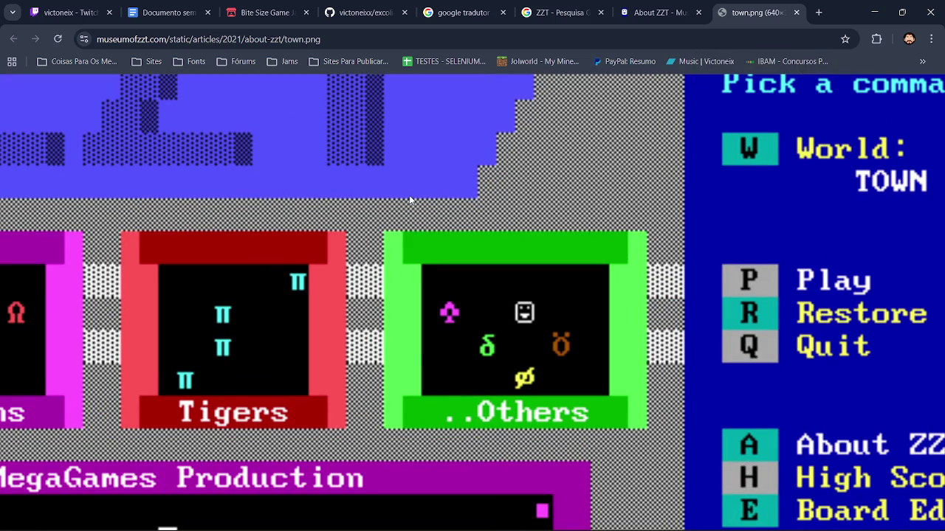
Back in Paint.NET, pick the Shapes tool and show the fill pattern list.
key(alt+Tab)
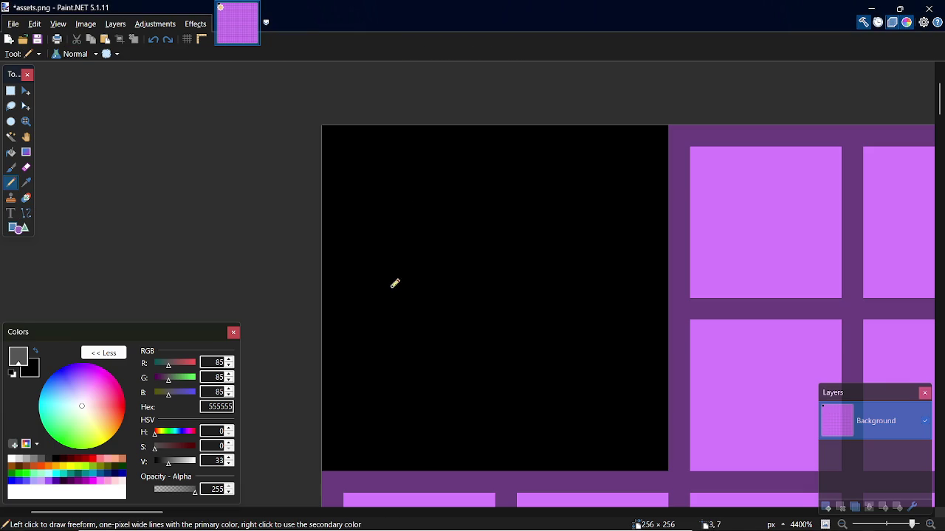
key(alt+Tab)
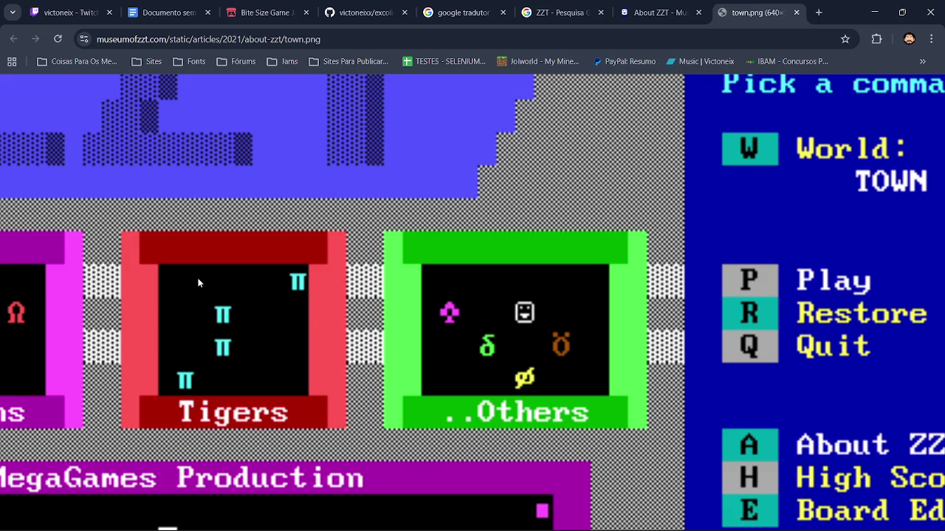
key(alt+Tab)
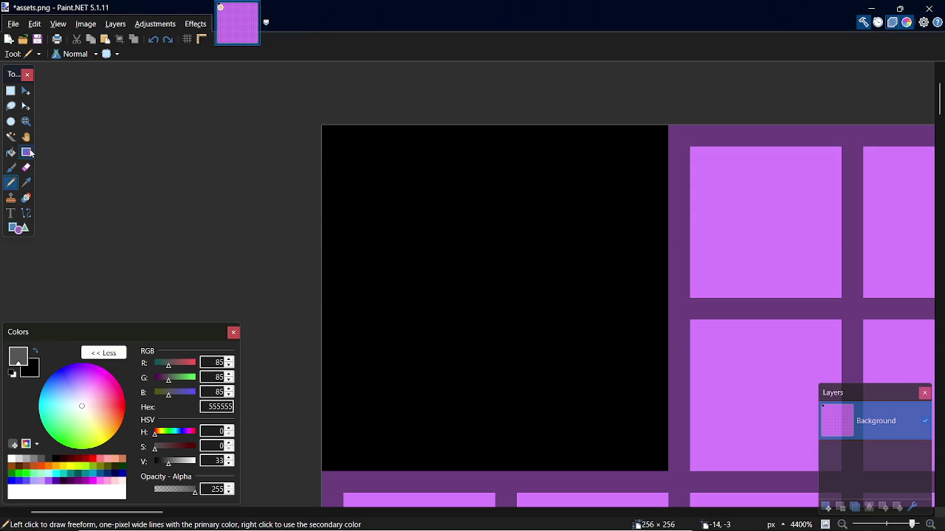
click(18, 228)
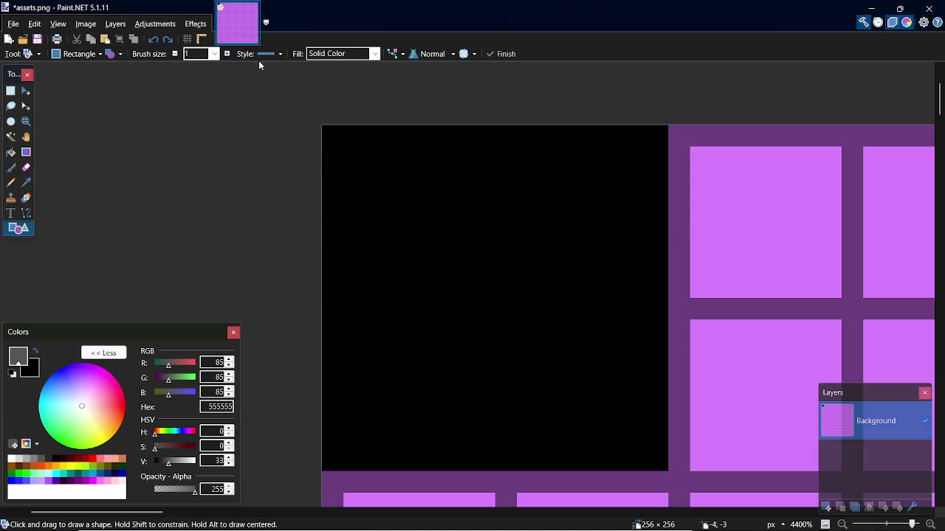
click(372, 55)
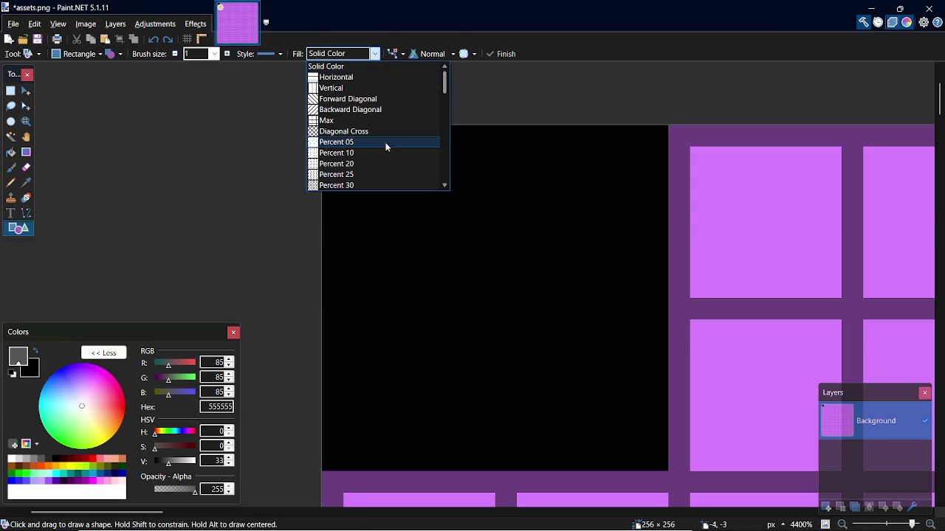